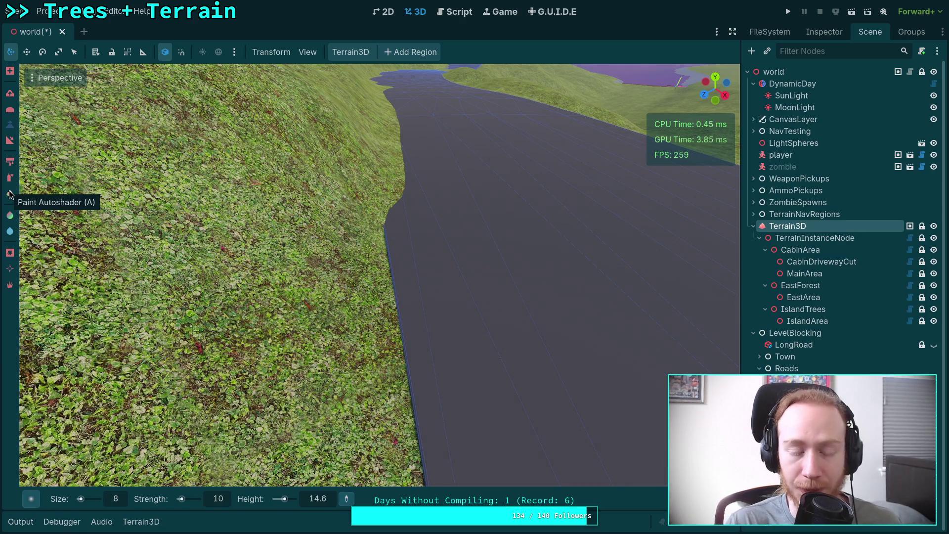
Step: Frame the hillside at the road corner and flatten its edge up to the road
mouse_move(206, 238)
left_mouse_down()
mouse_move(379, 195)
mouse_move(251, 321)
left_mouse_up()
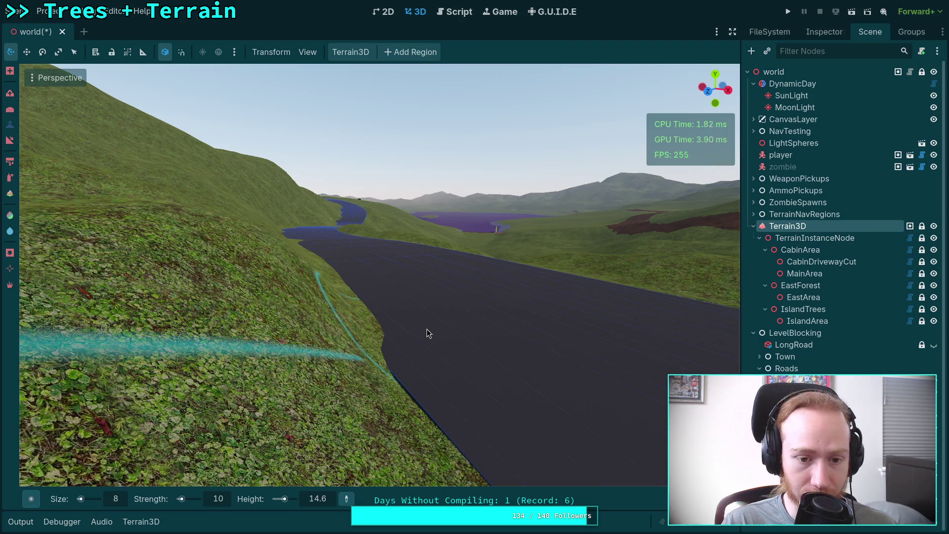
left_click_drag(430, 333, 306, 339)
scroll(405, 319, "up", 5)
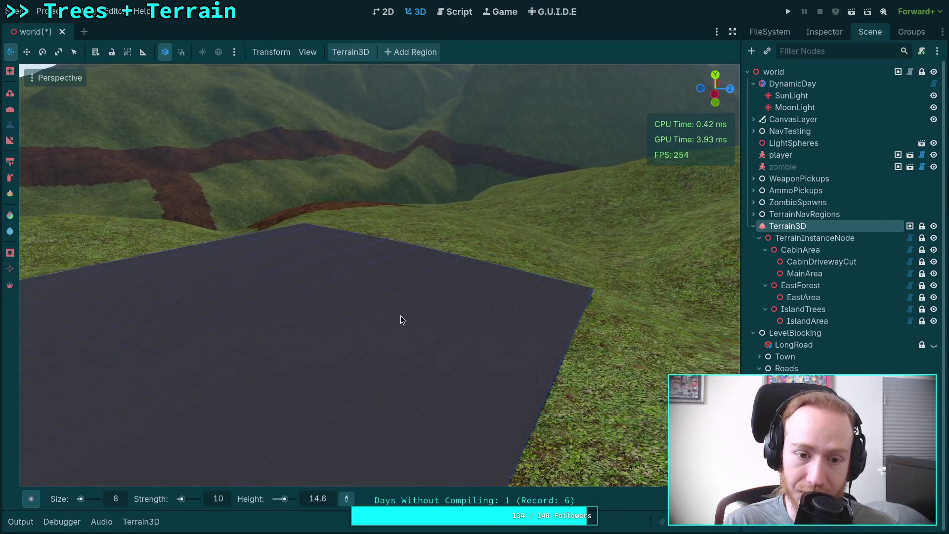
mouse_move(400, 316)
left_mouse_down()
mouse_move(391, 317)
mouse_move(401, 316)
left_mouse_up()
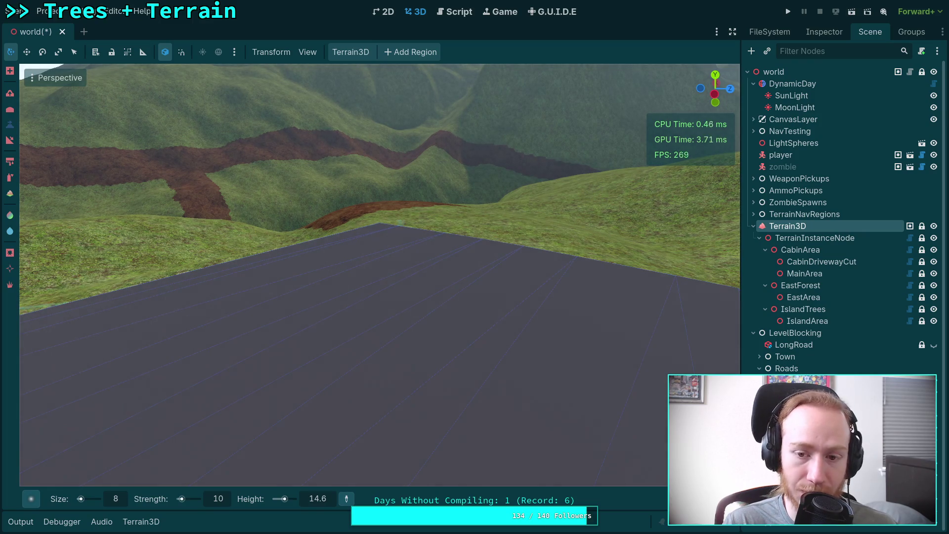
mouse_move(417, 332)
left_mouse_down()
mouse_move(341, 324)
mouse_move(411, 314)
left_mouse_up()
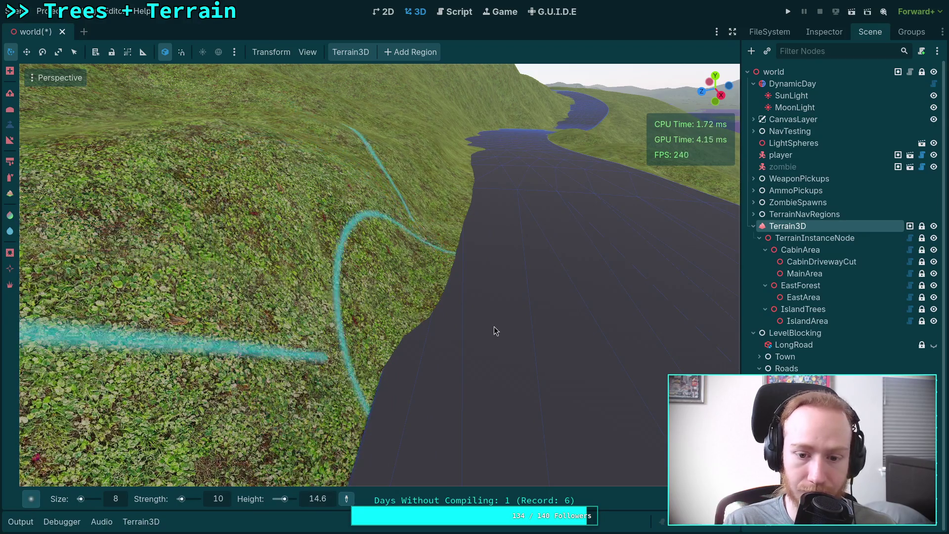
left_click_drag(494, 327, 416, 305)
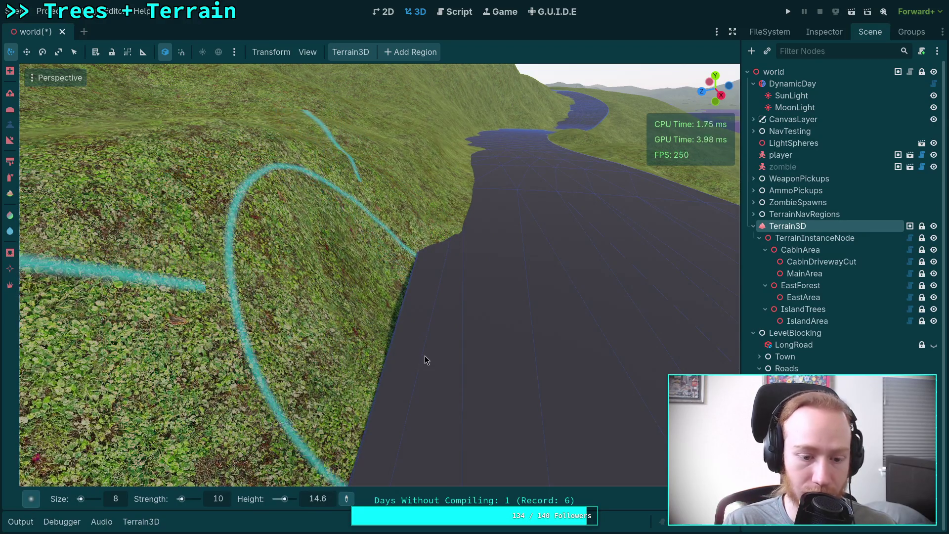
Step: Extend the flattened edge along the road, reshaping the slope against the road edge
mouse_move(425, 355)
left_mouse_down()
mouse_move(509, 254)
mouse_move(429, 241)
left_mouse_up()
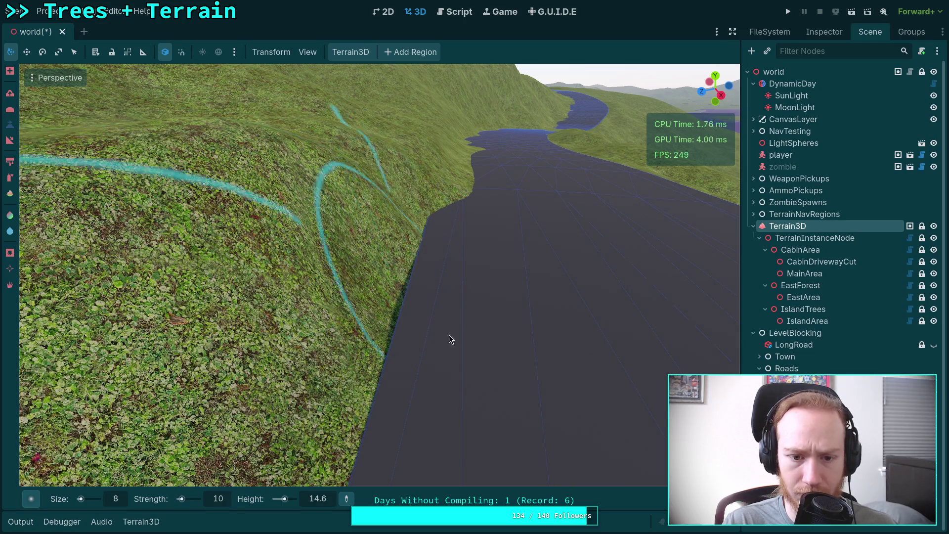
left_click_drag(450, 339, 340, 383)
key("w")
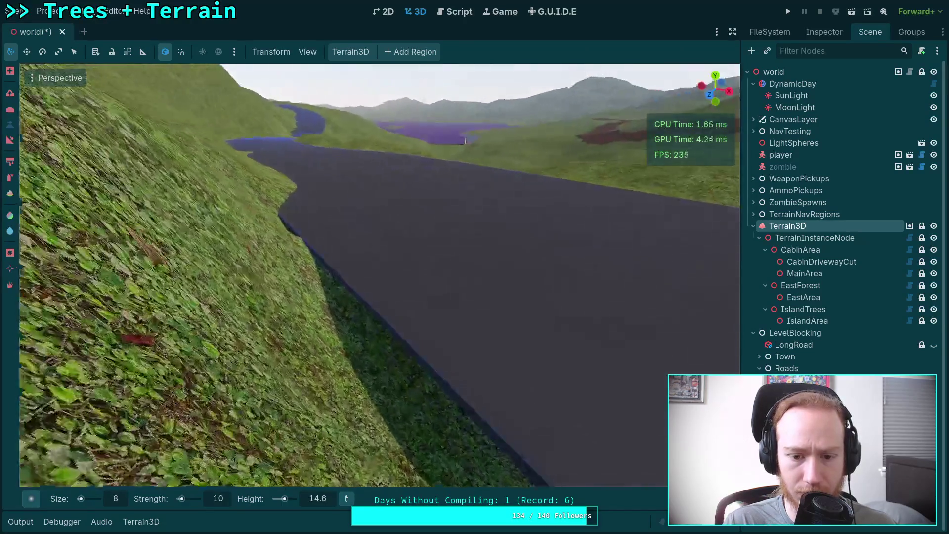
key("s")
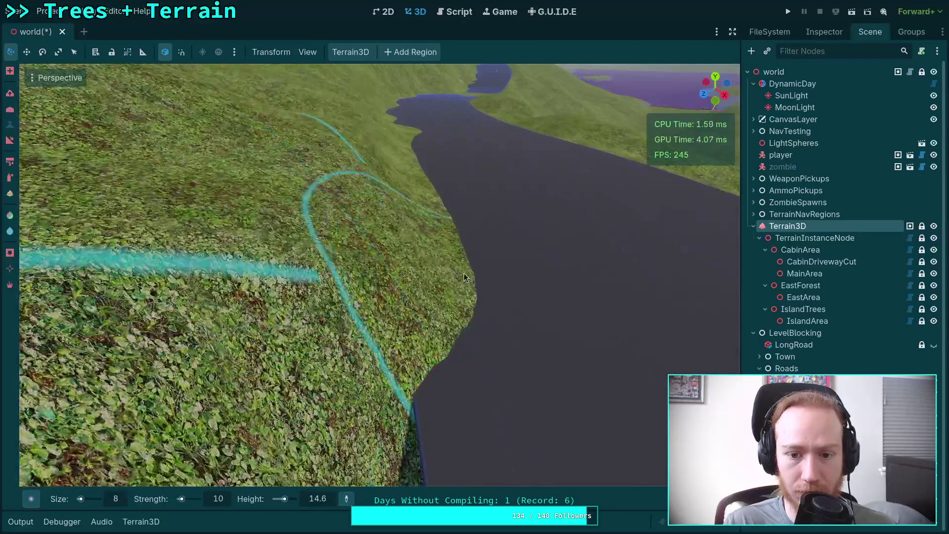
mouse_move(461, 257)
left_mouse_down()
mouse_move(403, 280)
mouse_move(485, 283)
mouse_move(522, 273)
mouse_move(395, 296)
left_mouse_up()
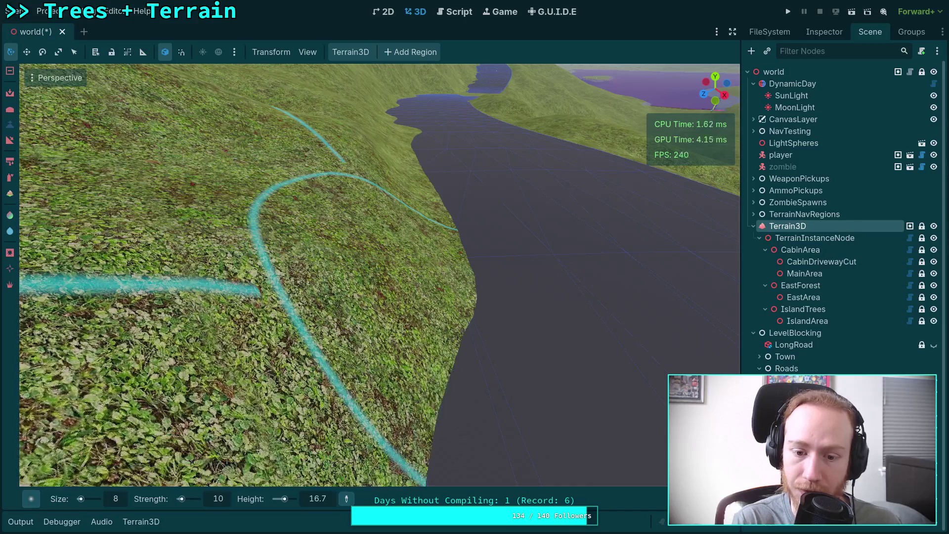
scroll(380, 275, "up", 5)
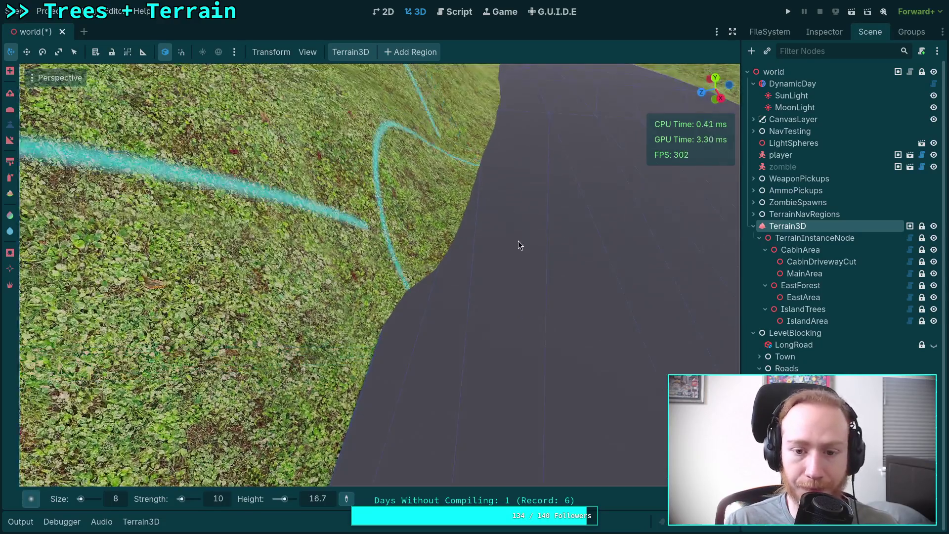
Step: Sculpt the grass flush along the road edge, pulling bulges back off the road
mouse_move(518, 245)
left_mouse_down()
mouse_move(452, 258)
mouse_move(566, 245)
mouse_move(481, 206)
mouse_move(383, 249)
mouse_move(469, 328)
mouse_move(483, 304)
left_mouse_up()
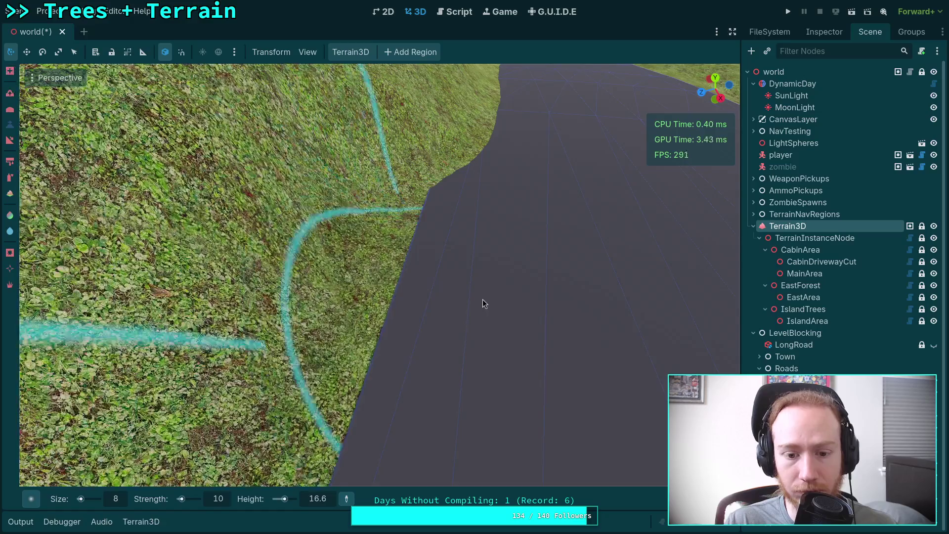
mouse_move(535, 272)
left_mouse_down()
mouse_move(523, 249)
mouse_move(449, 266)
mouse_move(429, 312)
mouse_move(440, 288)
mouse_move(508, 315)
mouse_move(420, 317)
mouse_move(394, 331)
mouse_move(528, 307)
mouse_move(459, 324)
mouse_move(443, 345)
mouse_move(390, 353)
mouse_move(482, 287)
mouse_move(438, 272)
mouse_move(365, 291)
left_mouse_up()
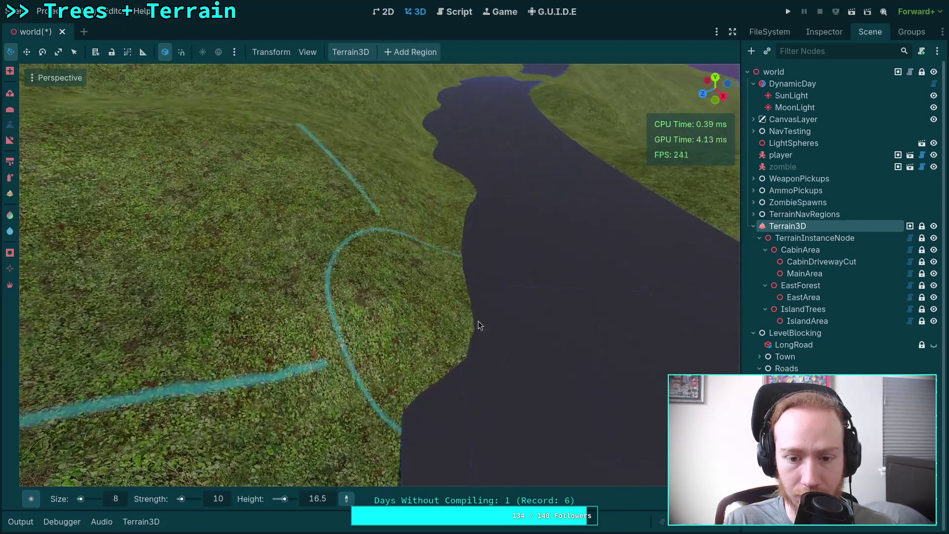
mouse_move(478, 322)
left_mouse_down()
mouse_move(392, 325)
mouse_move(515, 272)
mouse_move(411, 262)
left_mouse_up()
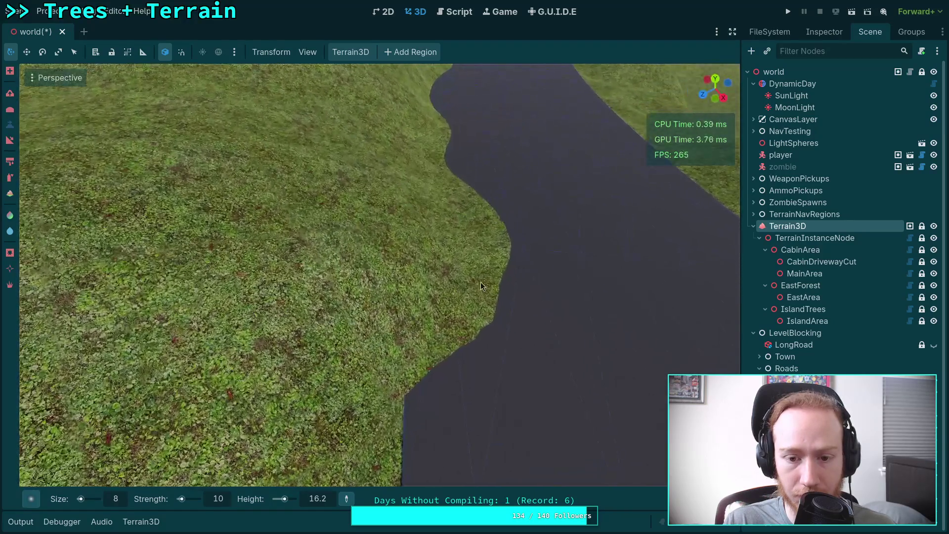
mouse_move(481, 281)
left_mouse_down()
mouse_move(503, 283)
mouse_move(412, 298)
mouse_move(534, 229)
mouse_move(424, 241)
left_mouse_up()
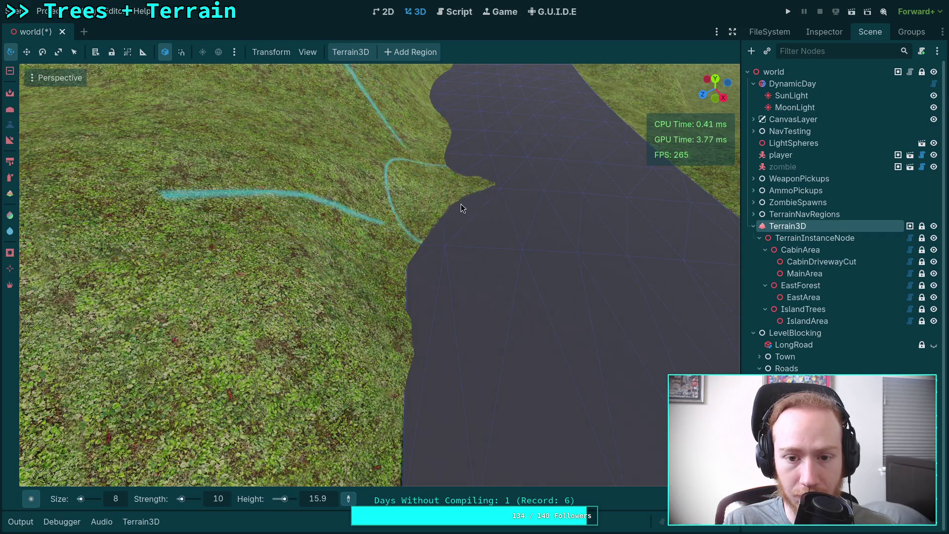
mouse_move(461, 208)
left_mouse_down()
mouse_move(413, 211)
mouse_move(479, 342)
mouse_move(441, 344)
left_mouse_up()
scroll(441, 343, "down", 3)
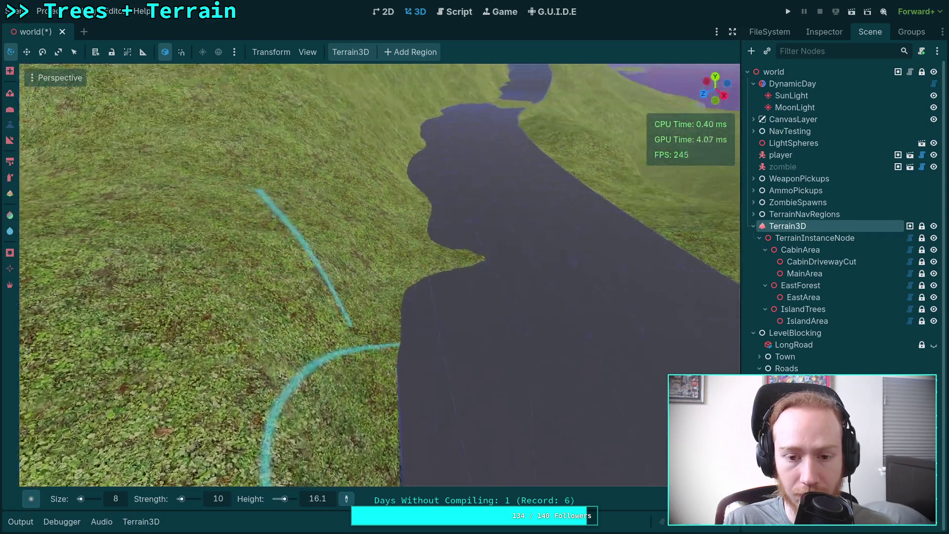
left_click_drag(534, 284, 406, 290)
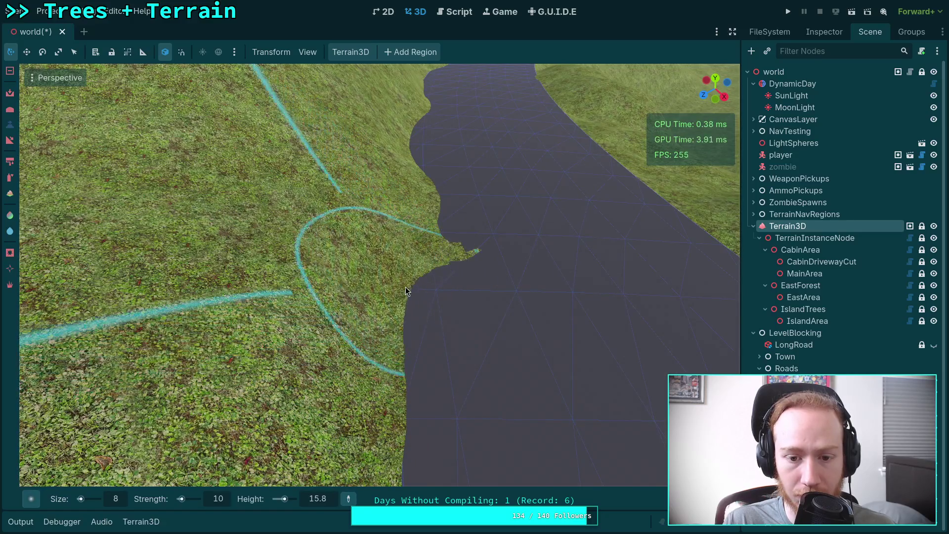
mouse_move(490, 304)
left_mouse_down()
mouse_move(400, 392)
mouse_move(429, 447)
left_mouse_up()
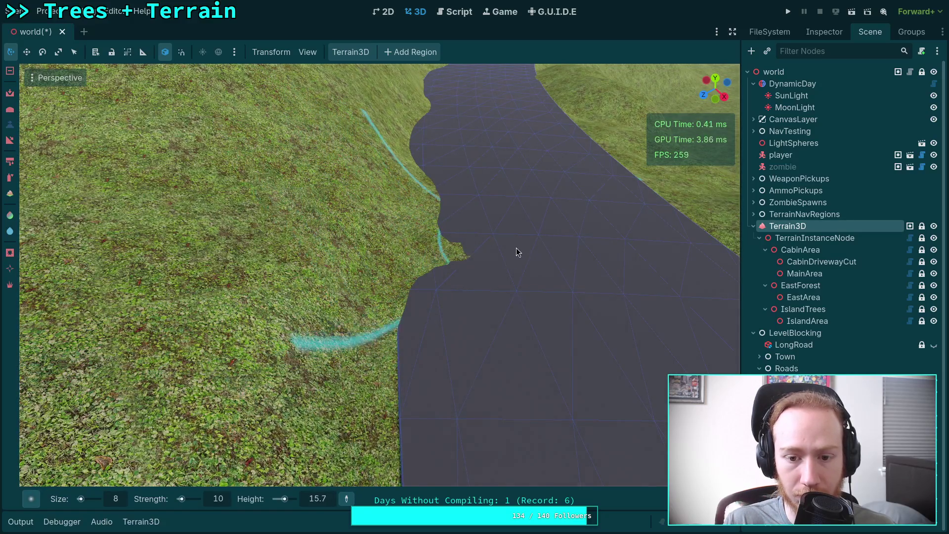
mouse_move(517, 248)
left_mouse_down()
mouse_move(409, 253)
mouse_move(464, 199)
mouse_move(430, 232)
mouse_move(439, 250)
mouse_move(428, 345)
mouse_move(411, 386)
left_mouse_up()
Step: Sample a new brush height from the terrain near the road, bringing it to 14.1
scroll(411, 385, "up", 3)
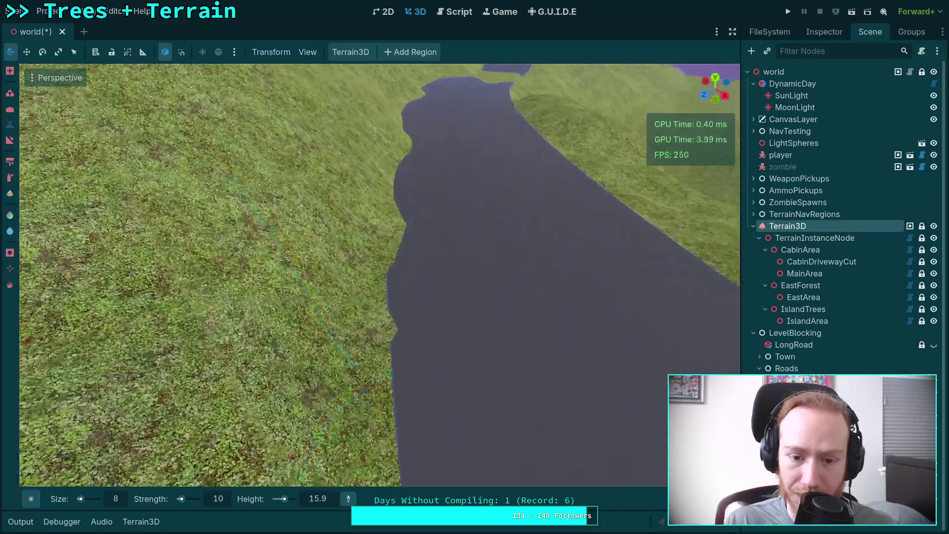
scroll(418, 318, "down", 3)
scroll(418, 318, "up", 3)
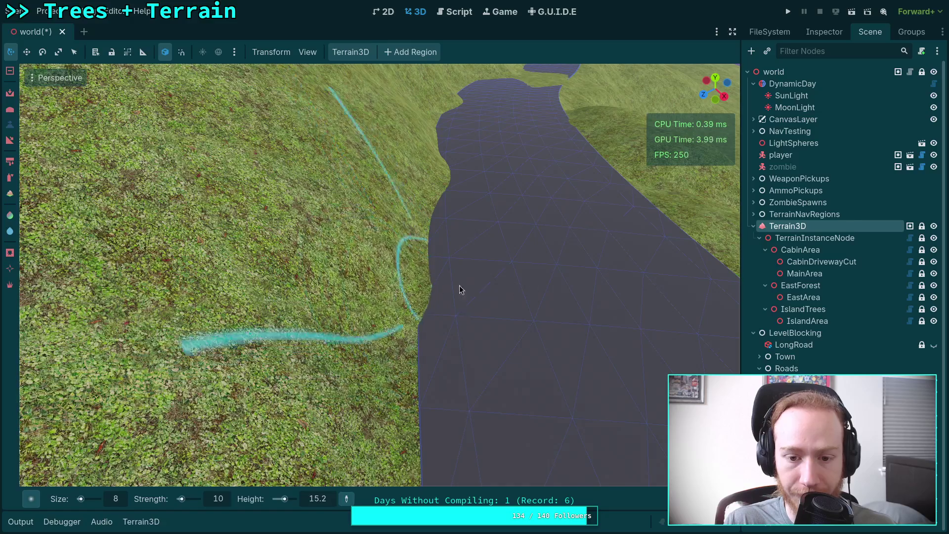
scroll(513, 240, "down", 3)
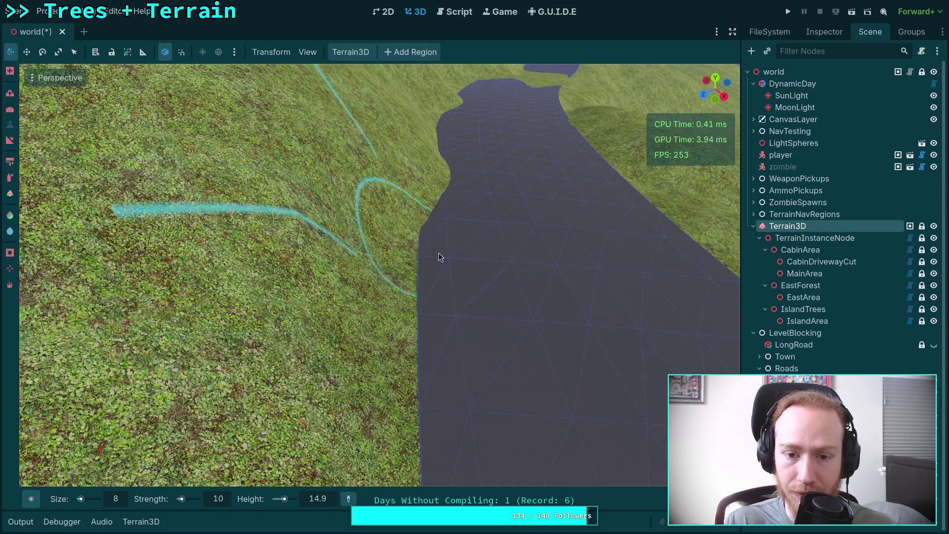
scroll(446, 274, "up", 4)
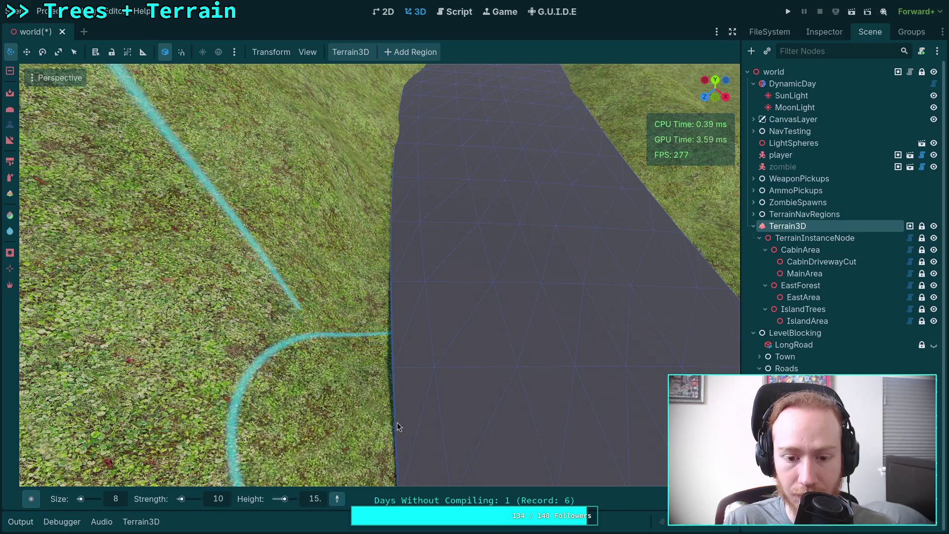
scroll(395, 327, "down", 5)
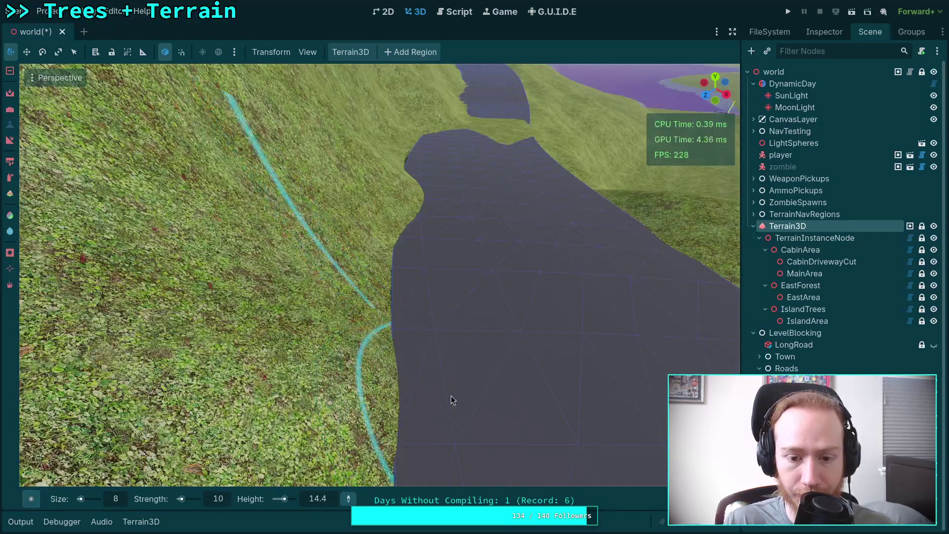
scroll(485, 351, "down", 3)
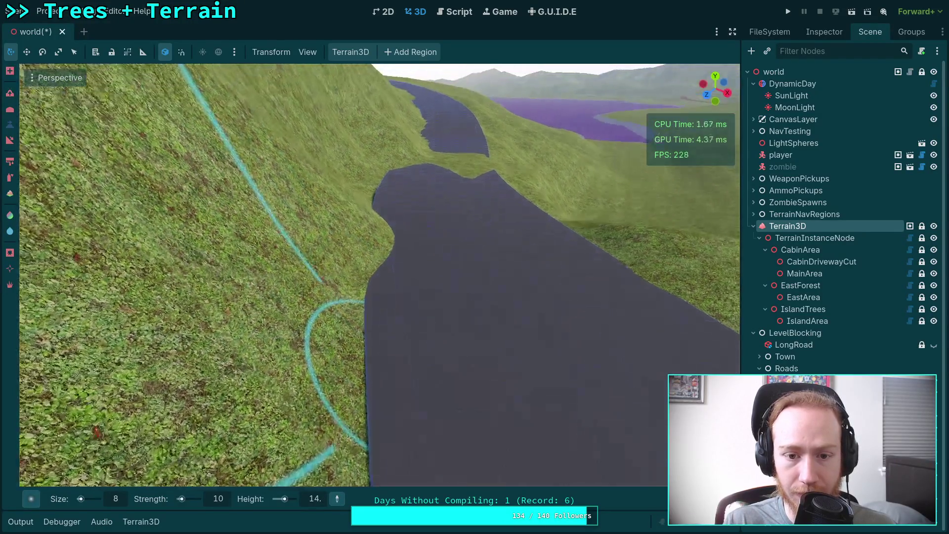
scroll(439, 296, "up", 3)
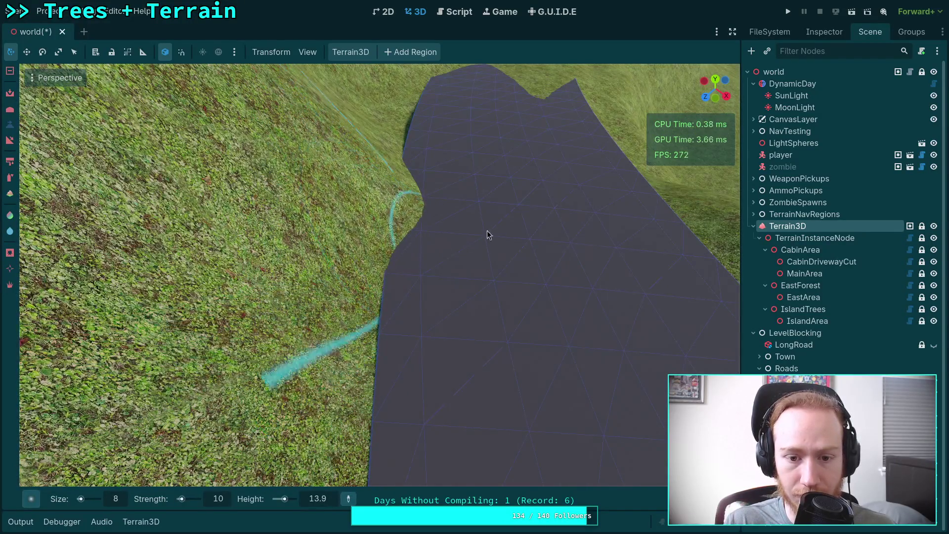
left_click(386, 202)
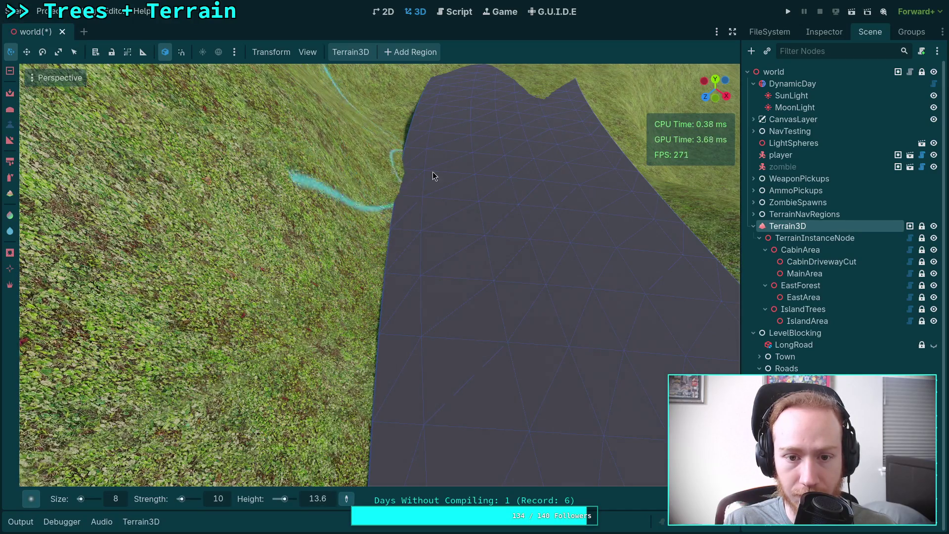
left_click(403, 311)
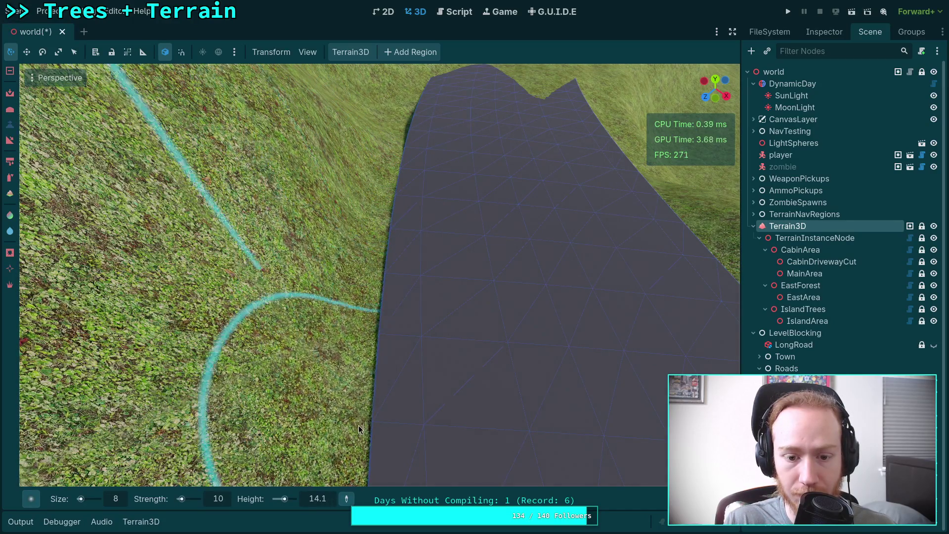
scroll(402, 311, "down", 2)
Step: Sample the road height (about 14) and flatten the grass along the road, undoing a bad stroke
left_click_drag(482, 277, 482, 277)
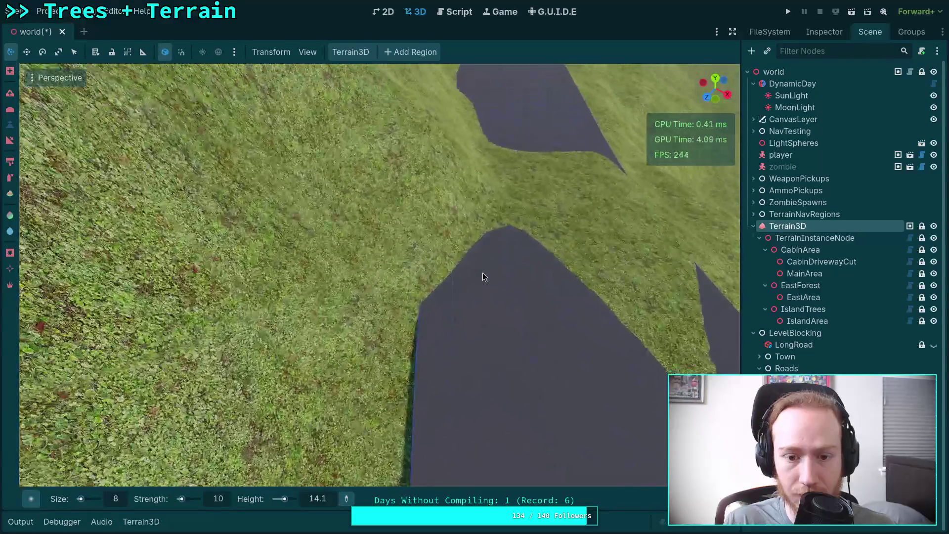
left_click(502, 303)
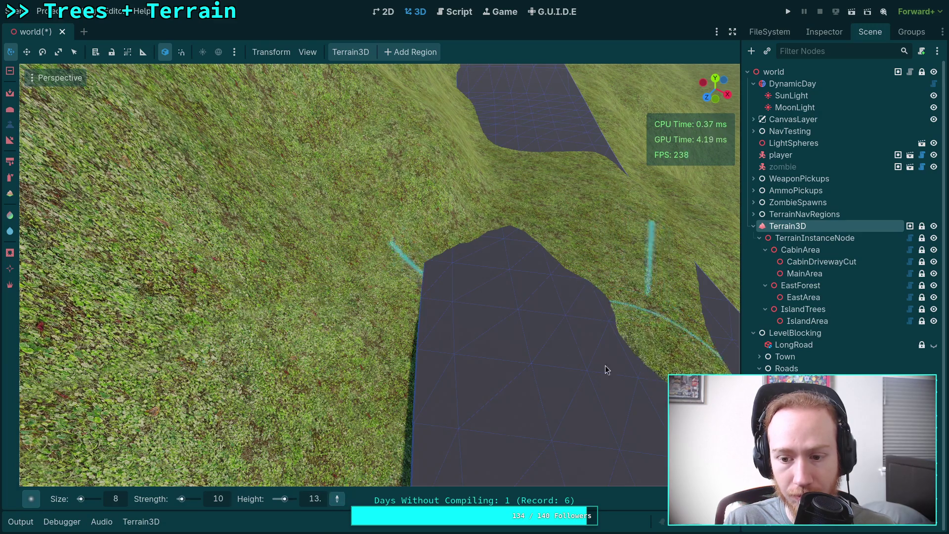
left_click_drag(608, 370, 607, 370)
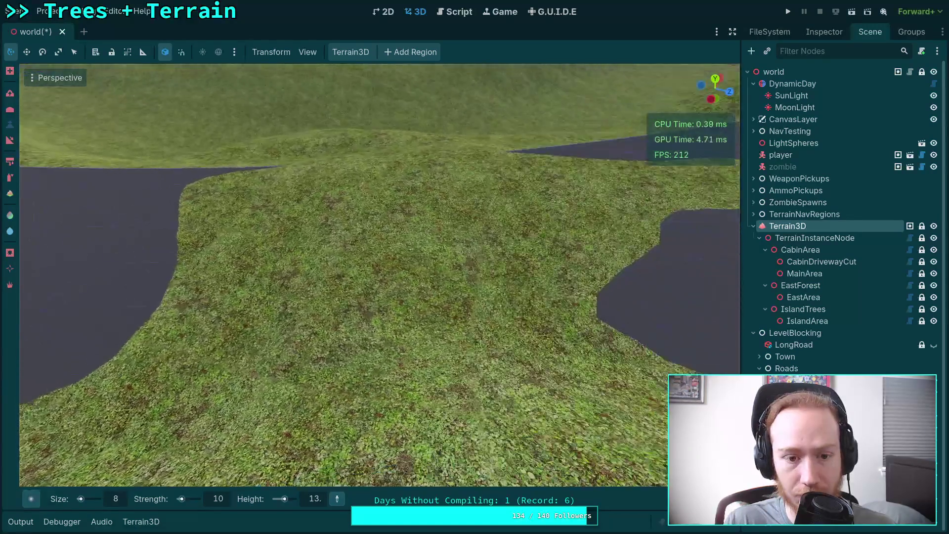
mouse_move(342, 334)
left_mouse_down()
mouse_move(432, 365)
mouse_move(519, 355)
mouse_move(583, 380)
mouse_move(365, 402)
mouse_move(416, 345)
mouse_move(222, 318)
mouse_move(280, 324)
mouse_move(266, 303)
mouse_move(452, 286)
mouse_move(428, 215)
mouse_move(324, 227)
mouse_move(431, 214)
mouse_move(323, 227)
mouse_move(439, 290)
mouse_move(266, 268)
mouse_move(277, 263)
mouse_move(251, 219)
left_mouse_up()
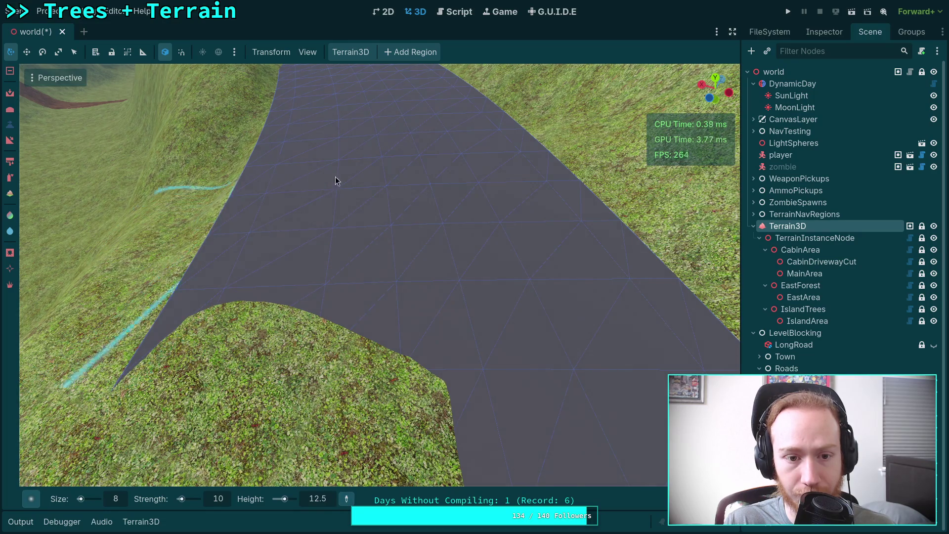
mouse_move(335, 181)
left_mouse_down()
mouse_move(216, 298)
mouse_move(522, 373)
mouse_move(419, 391)
mouse_move(258, 384)
mouse_move(257, 353)
mouse_move(396, 316)
mouse_move(412, 302)
left_mouse_up()
key("ctrl+z")
key("ctrl+z")
key("ctrl+z")
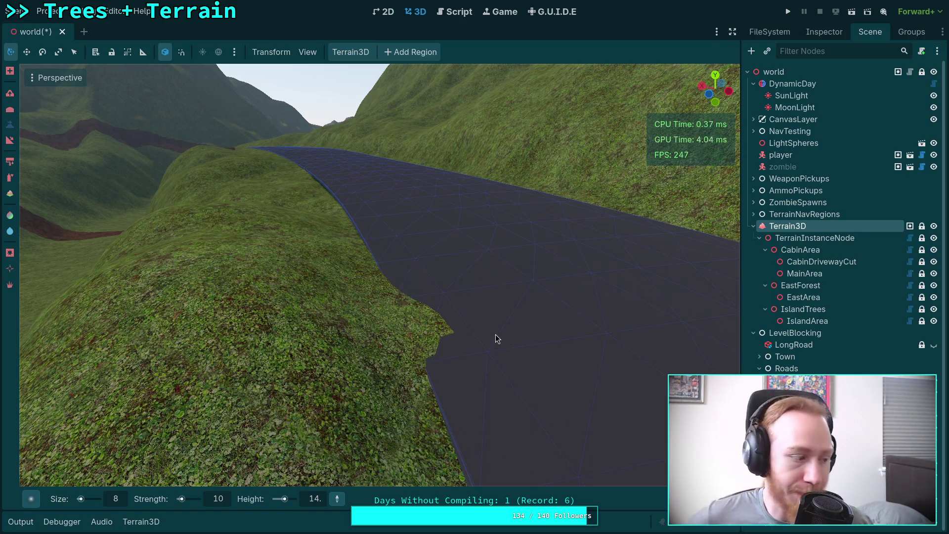
scroll(521, 315, "down", 3)
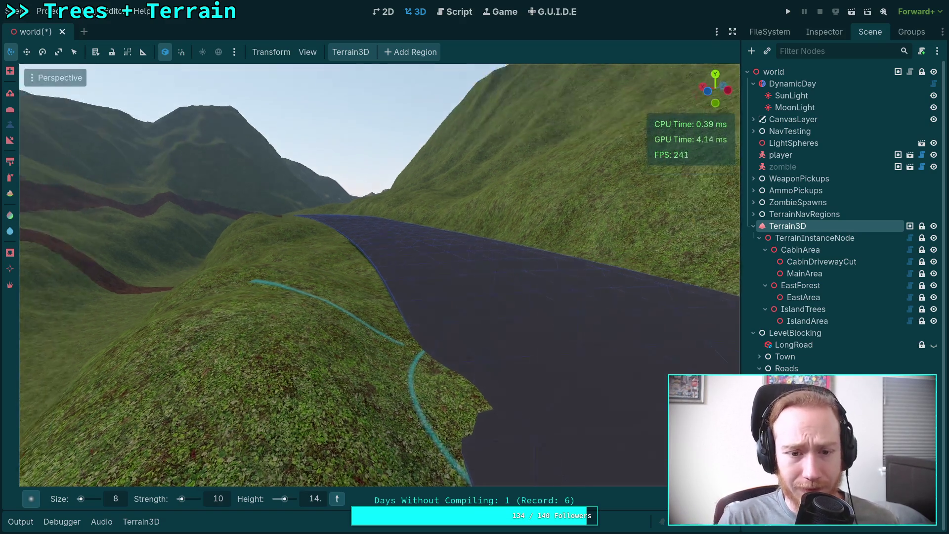
Step: Lower the grass bulge along the road edge with the Raise/Lower brush and inspect it
left_click(9, 95)
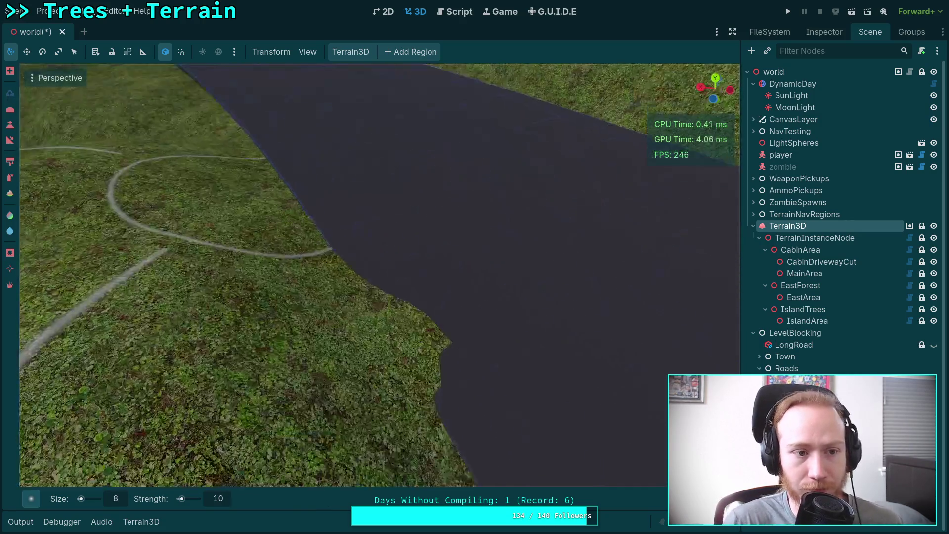
left_click_drag(437, 275, 410, 288)
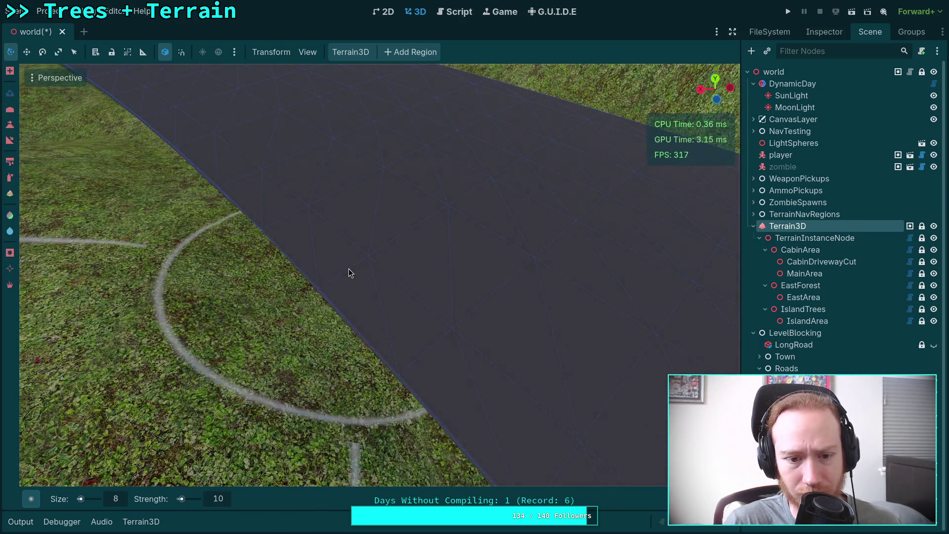
left_click_drag(348, 273, 358, 321)
right_click(459, 332)
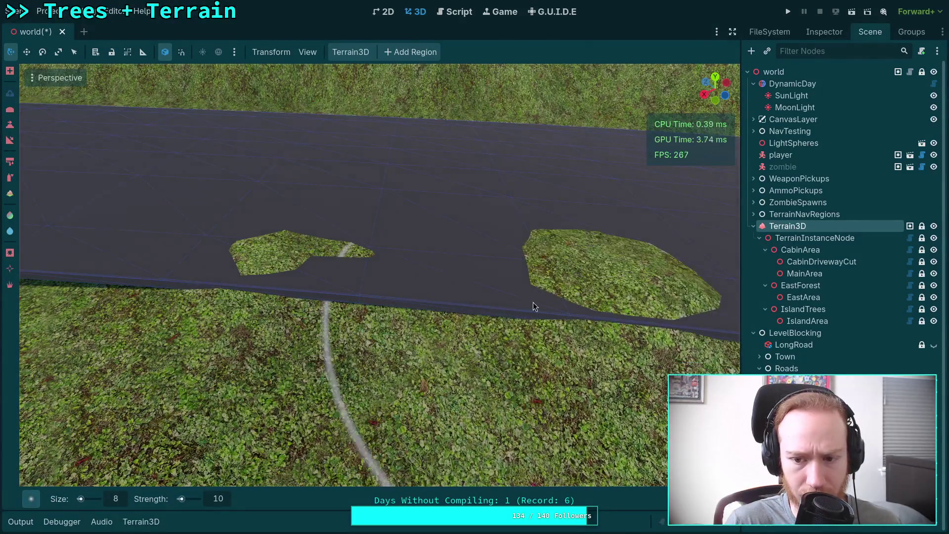
right_click(532, 305)
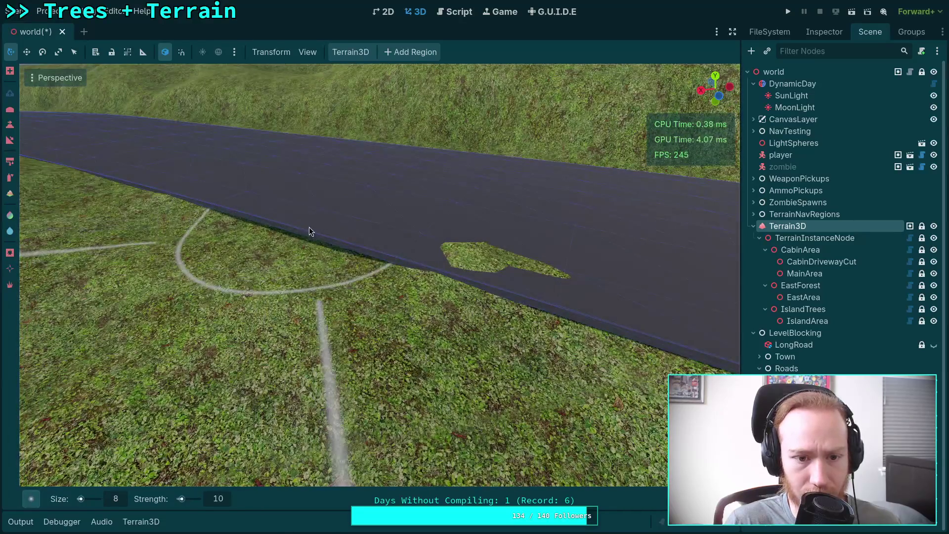
right_click(236, 207)
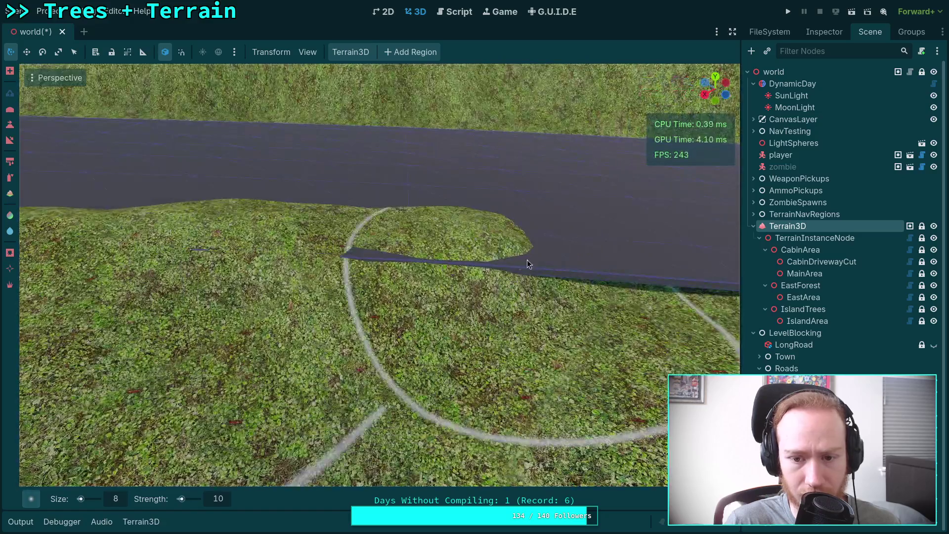
right_click(527, 260)
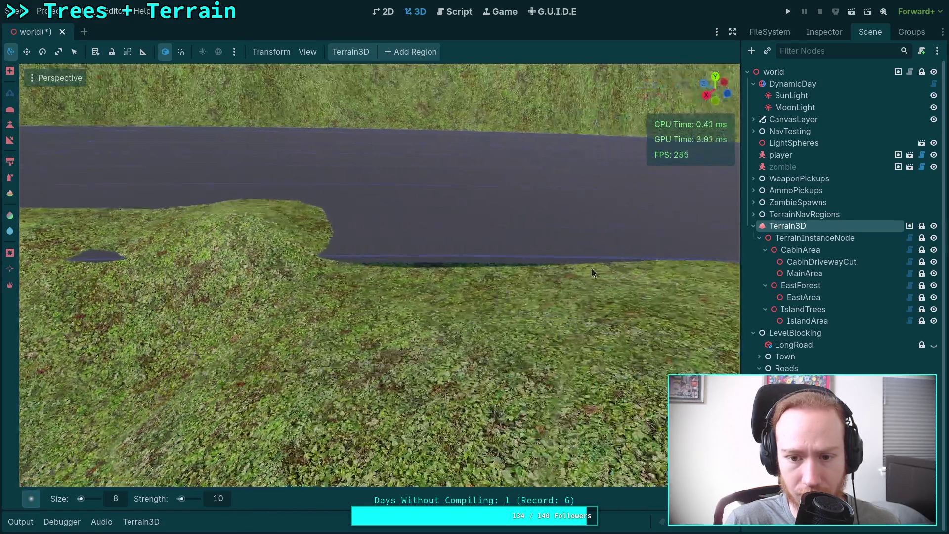
right_click(572, 255)
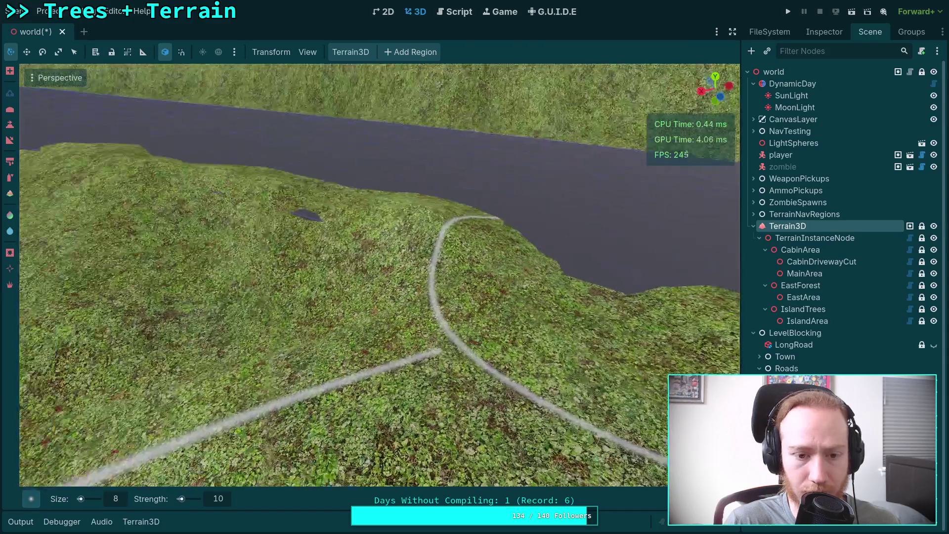
Step: Undo and redo to restore the grassy hill, then lower it beside the road
key("ctrl+z")
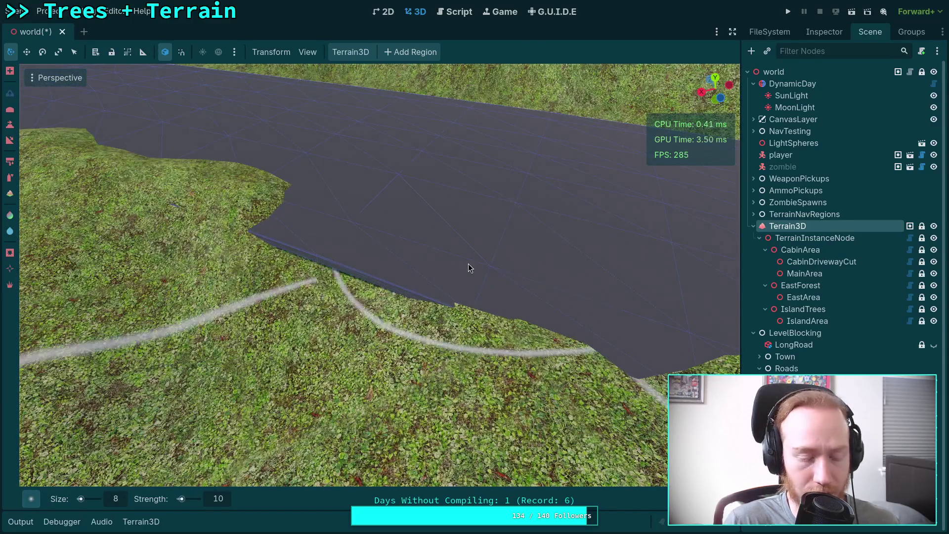
key("ctrl+shift+z")
mouse_move(417, 226)
left_mouse_down()
mouse_move(461, 271)
mouse_move(426, 230)
left_mouse_up()
mouse_move(293, 216)
left_mouse_down()
mouse_move(413, 222)
mouse_move(131, 267)
mouse_move(411, 230)
left_mouse_up()
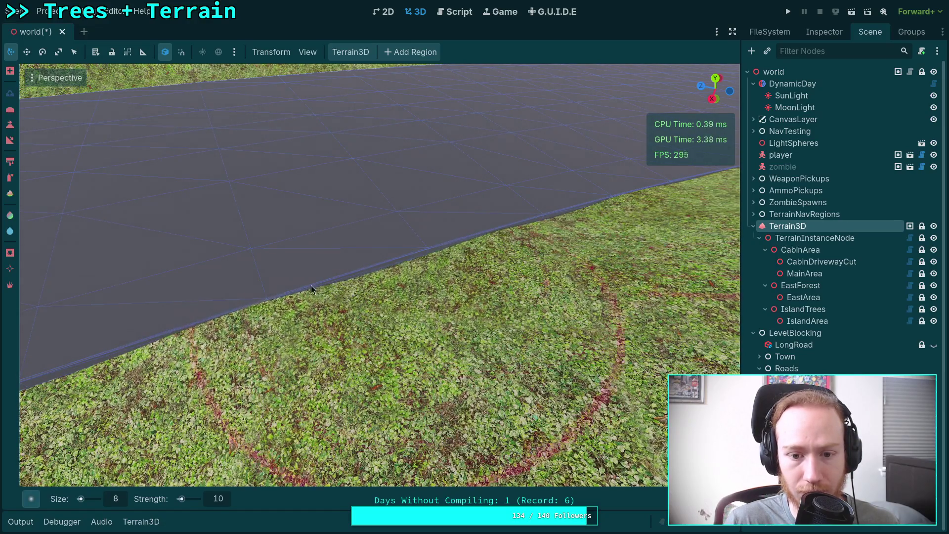
Step: Undo the last sculpt stroke and bring the winding road and hill into view
key("ctrl+z")
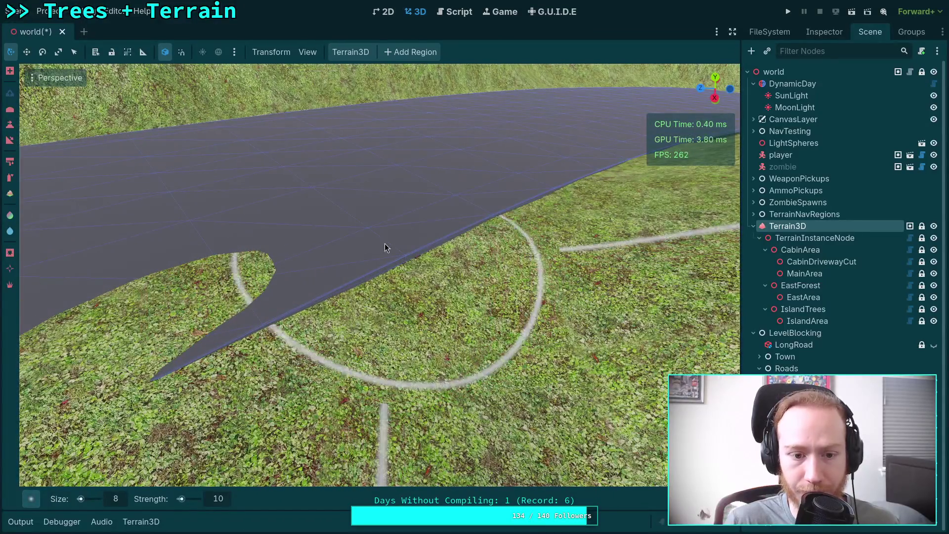
left_click_drag(386, 244, 298, 228)
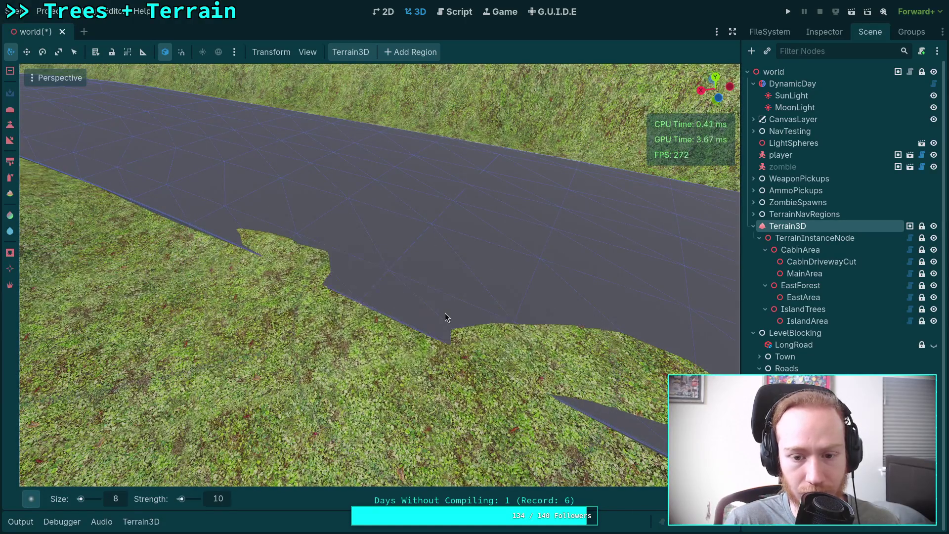
left_click_drag(567, 355, 546, 349)
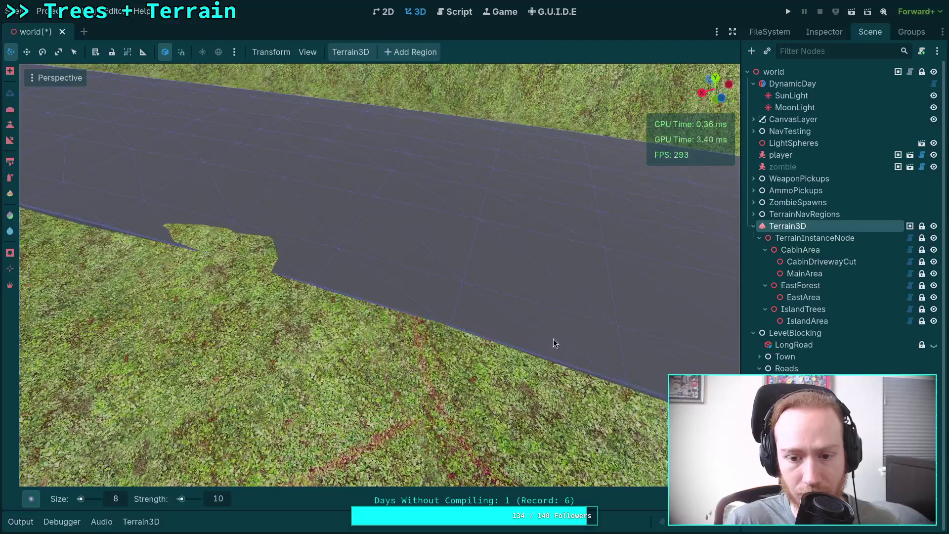
mouse_move(428, 332)
left_mouse_down()
mouse_move(406, 316)
mouse_move(425, 331)
left_mouse_up()
left_click_drag(313, 286, 313, 286)
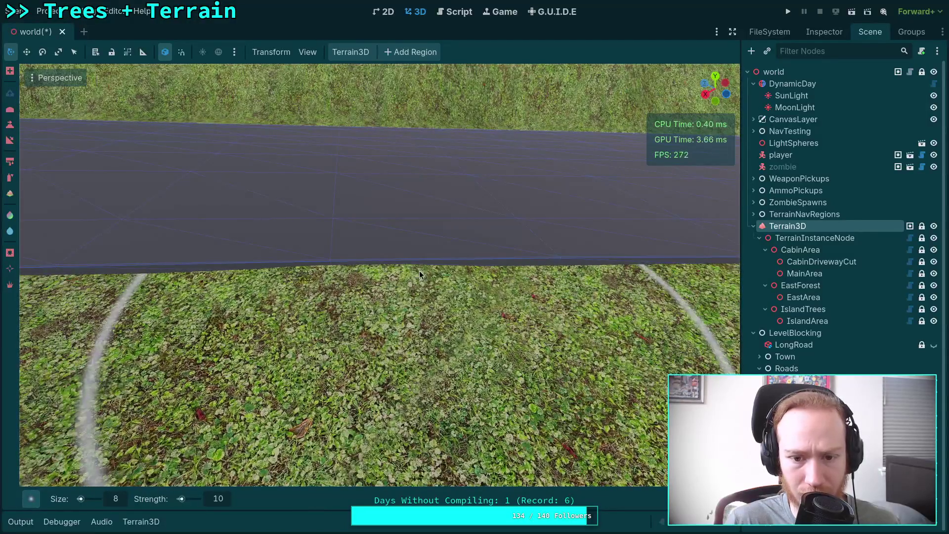
mouse_move(532, 272)
left_mouse_down()
mouse_move(515, 213)
mouse_move(573, 223)
left_mouse_up()
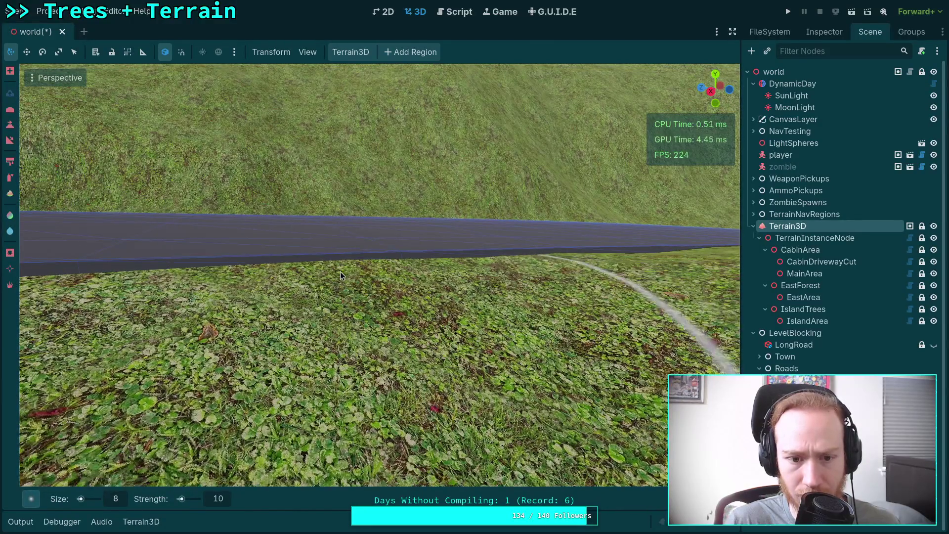
mouse_move(340, 271)
left_mouse_down()
mouse_move(267, 237)
mouse_move(347, 268)
mouse_move(450, 272)
mouse_move(470, 262)
mouse_move(327, 256)
mouse_move(325, 264)
mouse_move(322, 250)
mouse_move(251, 259)
mouse_move(287, 261)
left_mouse_up()
Step: Compare the road-side cut by undoing and redoing, then discard it and the grass patch over the road
key("ctrl+z")
key("ctrl+shift+z")
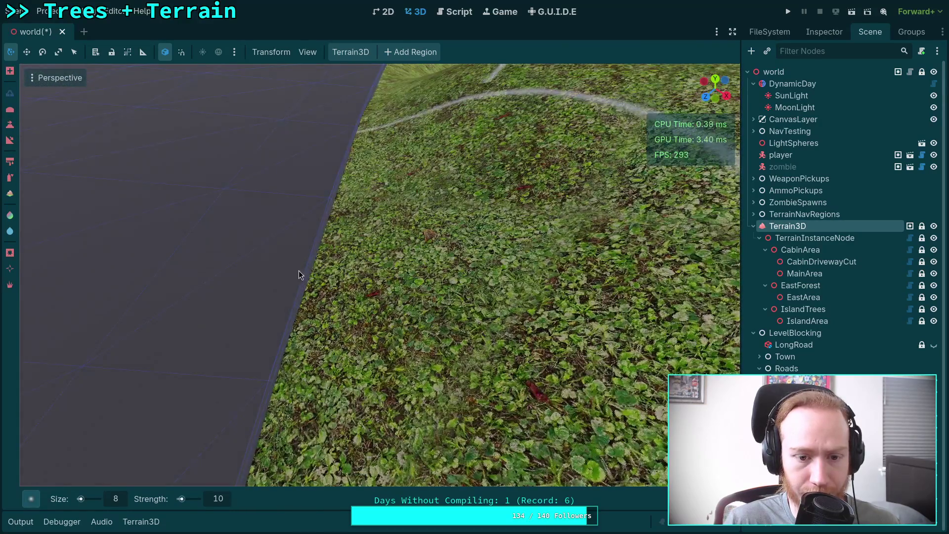
key("ctrl+z")
key("ctrl+shift+z")
key("ctrl+z")
scroll(292, 256, "down", 3)
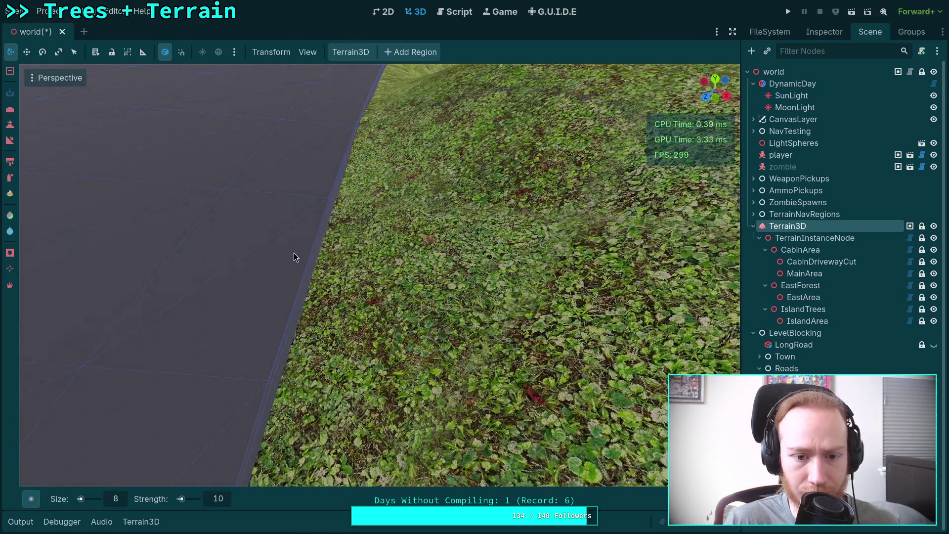
left_click_drag(292, 257, 318, 227)
key("ctrl+z")
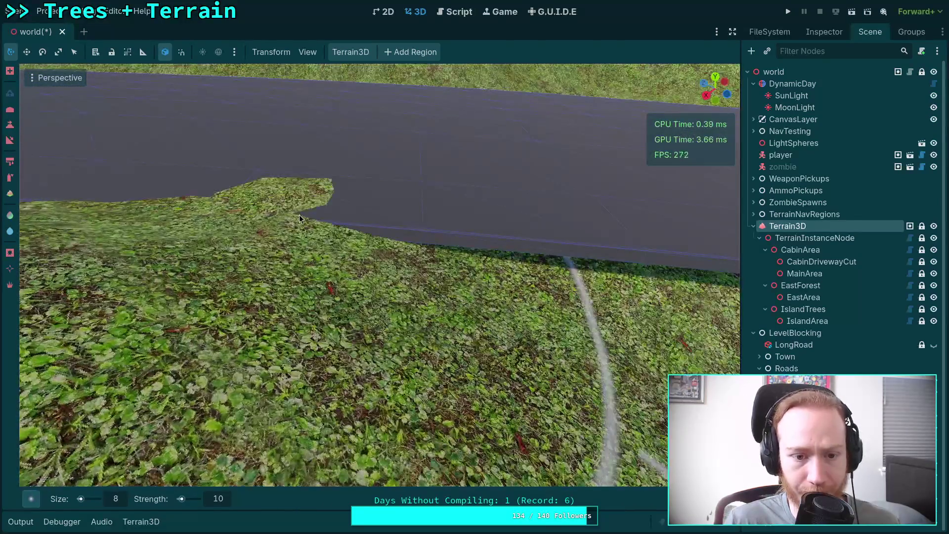
key("ctrl+z")
key("ctrl+z")
key("ctrl+z")
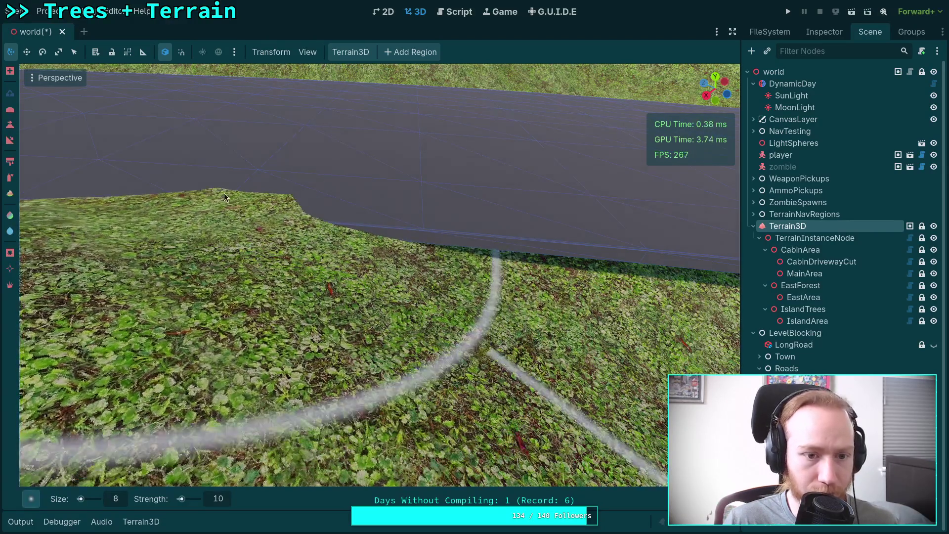
Step: Raise the grass up to the road's edge and check it along the slope
mouse_move(216, 194)
left_mouse_down()
mouse_move(303, 206)
mouse_move(452, 200)
mouse_move(467, 240)
mouse_move(535, 233)
mouse_move(625, 197)
mouse_move(554, 242)
left_mouse_up()
left_click_drag(378, 203, 401, 289)
scroll(402, 290, "up", 2)
mouse_move(292, 223)
left_mouse_down()
mouse_move(199, 219)
mouse_move(654, 280)
mouse_move(375, 227)
left_mouse_up()
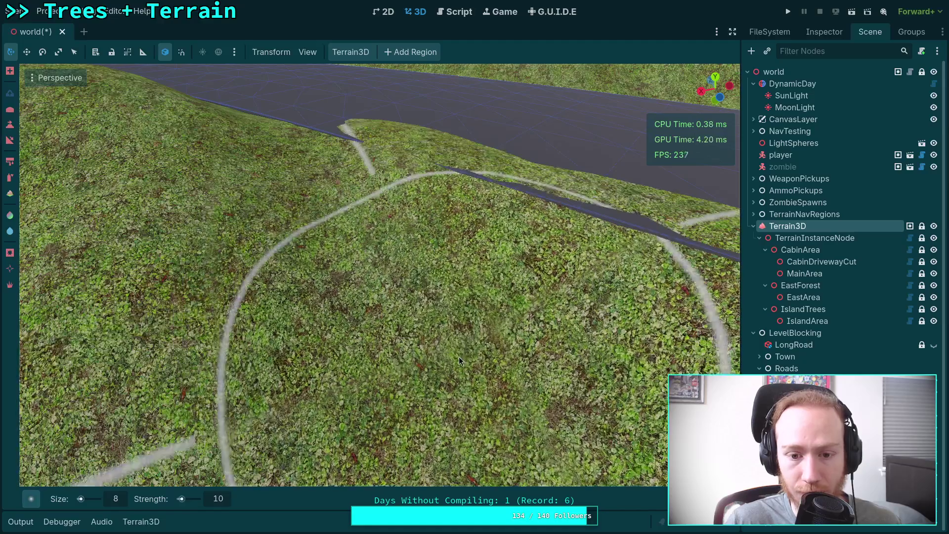
mouse_move(650, 383)
left_mouse_down()
mouse_move(524, 325)
mouse_move(431, 222)
mouse_move(457, 184)
mouse_move(391, 274)
mouse_move(435, 252)
mouse_move(353, 281)
mouse_move(212, 225)
mouse_move(513, 296)
mouse_move(286, 326)
left_mouse_up()
mouse_move(280, 252)
left_mouse_down()
mouse_move(287, 170)
mouse_move(298, 210)
mouse_move(330, 239)
left_mouse_up()
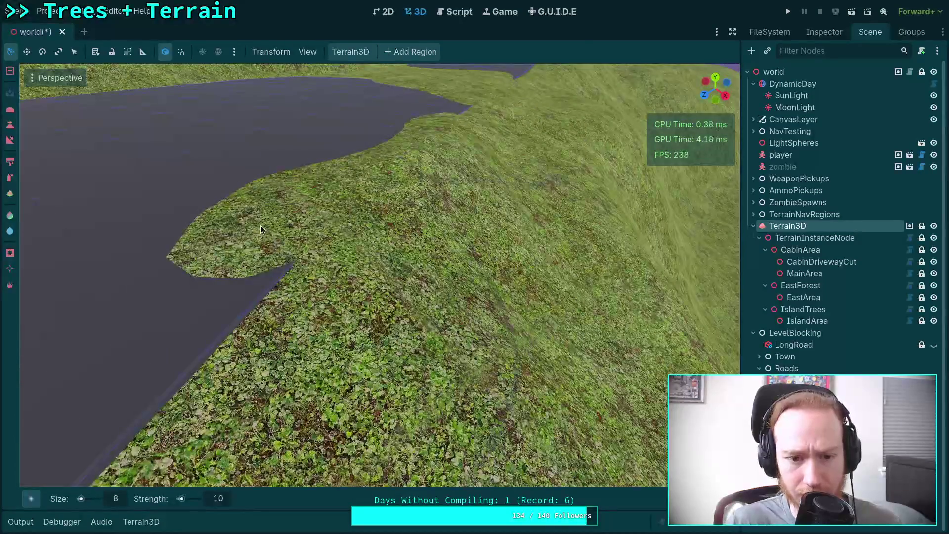
Step: Undo the grassy peninsula edit and tilt the view down to the road edge
key("ctrl+z")
left_click_drag(321, 207, 312, 209)
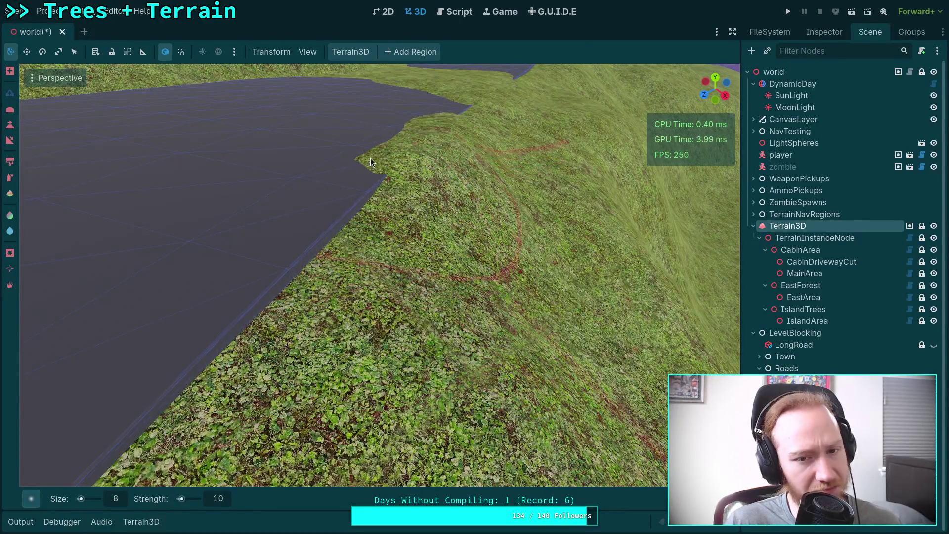
mouse_move(396, 183)
left_mouse_down()
mouse_move(346, 183)
mouse_move(346, 230)
mouse_move(327, 208)
left_mouse_up()
scroll(305, 326, "up", 3)
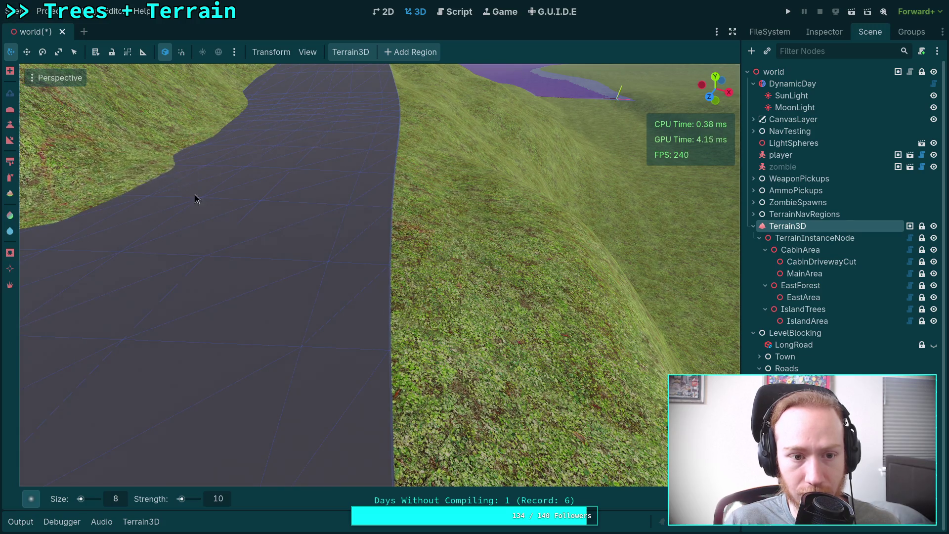
mouse_move(196, 199)
left_mouse_down()
mouse_move(237, 217)
mouse_move(289, 194)
left_mouse_up()
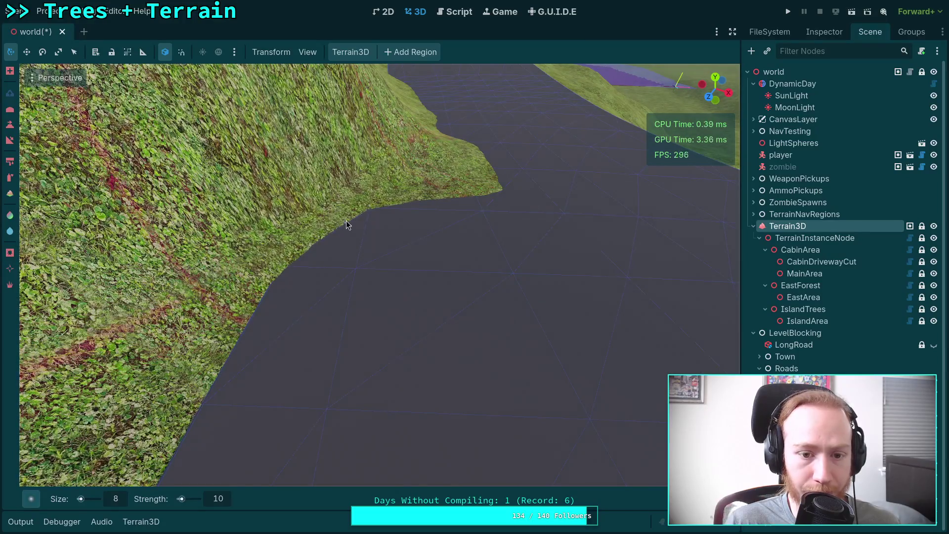
Step: Pull the hillside grass to the road, removing the small patch on the road surface
mouse_move(346, 225)
left_mouse_down()
mouse_move(374, 224)
mouse_move(347, 223)
mouse_move(346, 158)
mouse_move(388, 214)
left_mouse_up()
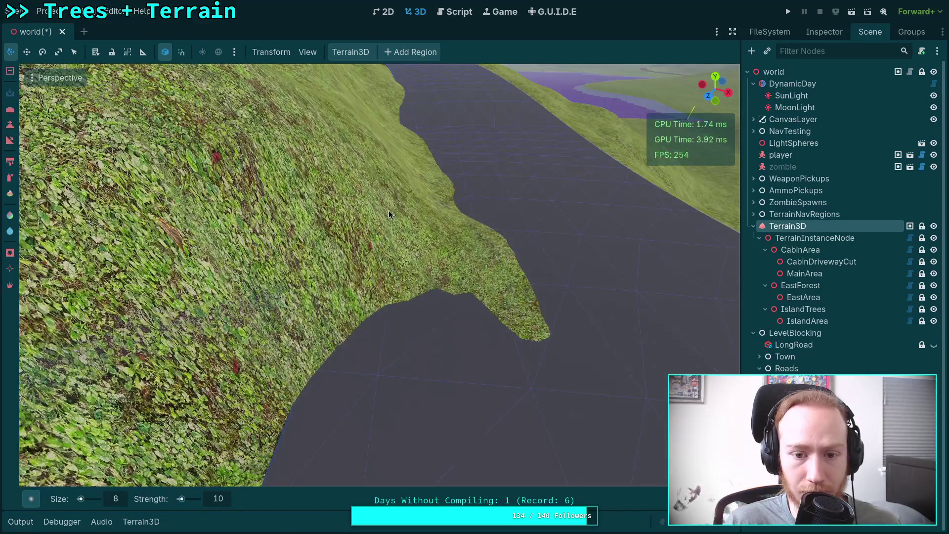
mouse_move(487, 296)
left_mouse_down()
mouse_move(383, 221)
mouse_move(387, 179)
left_mouse_up()
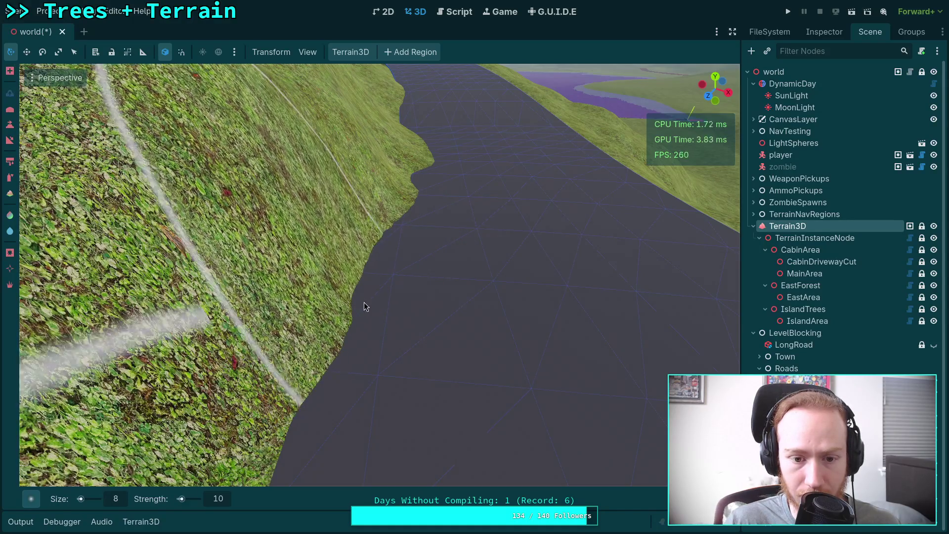
mouse_move(364, 307)
left_mouse_down()
mouse_move(297, 316)
mouse_move(497, 306)
left_mouse_up()
left_click_drag(446, 281, 427, 285)
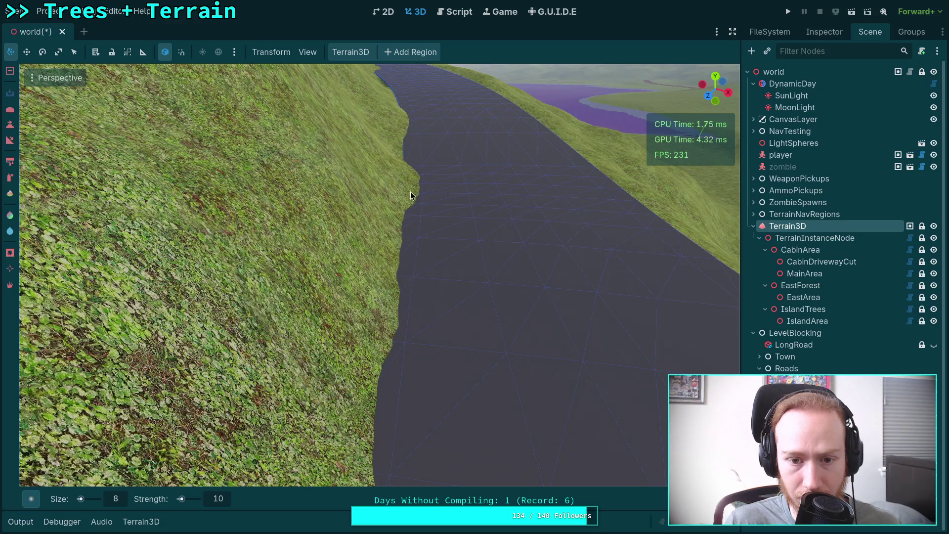
left_click_drag(405, 173, 384, 347)
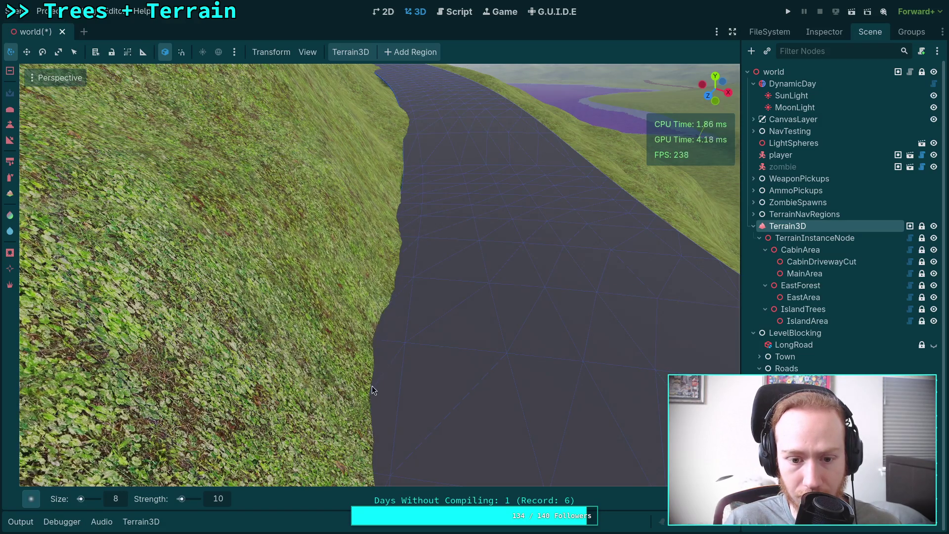
Step: Cut the hillside back to a straighter cliff edge along the road
mouse_move(372, 385)
left_mouse_down()
mouse_move(371, 250)
mouse_move(346, 267)
mouse_move(366, 255)
mouse_move(371, 277)
left_mouse_up()
mouse_move(358, 345)
left_mouse_down()
mouse_move(366, 387)
mouse_move(386, 346)
mouse_move(409, 329)
left_mouse_up()
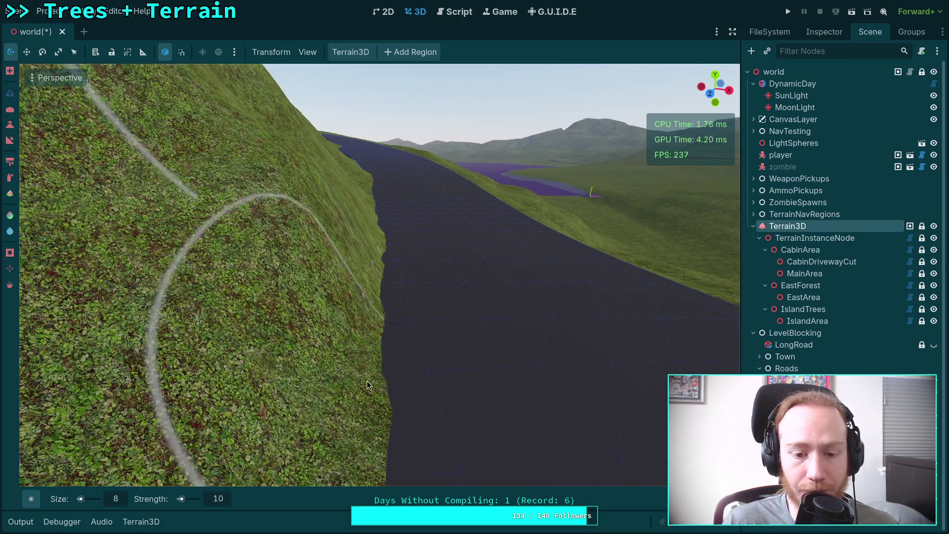
mouse_move(367, 385)
left_mouse_down()
mouse_move(346, 389)
mouse_move(323, 265)
left_mouse_up()
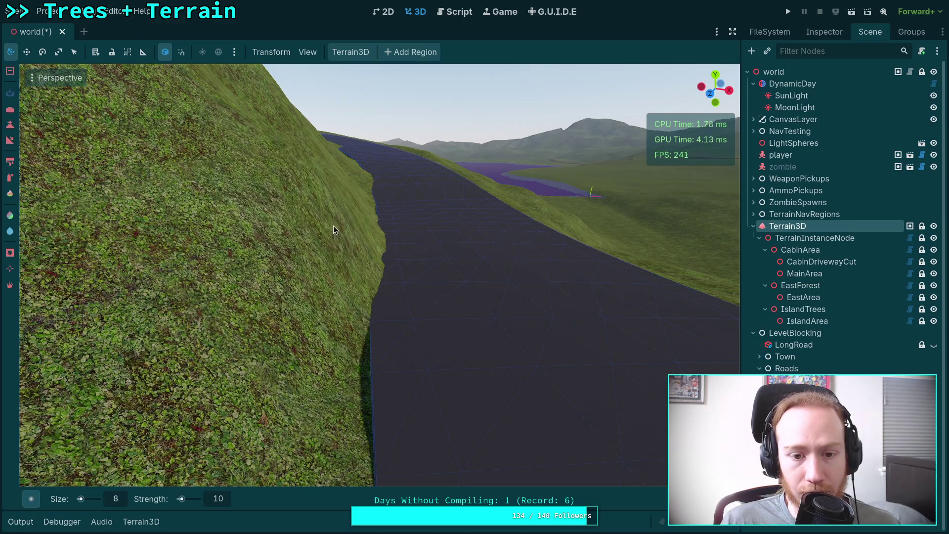
mouse_move(333, 226)
left_mouse_down()
mouse_move(339, 205)
mouse_move(326, 278)
left_mouse_up()
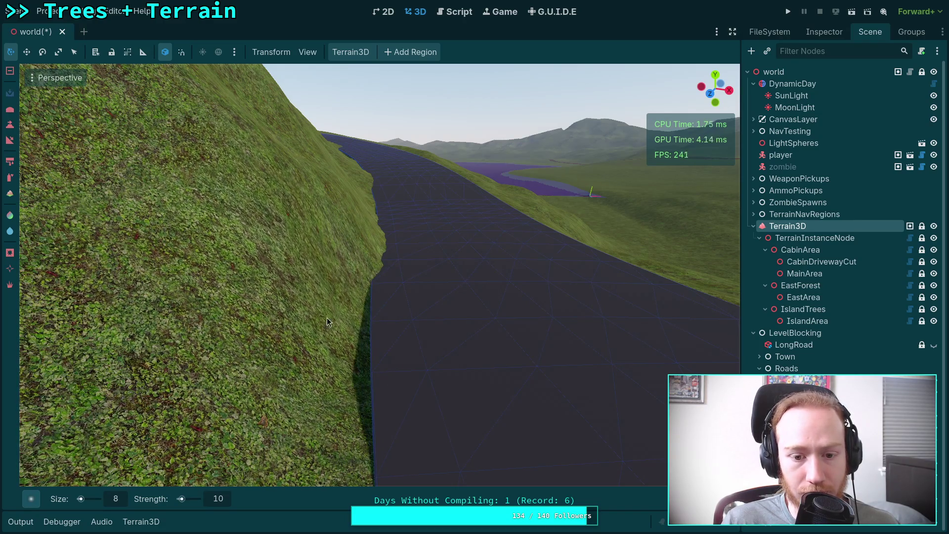
scroll(325, 285, "up", 3)
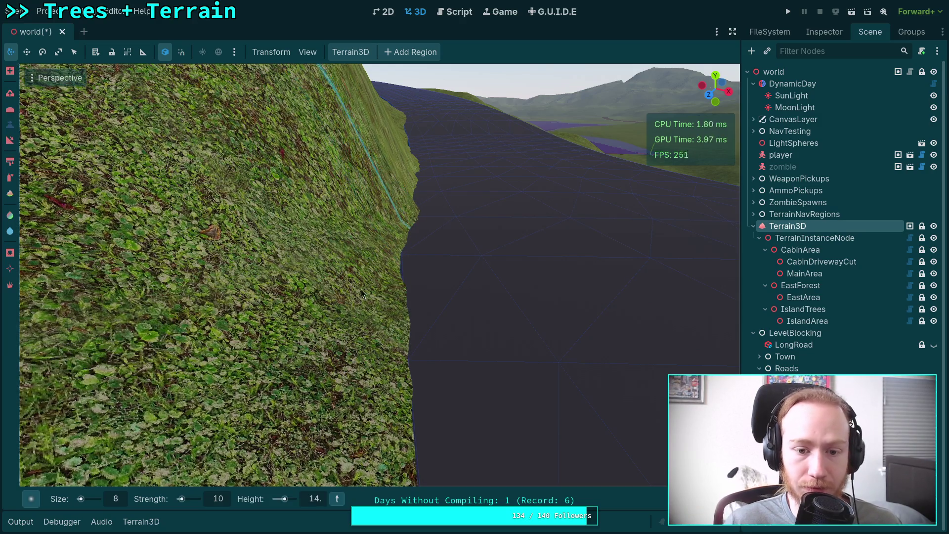
Step: Orbit and pull back along the road to inspect the cliff, grassy slope and shoreline
mouse_move(377, 265)
left_mouse_down()
mouse_move(385, 296)
mouse_move(426, 272)
mouse_move(431, 230)
mouse_move(440, 253)
mouse_move(393, 214)
left_mouse_up()
left_click_drag(458, 186, 469, 289)
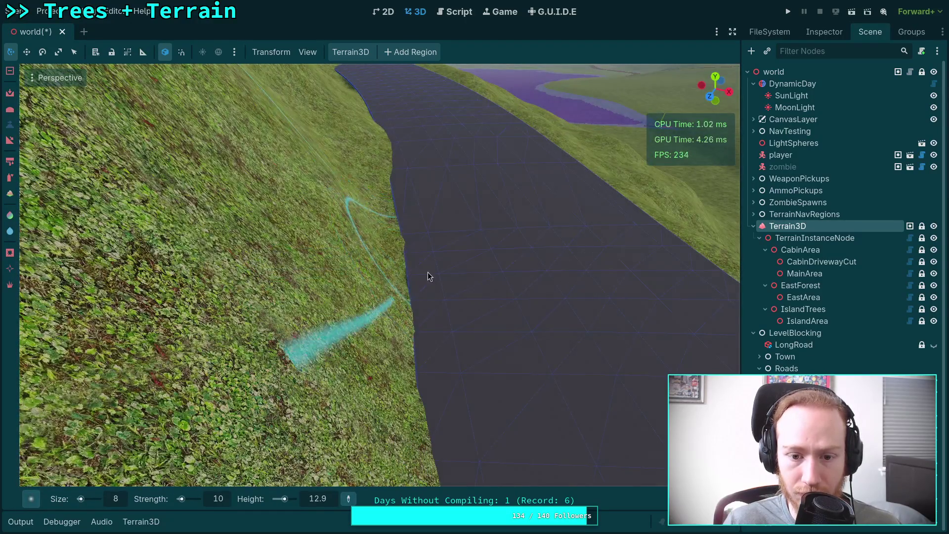
mouse_move(476, 383)
left_mouse_down()
mouse_move(426, 462)
mouse_move(488, 459)
left_mouse_up()
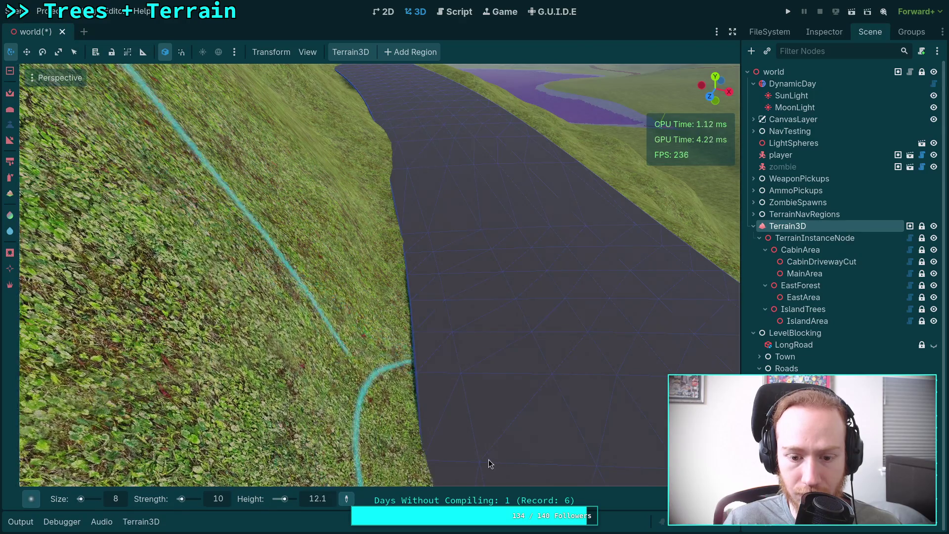
left_click_drag(440, 420, 389, 411)
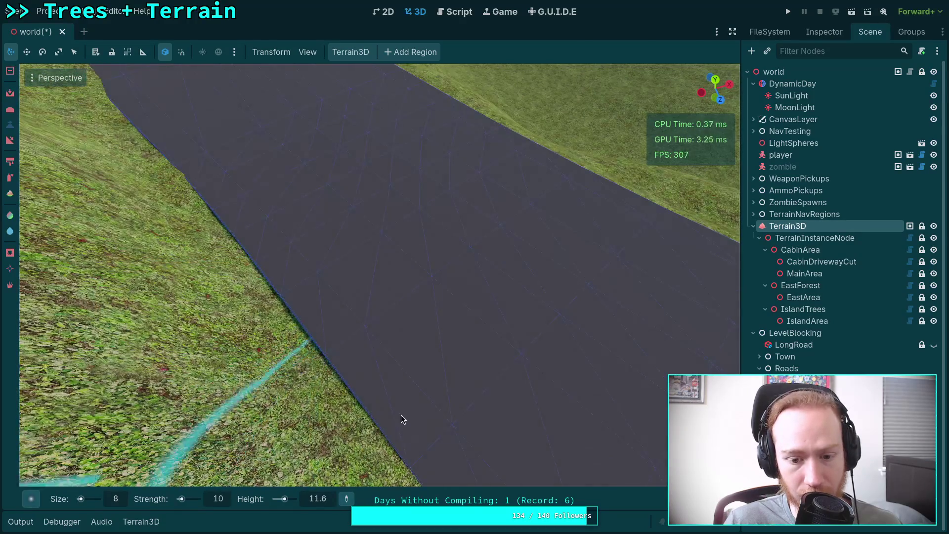
mouse_move(485, 399)
left_mouse_down()
mouse_move(212, 384)
mouse_move(425, 340)
mouse_move(435, 265)
left_mouse_up()
left_click_drag(464, 191, 420, 119)
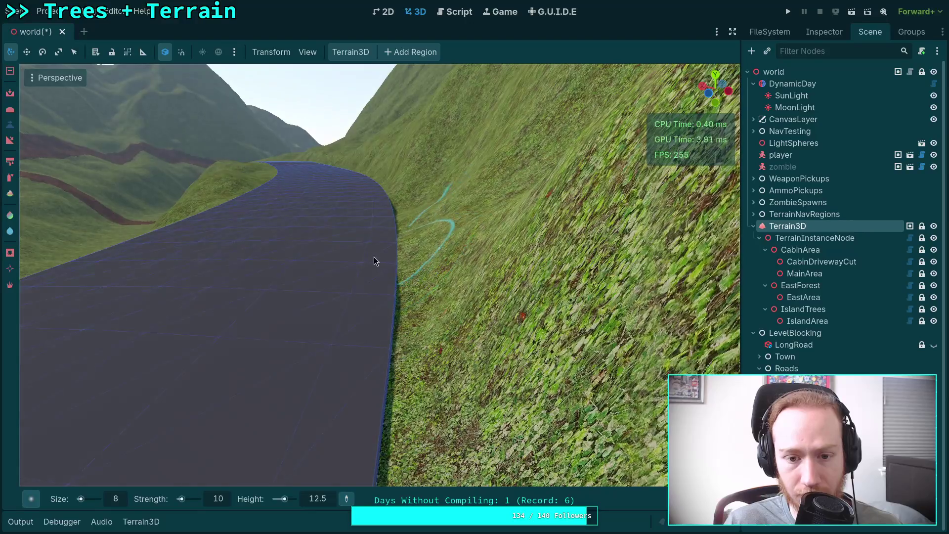
mouse_move(398, 293)
left_mouse_down()
mouse_move(322, 279)
mouse_move(267, 311)
mouse_move(485, 296)
mouse_move(523, 411)
mouse_move(442, 444)
mouse_move(361, 301)
mouse_move(330, 306)
mouse_move(438, 299)
mouse_move(581, 246)
left_mouse_up()
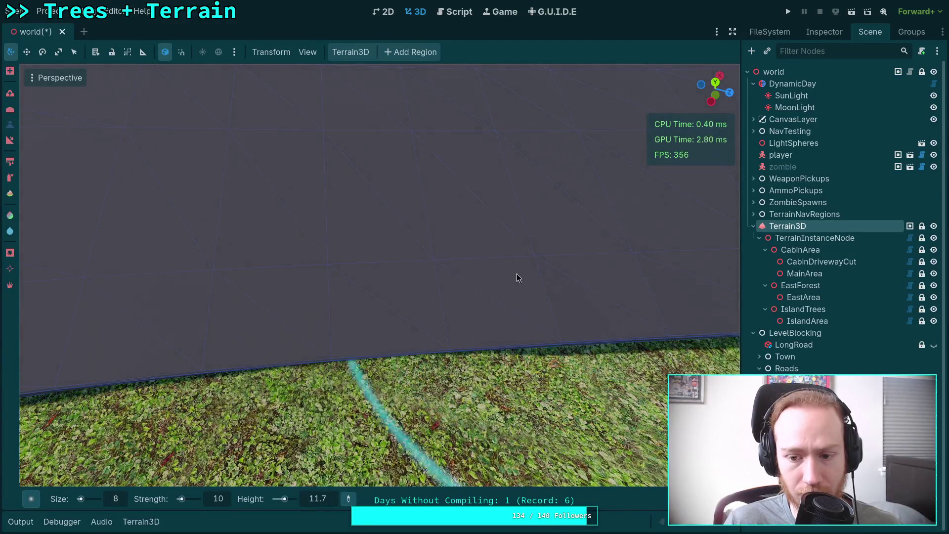
left_click_drag(518, 278, 544, 271)
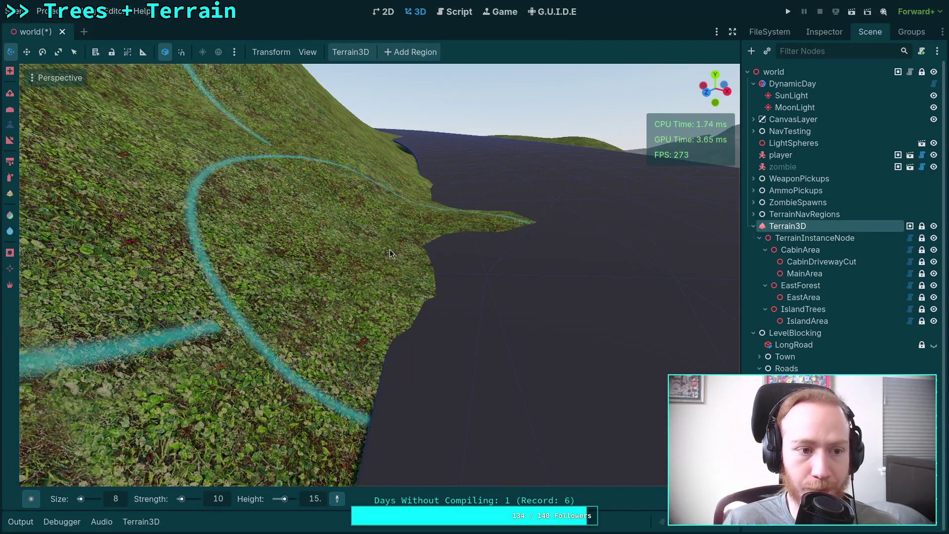
left_click_drag(455, 268, 456, 268)
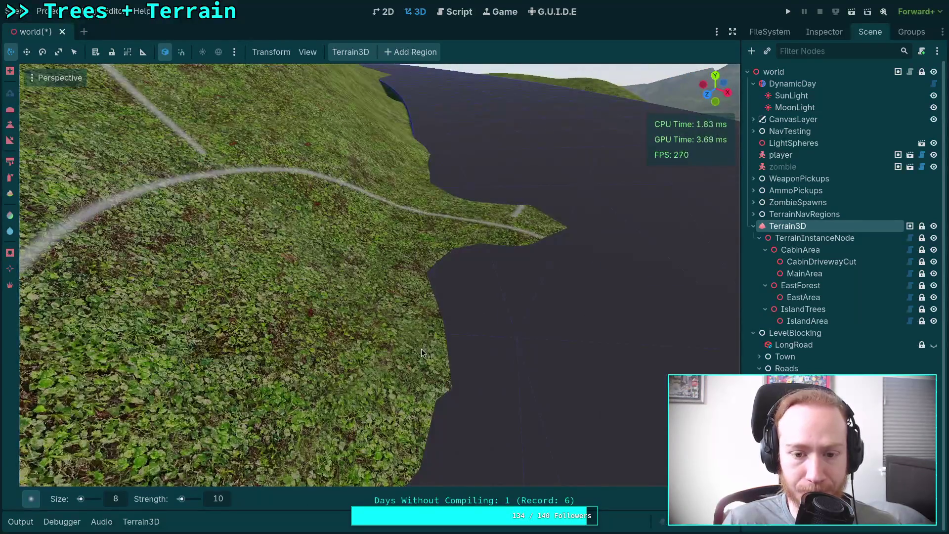
left_click_drag(422, 353, 427, 197)
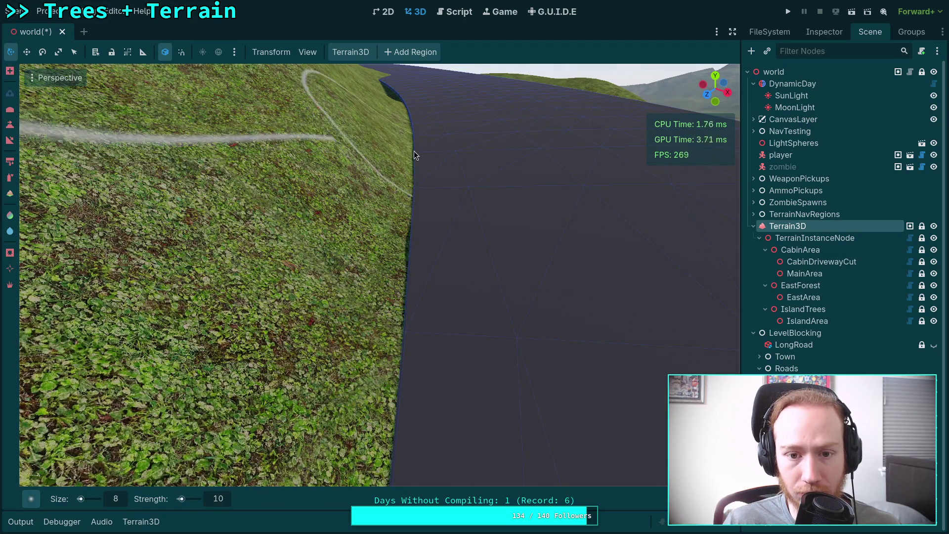
mouse_move(415, 155)
left_mouse_down()
mouse_move(458, 239)
mouse_move(458, 317)
mouse_move(415, 350)
mouse_move(432, 340)
left_mouse_up()
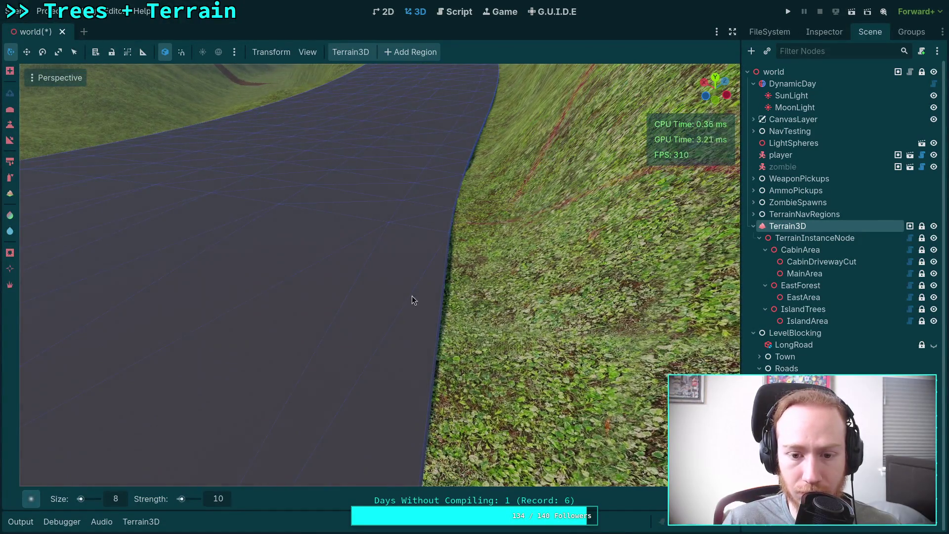
mouse_move(415, 300)
left_mouse_down()
mouse_move(398, 282)
mouse_move(478, 263)
left_mouse_up()
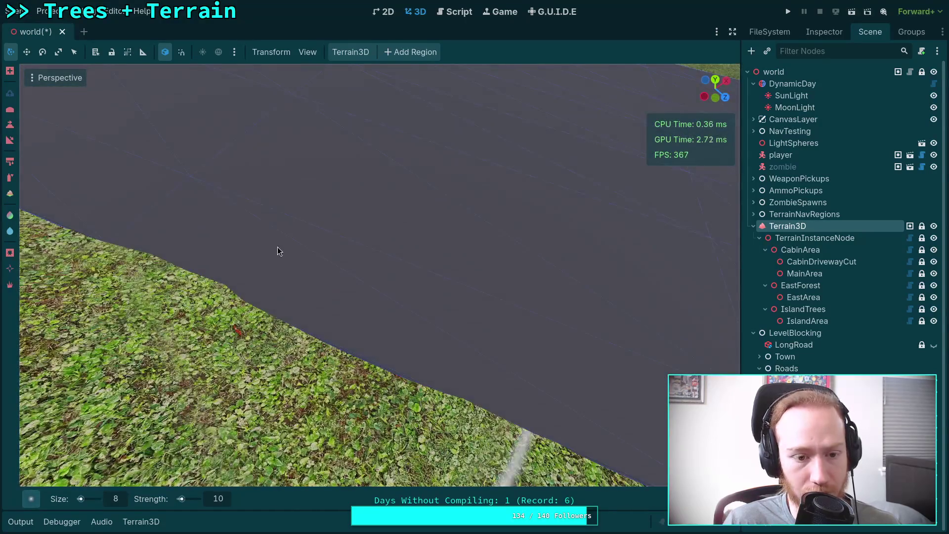
left_click_drag(542, 346, 506, 321)
scroll(301, 273, "up", 3)
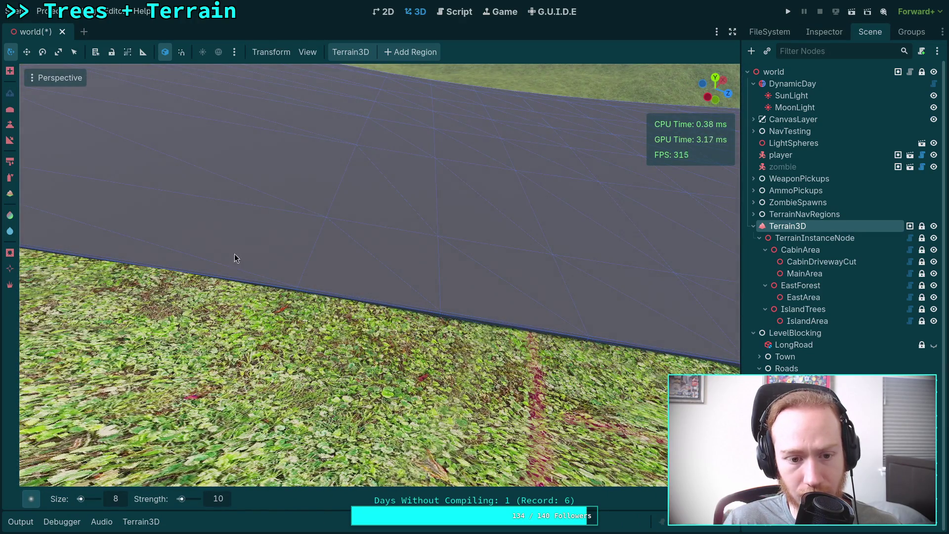
left_click_drag(233, 259, 373, 269)
mouse_move(545, 292)
left_mouse_down()
mouse_move(368, 288)
mouse_move(346, 296)
left_mouse_up()
mouse_move(415, 266)
left_mouse_down()
mouse_move(390, 272)
mouse_move(366, 317)
left_mouse_up()
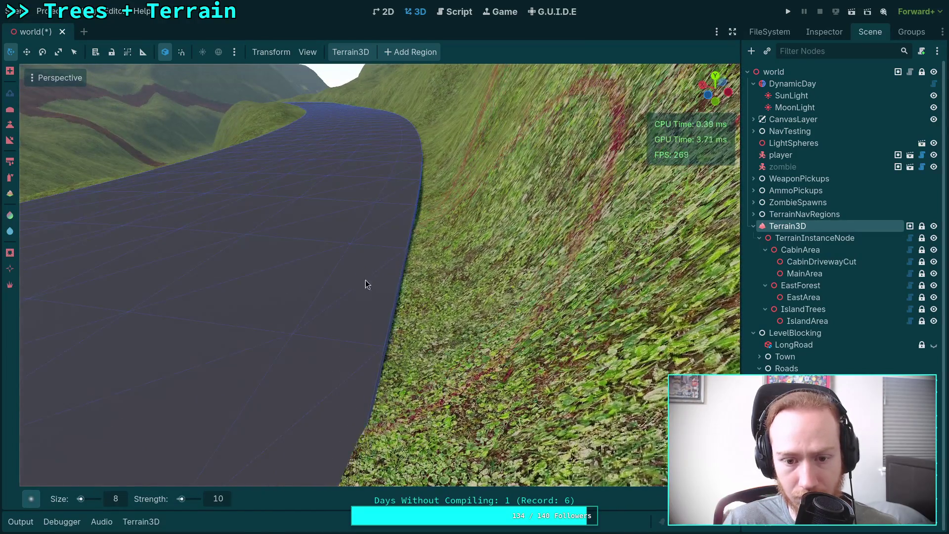
mouse_move(405, 205)
left_mouse_down()
mouse_move(371, 370)
mouse_move(382, 338)
left_mouse_up()
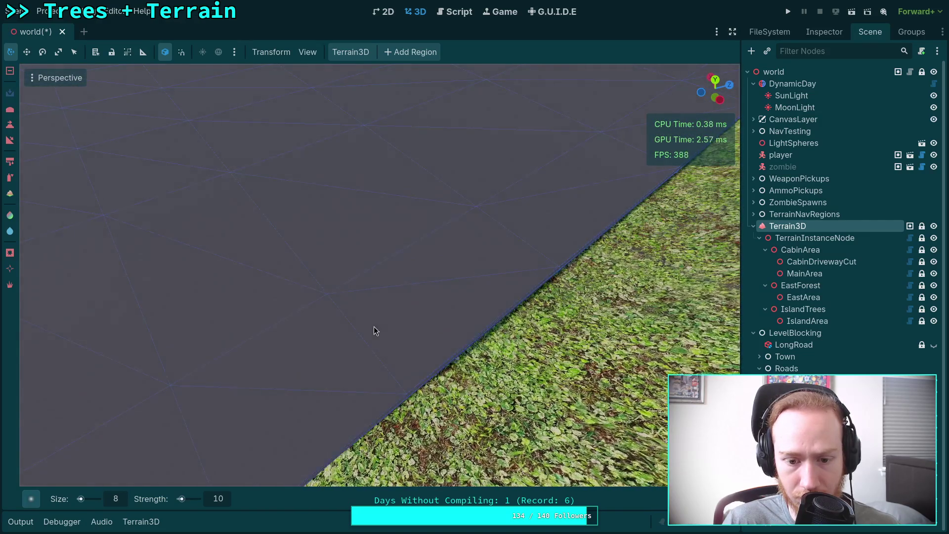
left_click_drag(440, 290, 396, 275)
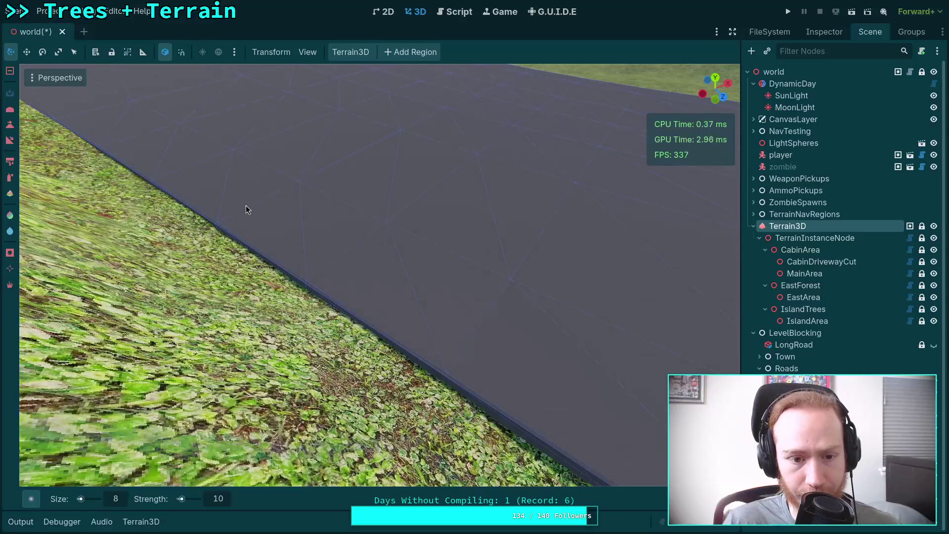
mouse_move(432, 312)
left_mouse_down()
mouse_move(111, 283)
mouse_move(355, 301)
left_mouse_up()
mouse_move(477, 292)
left_mouse_down()
mouse_move(459, 275)
mouse_move(387, 275)
left_mouse_up()
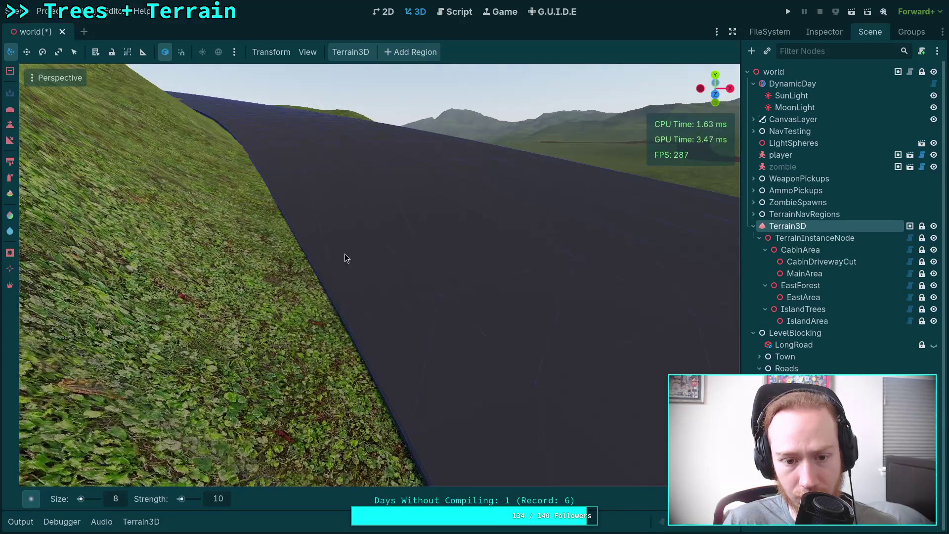
mouse_move(345, 249)
left_mouse_down()
mouse_move(467, 330)
mouse_move(289, 228)
mouse_move(322, 245)
left_mouse_up()
mouse_move(551, 227)
left_mouse_down()
mouse_move(527, 202)
mouse_move(621, 169)
mouse_move(494, 206)
mouse_move(369, 200)
left_mouse_up()
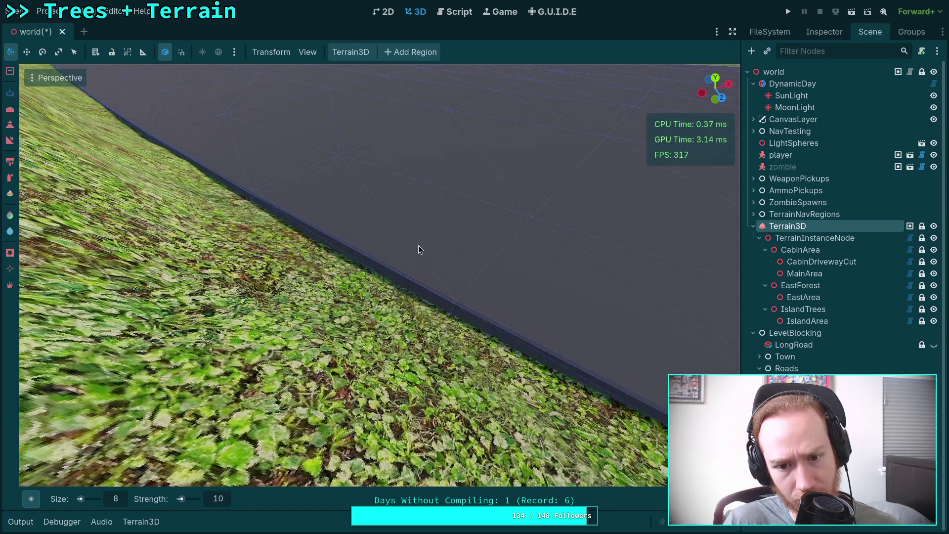
left_click_drag(363, 230, 581, 309)
left_click_drag(533, 362, 533, 362)
left_click_drag(485, 328, 485, 327)
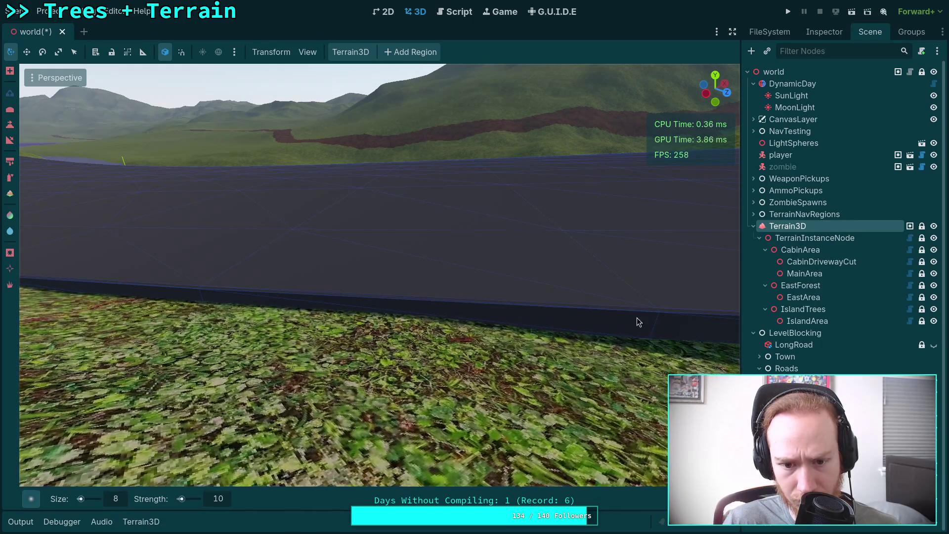
left_click_drag(557, 314, 557, 313)
left_click_drag(440, 292, 440, 293)
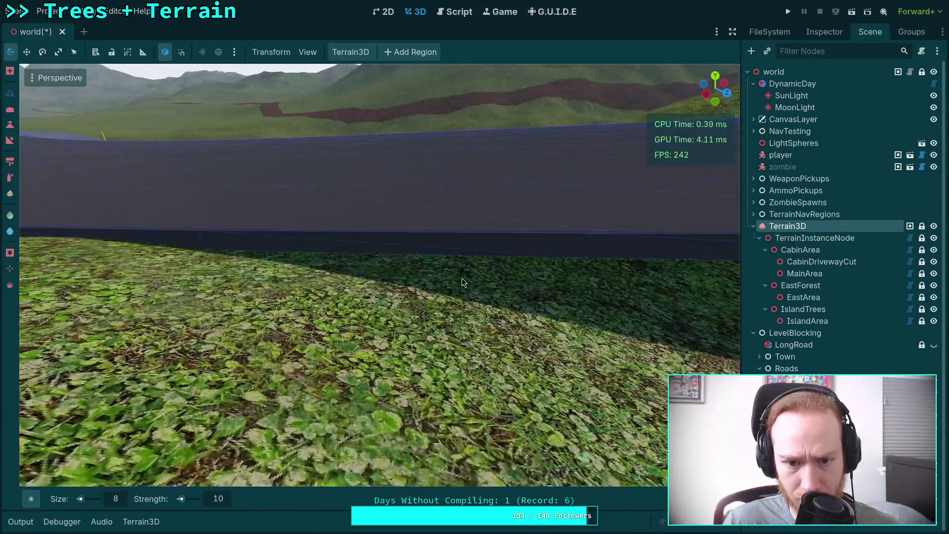
left_click_drag(675, 280, 674, 280)
left_click_drag(457, 292, 457, 292)
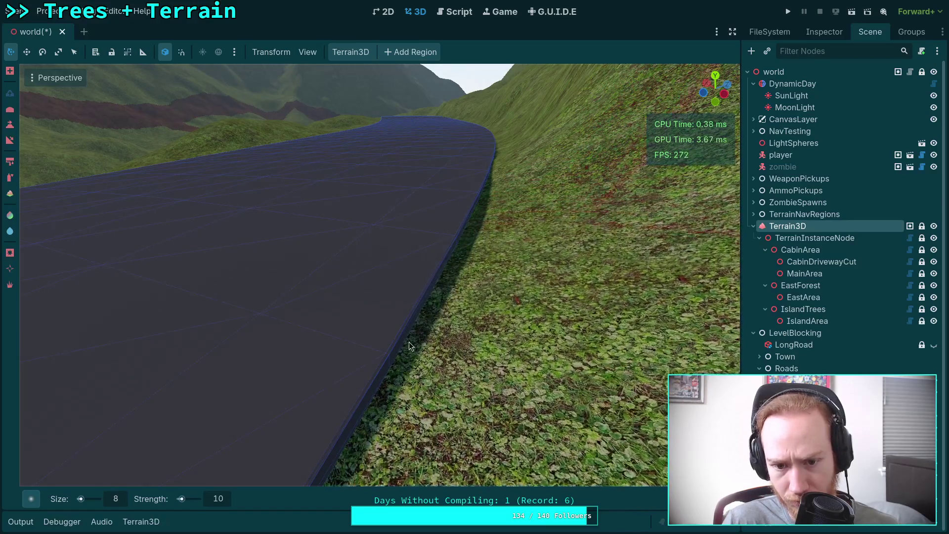
left_click_drag(409, 343, 454, 296)
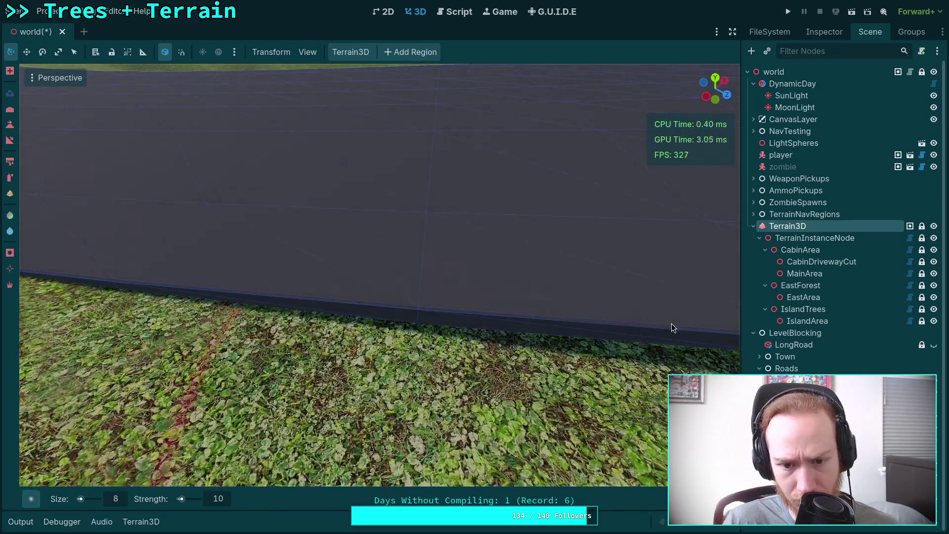
mouse_move(608, 322)
left_mouse_down()
mouse_move(506, 265)
mouse_move(318, 360)
mouse_move(402, 271)
mouse_move(381, 283)
mouse_move(418, 279)
mouse_move(328, 269)
mouse_move(358, 243)
mouse_move(346, 291)
mouse_move(364, 202)
mouse_move(380, 232)
mouse_move(482, 259)
mouse_move(608, 259)
mouse_move(388, 256)
mouse_move(381, 255)
mouse_move(534, 245)
mouse_move(504, 255)
mouse_move(388, 242)
mouse_move(569, 247)
mouse_move(307, 243)
mouse_move(266, 233)
mouse_move(352, 226)
mouse_move(129, 200)
mouse_move(316, 219)
mouse_move(412, 207)
mouse_move(506, 219)
mouse_move(278, 240)
mouse_move(231, 279)
mouse_move(272, 278)
mouse_move(302, 225)
mouse_move(328, 267)
mouse_move(331, 228)
mouse_move(374, 256)
mouse_move(318, 251)
mouse_move(306, 263)
mouse_move(306, 301)
mouse_move(319, 280)
mouse_move(331, 296)
mouse_move(354, 277)
mouse_move(395, 280)
mouse_move(357, 274)
mouse_move(385, 237)
mouse_move(342, 271)
mouse_move(351, 333)
mouse_move(339, 295)
mouse_move(348, 296)
mouse_move(339, 304)
mouse_move(367, 299)
mouse_move(334, 297)
mouse_move(340, 301)
mouse_move(330, 310)
mouse_move(345, 290)
mouse_move(365, 296)
mouse_move(342, 326)
mouse_move(369, 292)
mouse_move(370, 256)
mouse_move(370, 267)
left_mouse_up()
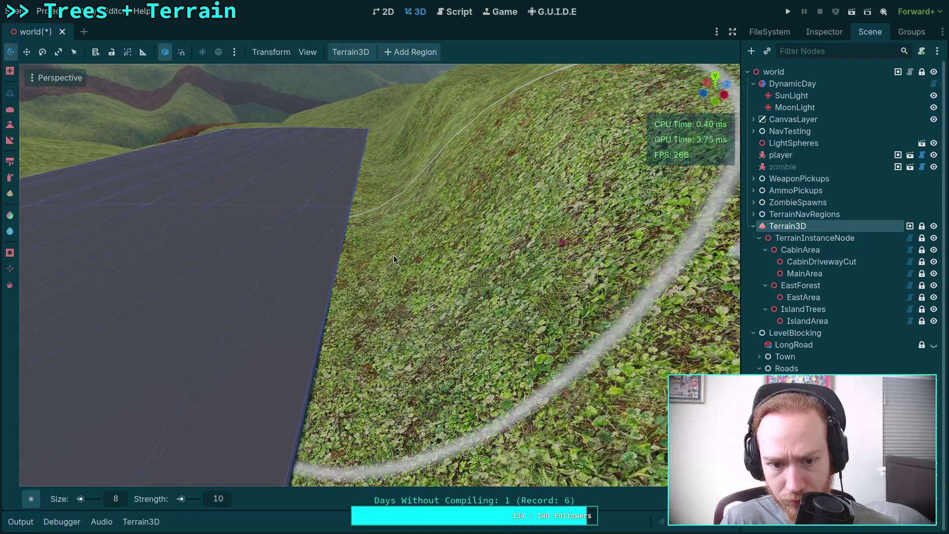
Step: Frame the road slab edge and pale path, then lower the terrain beside the road
mouse_move(394, 255)
left_mouse_down()
mouse_move(400, 250)
mouse_move(370, 260)
mouse_move(426, 296)
left_mouse_up()
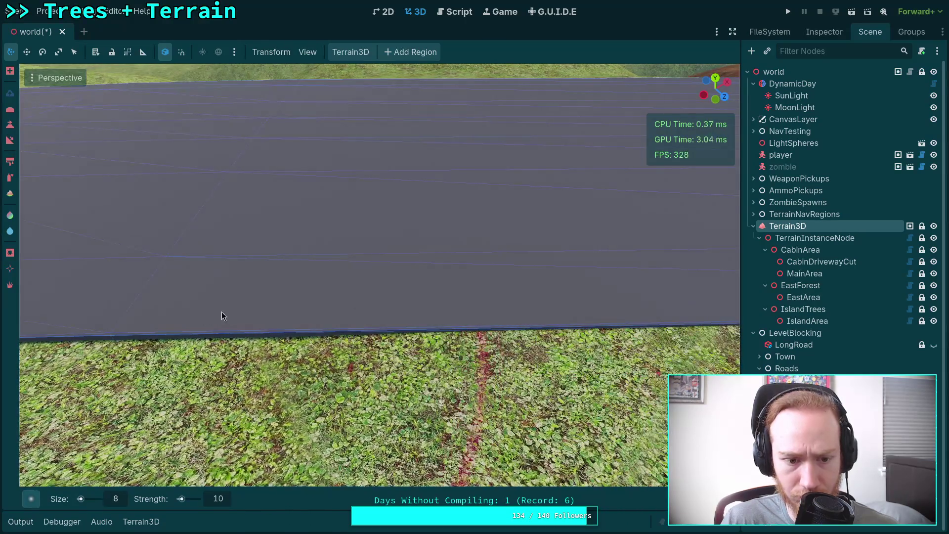
left_click_drag(340, 317, 307, 311)
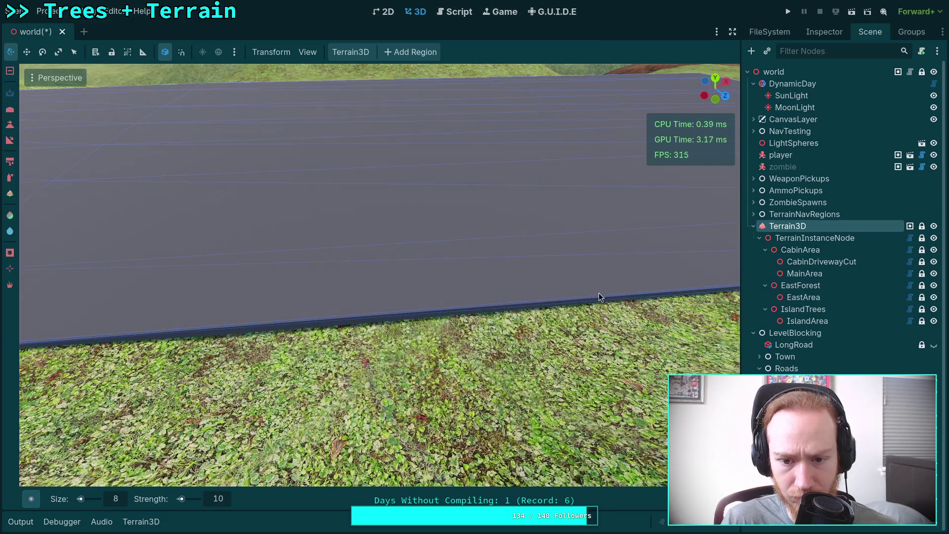
mouse_move(410, 307)
left_mouse_down()
mouse_move(405, 299)
mouse_move(435, 296)
mouse_move(405, 295)
mouse_move(491, 297)
mouse_move(453, 307)
left_mouse_up()
mouse_move(345, 302)
left_mouse_down()
mouse_move(400, 316)
mouse_move(377, 311)
mouse_move(581, 322)
mouse_move(430, 296)
left_mouse_up()
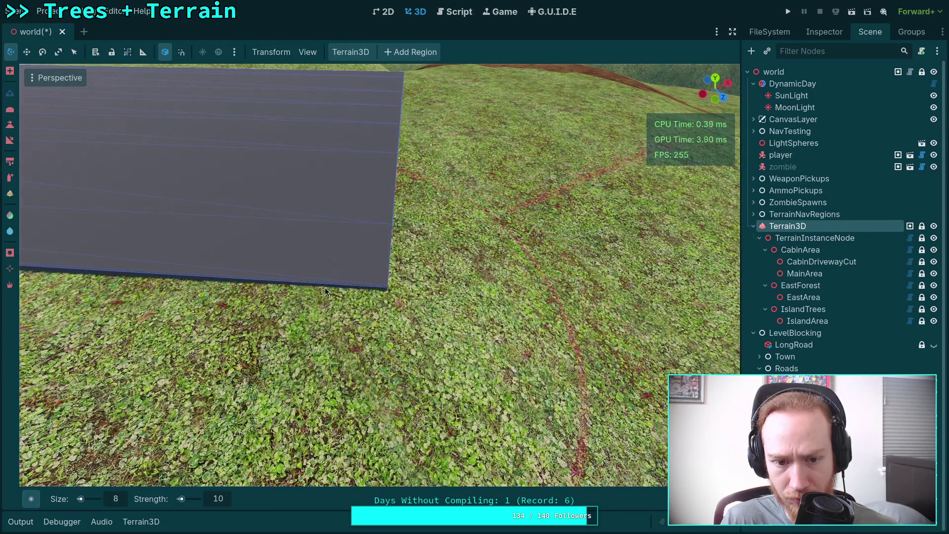
mouse_move(446, 260)
left_mouse_down()
mouse_move(369, 245)
mouse_move(380, 264)
mouse_move(510, 287)
mouse_move(429, 254)
left_mouse_up()
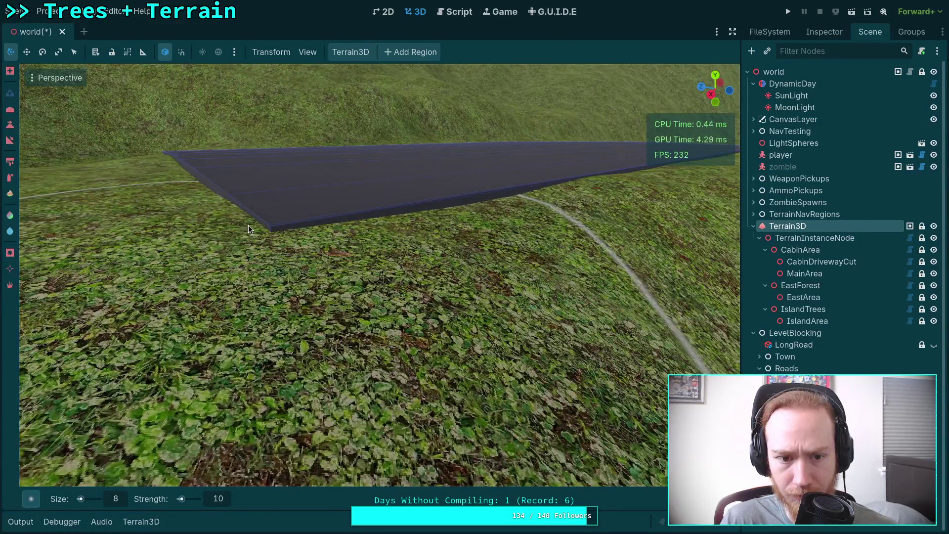
mouse_move(248, 224)
left_mouse_down()
mouse_move(254, 233)
mouse_move(304, 233)
left_mouse_up()
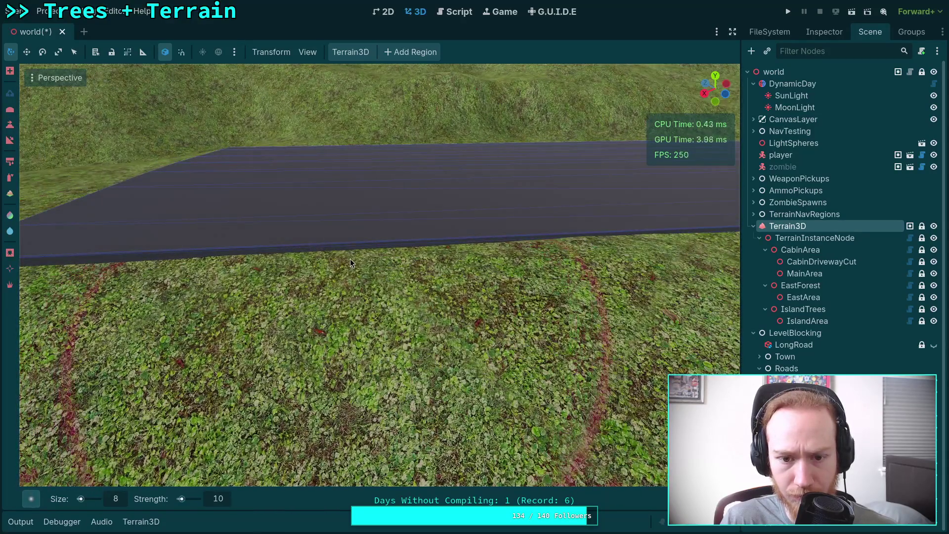
Step: Lower then raise the grass along the left road edge, evening out the terrain
left_click_drag(350, 260, 354, 257)
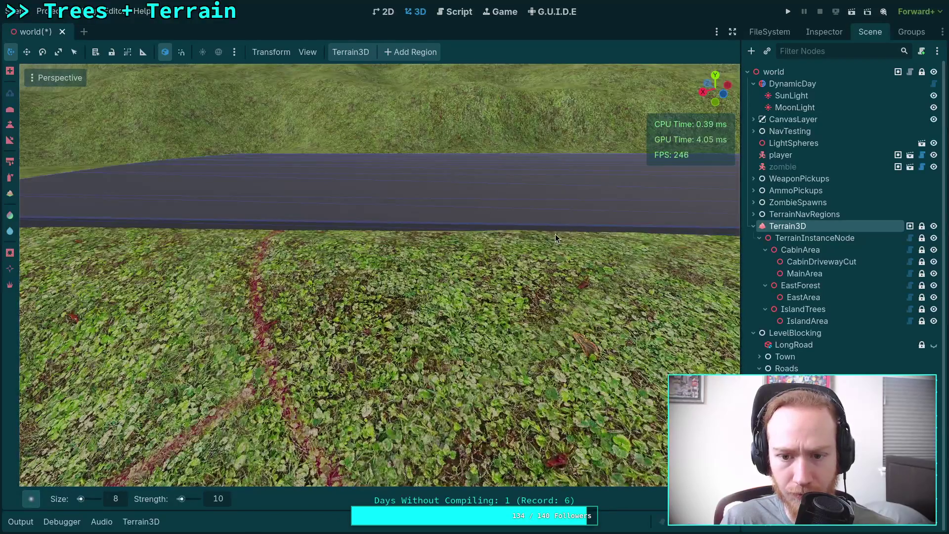
left_click_drag(597, 248, 598, 248)
left_click_drag(481, 280, 481, 280)
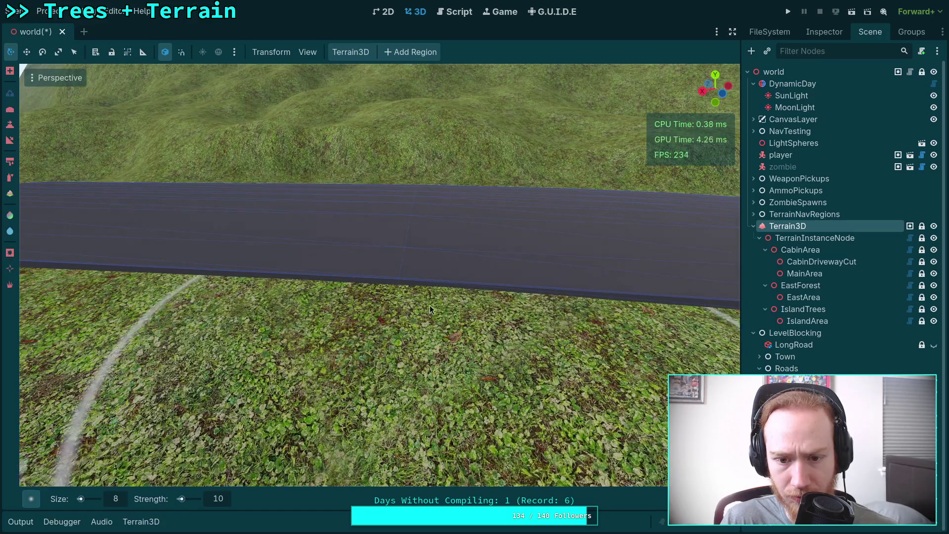
left_click_drag(423, 301, 386, 277)
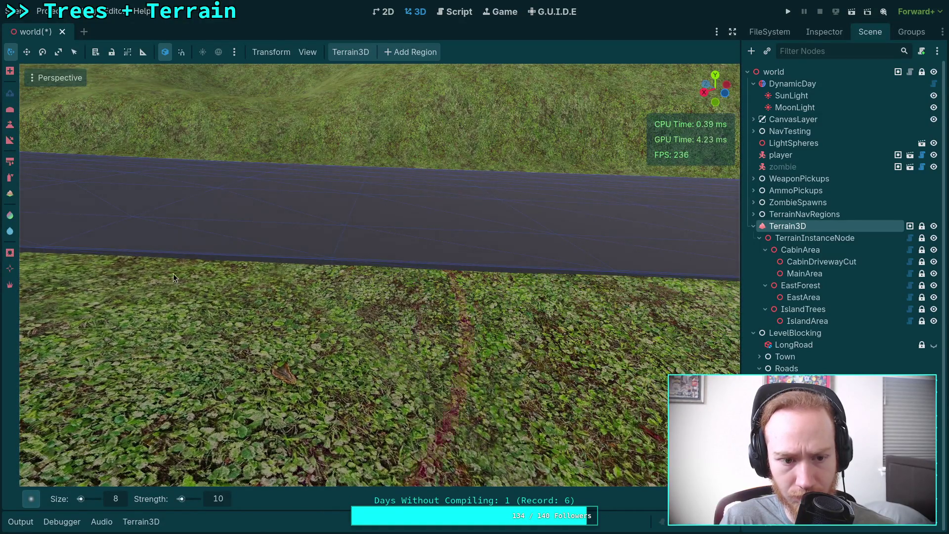
left_click_drag(489, 298, 488, 298)
key("w")
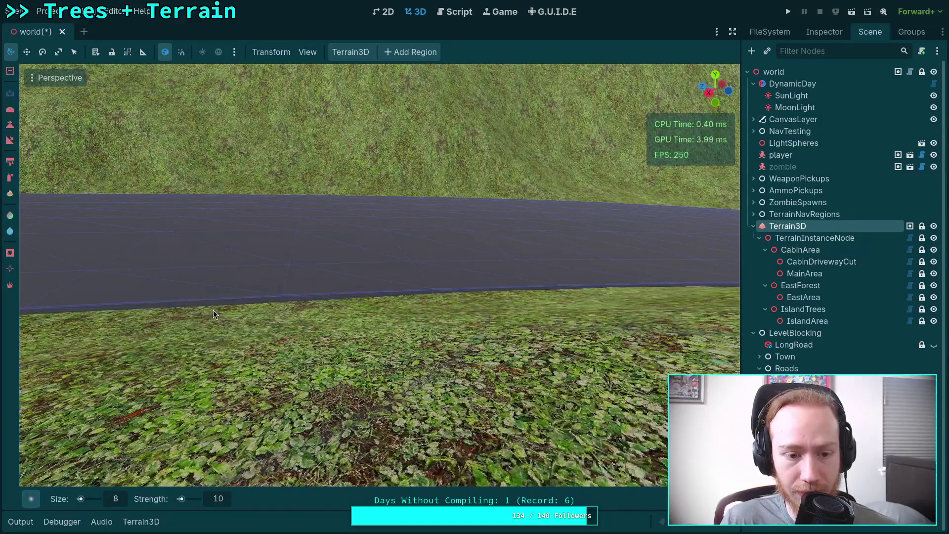
mouse_move(212, 310)
left_mouse_down()
mouse_move(280, 310)
mouse_move(155, 314)
mouse_move(59, 386)
left_mouse_up()
key("w")
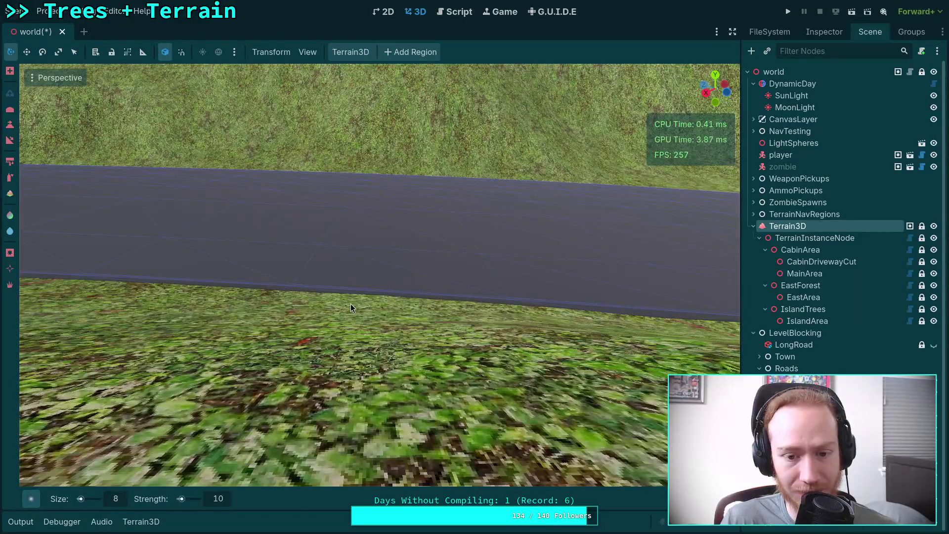
left_click(361, 303, "ctrl")
left_click_drag(369, 311, 381, 304)
left_click(126, 290, "ctrl")
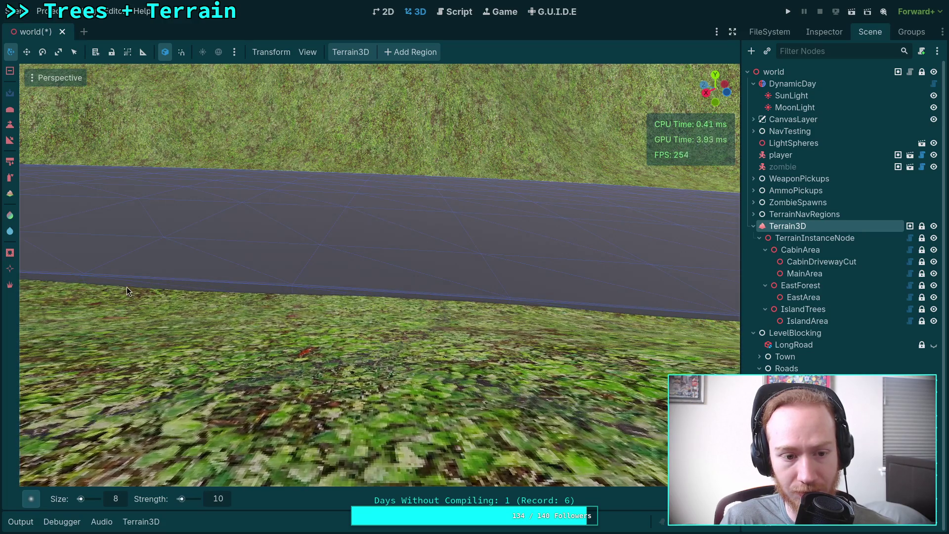
mouse_move(268, 308)
left_mouse_down()
mouse_move(183, 302)
mouse_move(443, 310)
left_mouse_up()
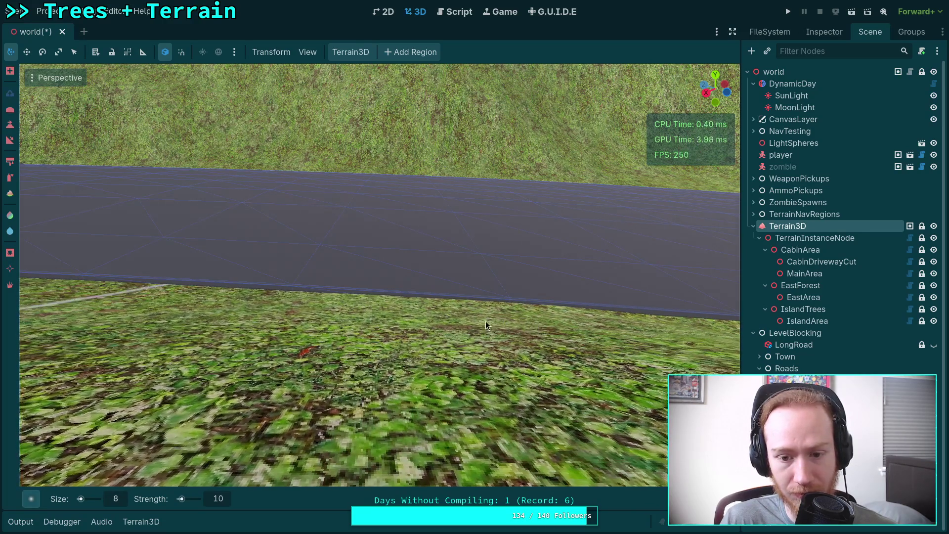
left_click_drag(530, 318, 512, 318)
Step: Raise the grass to the road edge further along, undoing one stray raised patch
mouse_move(202, 306)
left_mouse_down()
mouse_move(324, 296)
mouse_move(240, 292)
mouse_move(336, 296)
left_mouse_up()
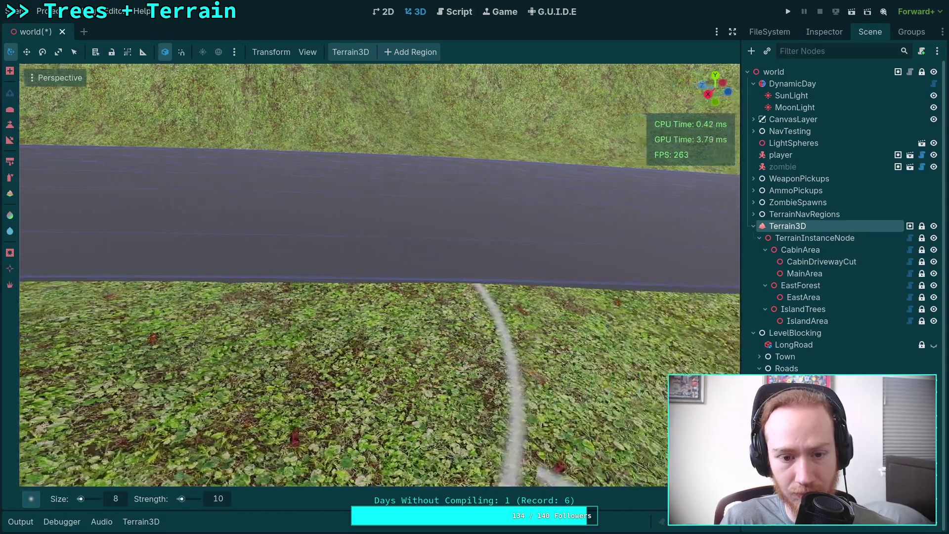
key("w")
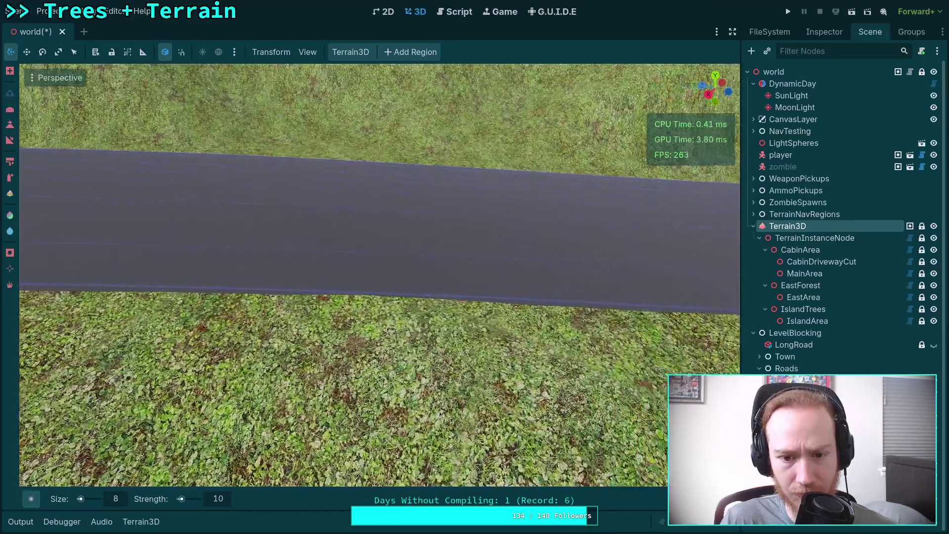
key("w")
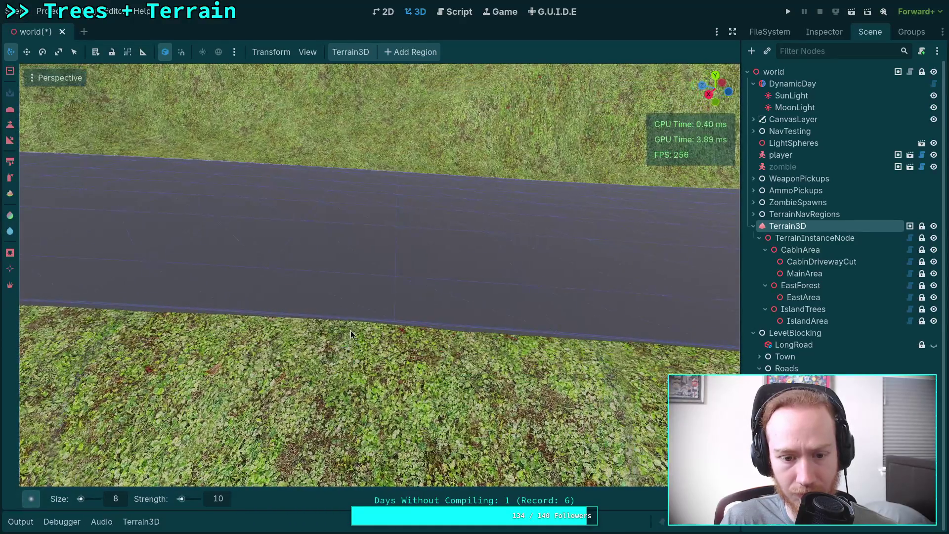
key("s")
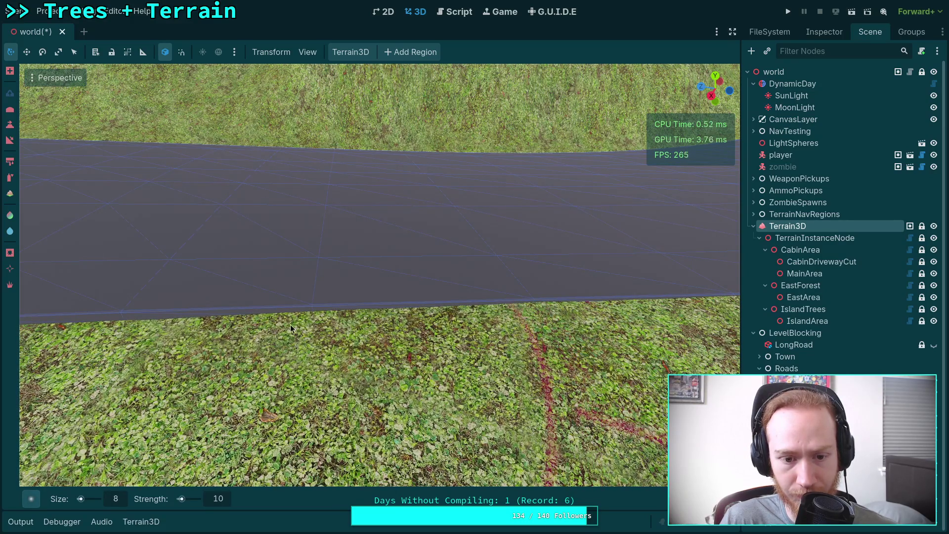
scroll(592, 314, "down", 2)
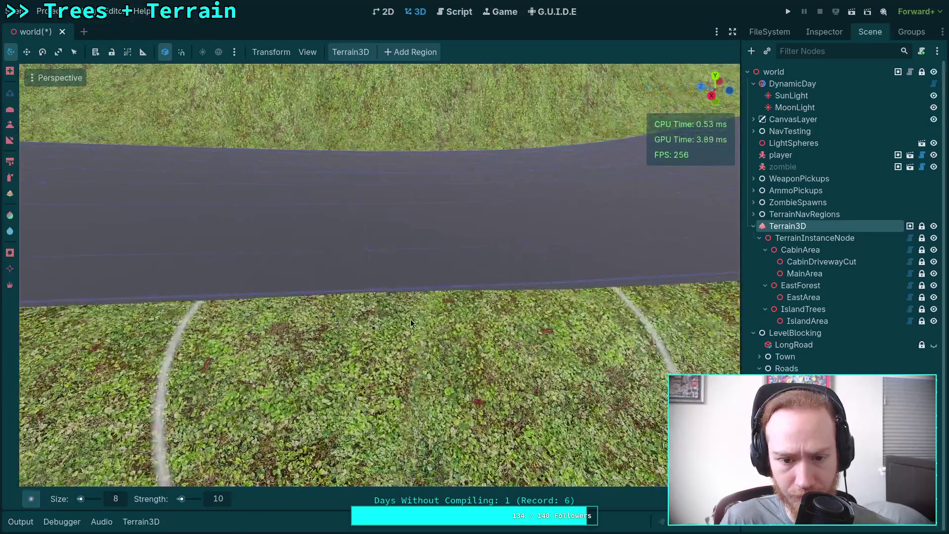
scroll(391, 310, "down", 2)
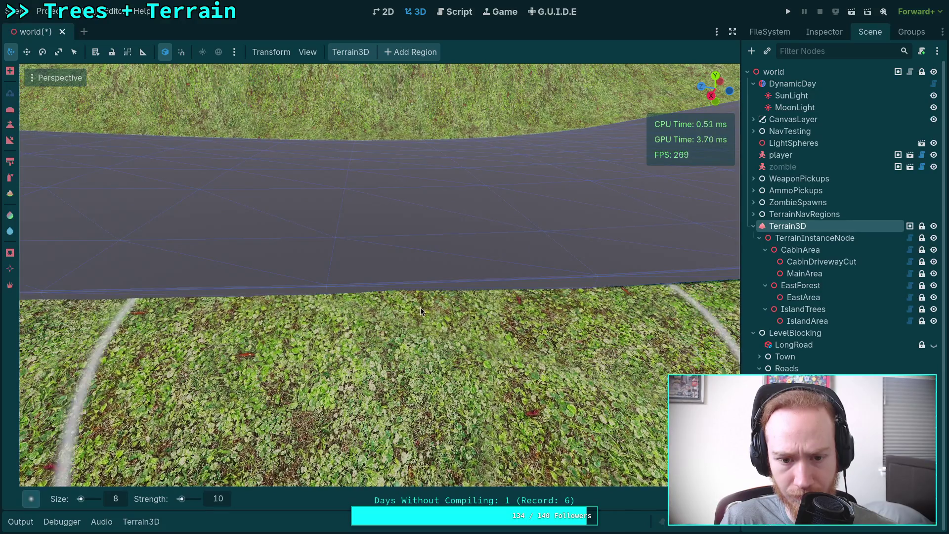
left_click(373, 310)
key("ctrl+z")
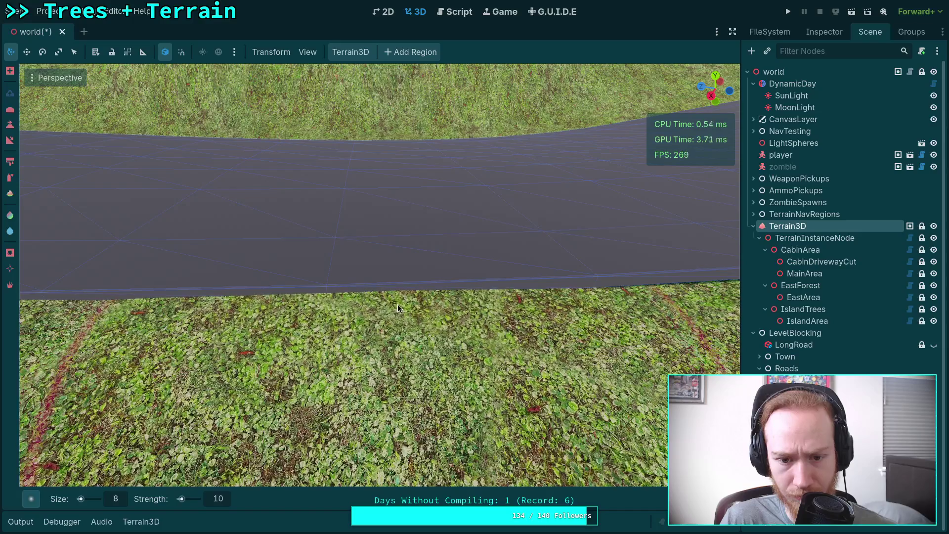
scroll(375, 302, "down", 2)
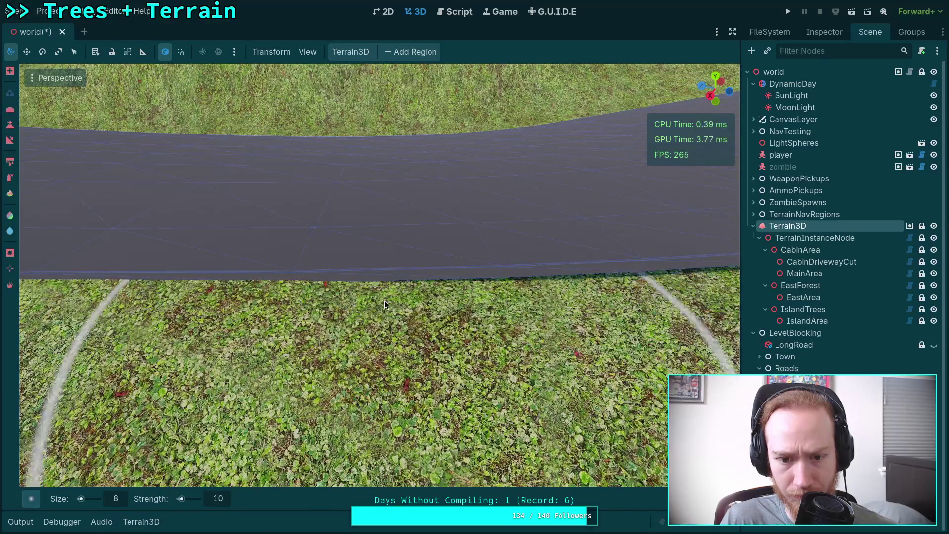
scroll(370, 298, "up", 2)
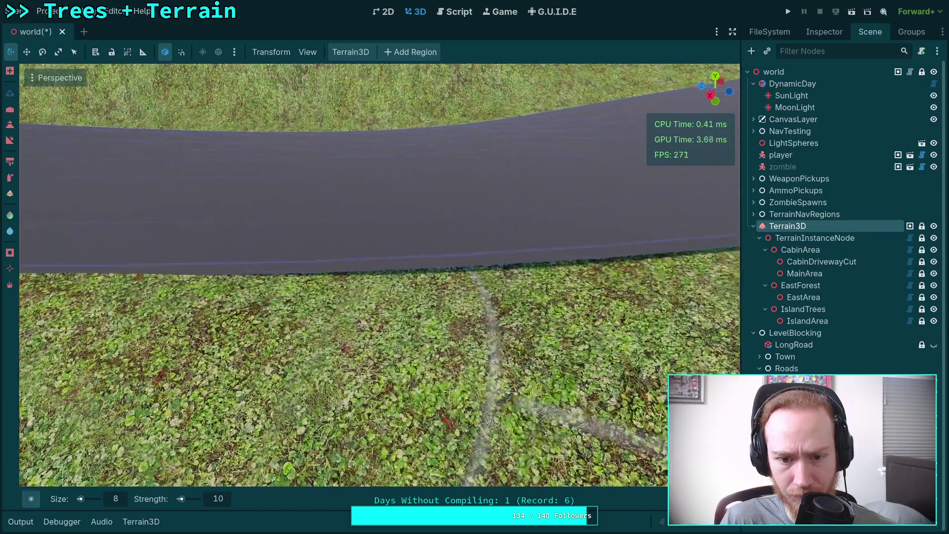
left_click(464, 286)
Step: Keep raising the grass along the road's lower edge, pushing it onto the near edge
mouse_move(347, 286)
left_mouse_down()
mouse_move(399, 274)
mouse_move(434, 281)
mouse_move(316, 275)
mouse_move(541, 280)
mouse_move(509, 240)
mouse_move(600, 232)
mouse_move(497, 272)
mouse_move(387, 263)
mouse_move(348, 276)
mouse_move(452, 252)
mouse_move(311, 277)
mouse_move(391, 276)
mouse_move(316, 277)
left_mouse_up()
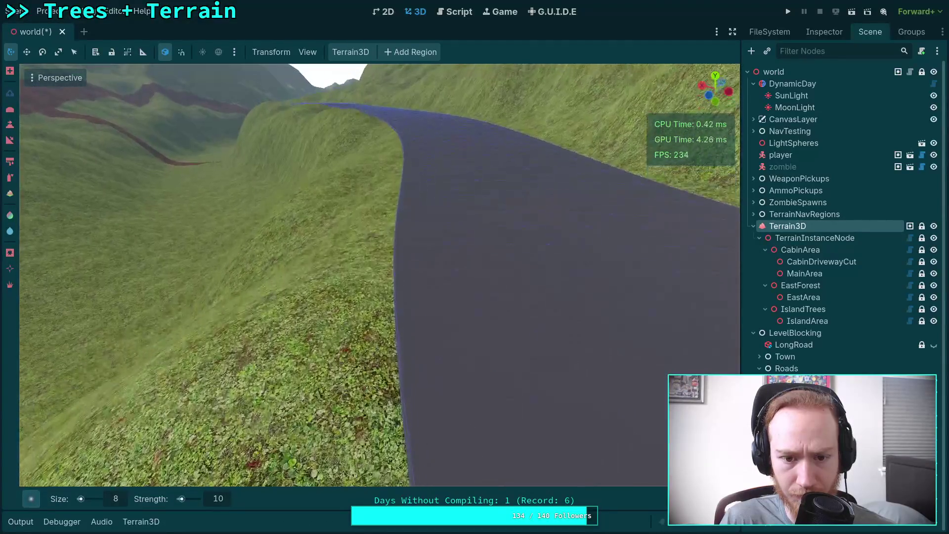
left_click_drag(390, 279, 336, 281)
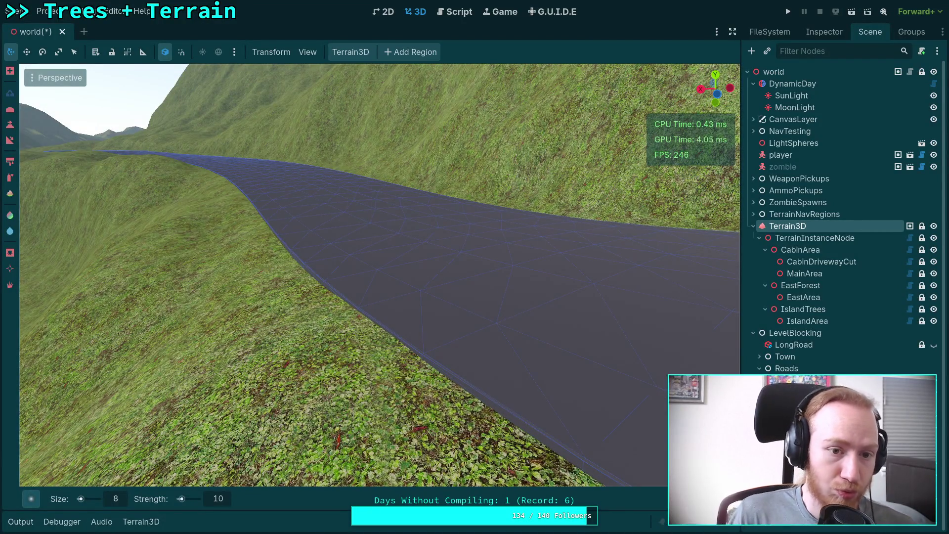
mouse_move(336, 281)
left_mouse_down()
mouse_move(495, 281)
mouse_move(487, 331)
mouse_move(324, 283)
left_mouse_up()
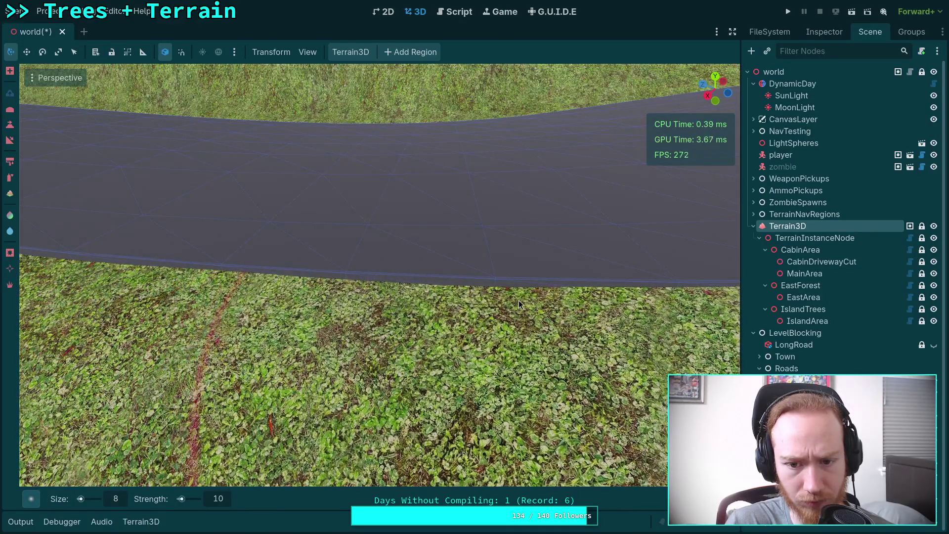
left_click_drag(518, 300, 503, 304)
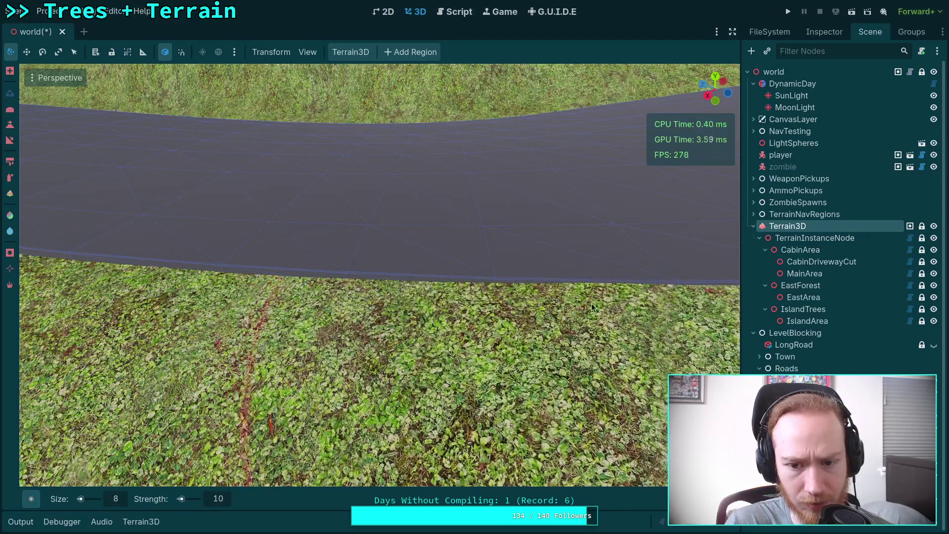
left_click_drag(539, 304, 539, 305)
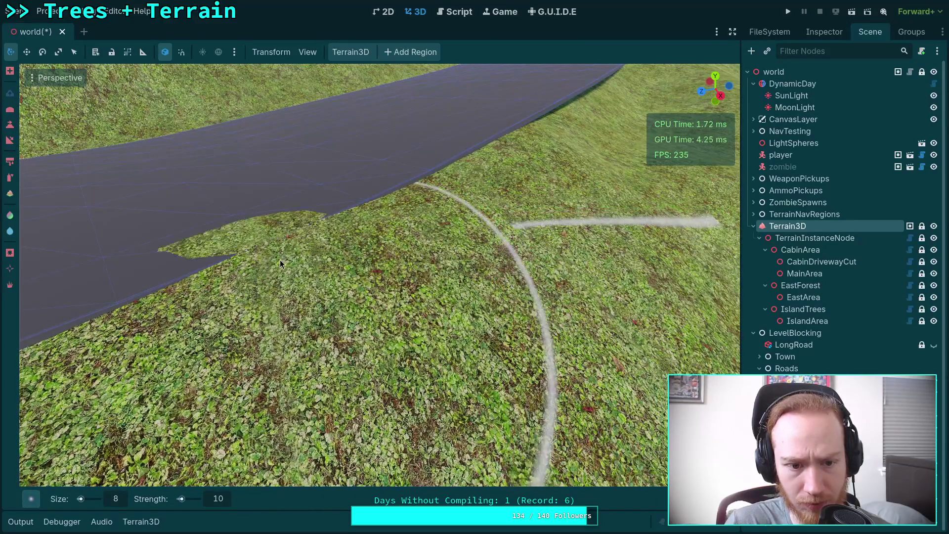
Step: On the hillside stretch, raise a grass patch up through the road, then undo it
left_click_drag(263, 259, 269, 203)
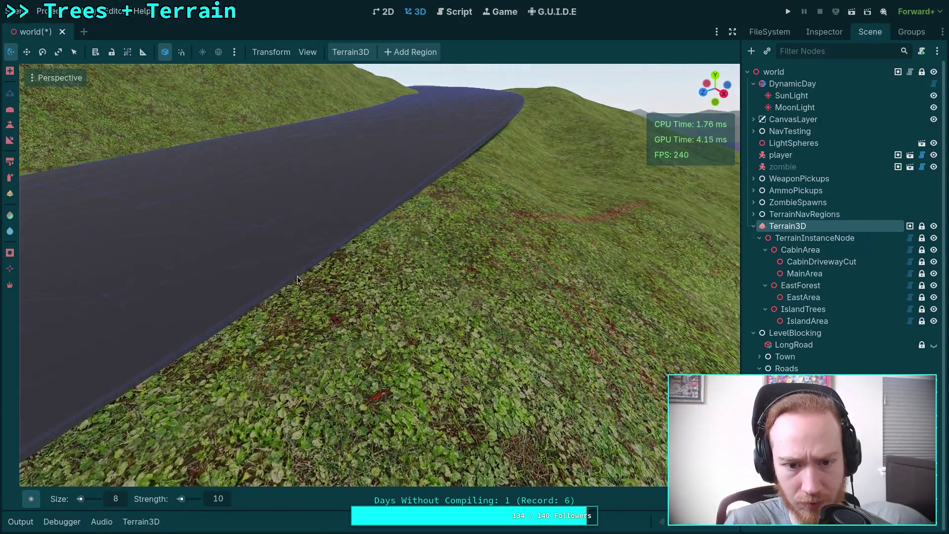
left_click_drag(297, 276, 346, 282)
left_click_drag(348, 226, 353, 228)
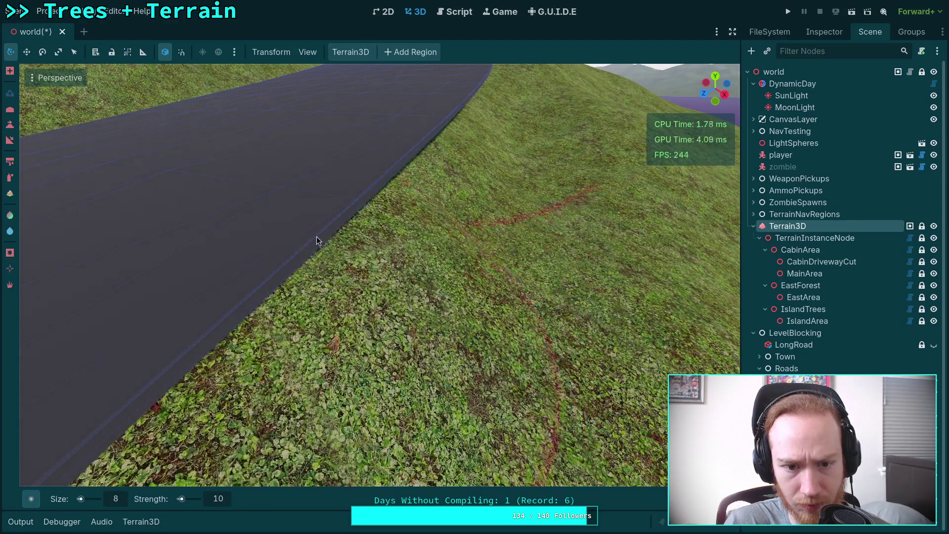
mouse_move(327, 241)
left_mouse_down()
mouse_move(280, 260)
mouse_move(240, 248)
left_mouse_up()
key("ctrl+z")
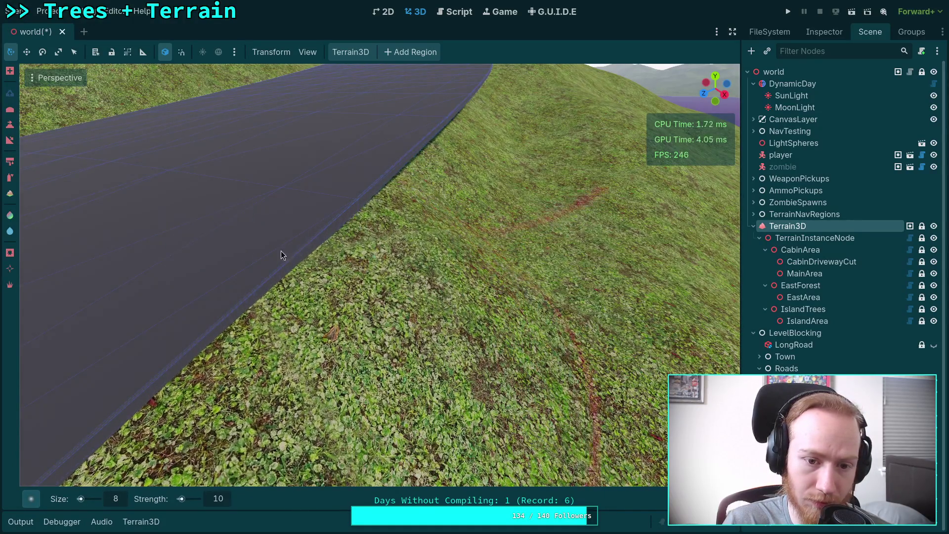
Step: Redo the raised grass patch and stretch it across the road
mouse_move(336, 240)
left_mouse_down()
mouse_move(306, 277)
mouse_move(357, 244)
left_mouse_up()
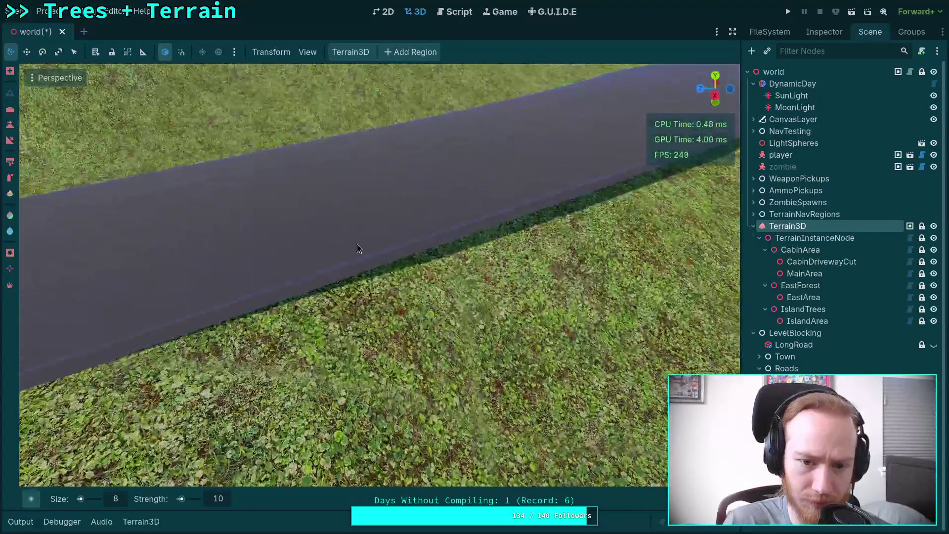
key("ctrl+shift+z")
mouse_move(588, 213)
left_mouse_down()
mouse_move(556, 227)
mouse_move(586, 224)
mouse_move(448, 283)
mouse_move(375, 240)
mouse_move(402, 217)
mouse_move(484, 228)
mouse_move(466, 218)
mouse_move(442, 230)
mouse_move(479, 215)
mouse_move(452, 242)
mouse_move(435, 208)
mouse_move(424, 248)
mouse_move(406, 230)
mouse_move(396, 231)
mouse_move(411, 251)
mouse_move(372, 230)
mouse_move(364, 244)
mouse_move(275, 263)
mouse_move(313, 257)
mouse_move(427, 277)
mouse_move(586, 286)
mouse_move(435, 260)
mouse_move(511, 254)
mouse_move(322, 263)
mouse_move(424, 228)
mouse_move(429, 205)
mouse_move(385, 221)
mouse_move(332, 224)
left_mouse_up()
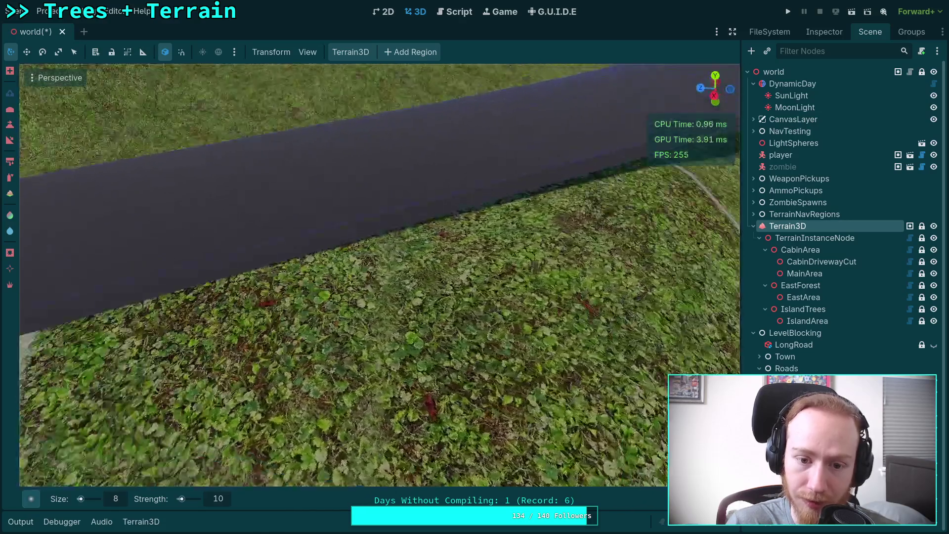
scroll(403, 238, "down", 3)
Step: Toggle undo and redo to compare the road with and without the grass edit
left_click_drag(402, 237, 536, 256)
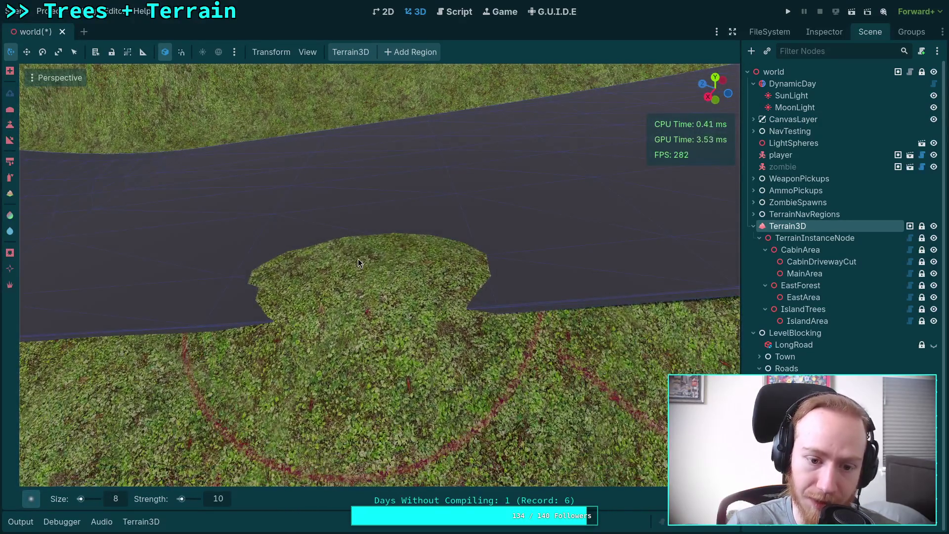
mouse_move(358, 259)
left_mouse_down()
mouse_move(348, 278)
mouse_move(325, 269)
mouse_move(360, 318)
left_mouse_up()
key("ctrl+z")
key("ctrl+shift+z")
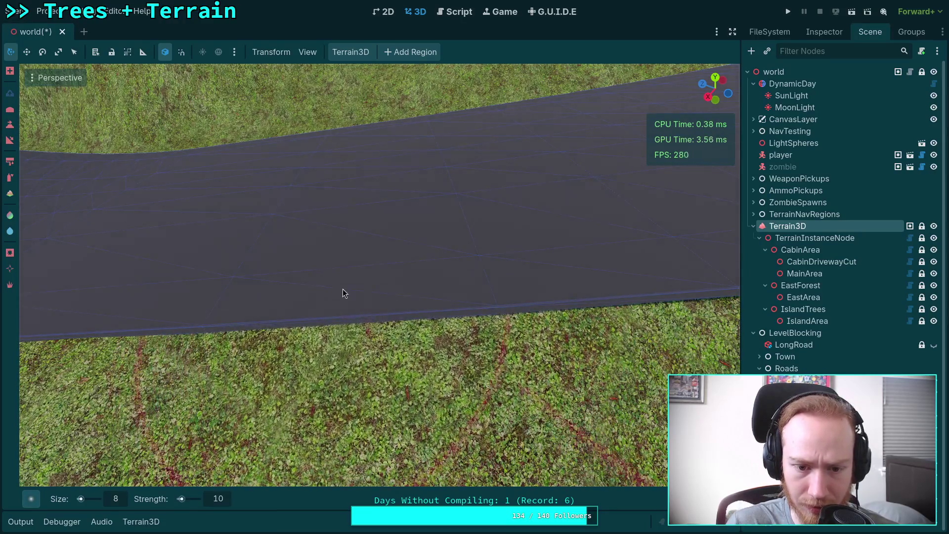
key("ctrl+z")
key("ctrl+z")
key("ctrl+shift+z")
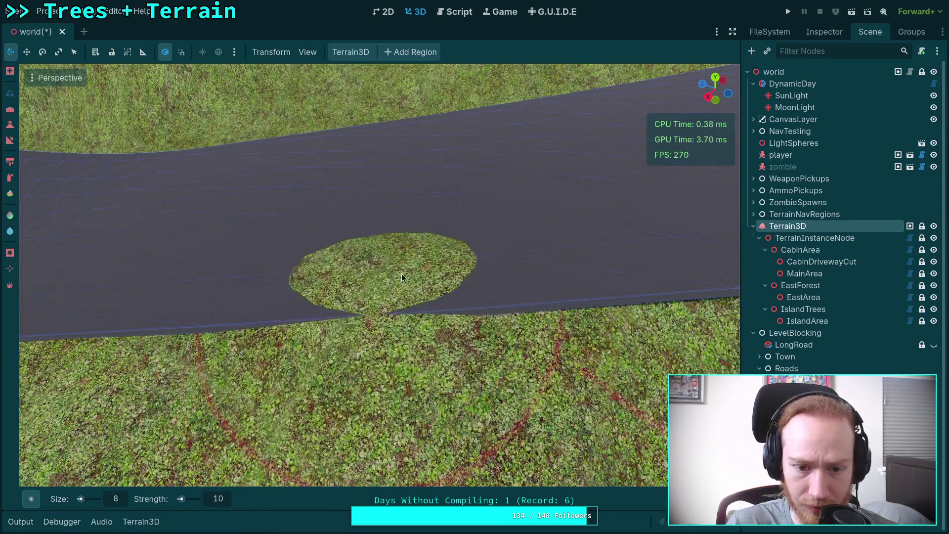
key("ctrl+shift+z")
Step: Undo the grass patch poking through the road, then fly forward along the road
key("ctrl+shift+z")
key("ctrl+shift+z")
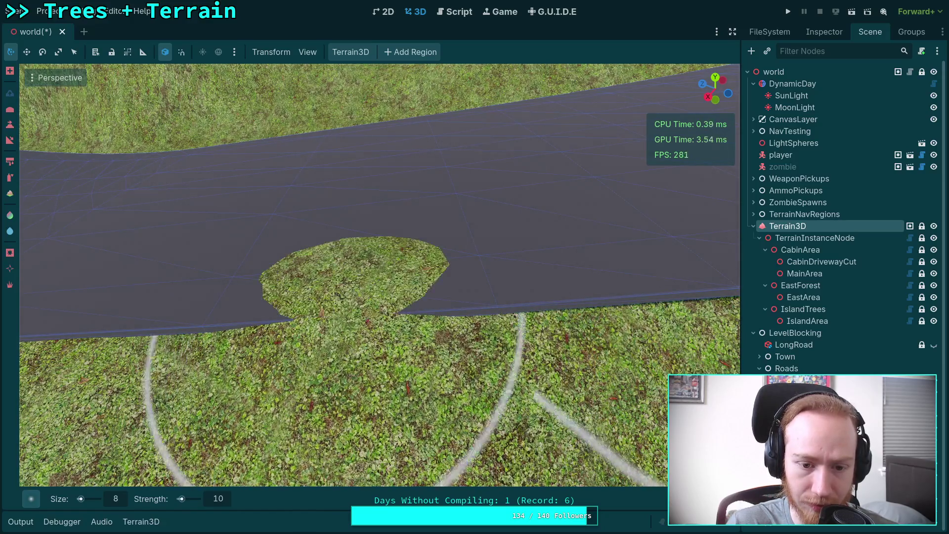
key("ctrl+z")
key("ctrl+z")
key("ctrl+shift+z")
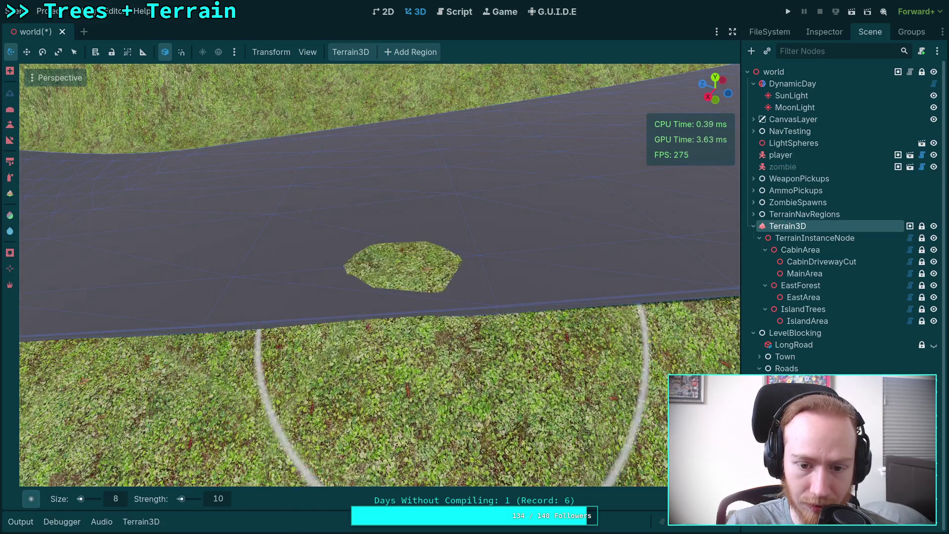
key("ctrl+z")
key("ctrl+shift+z")
key("ctrl+z")
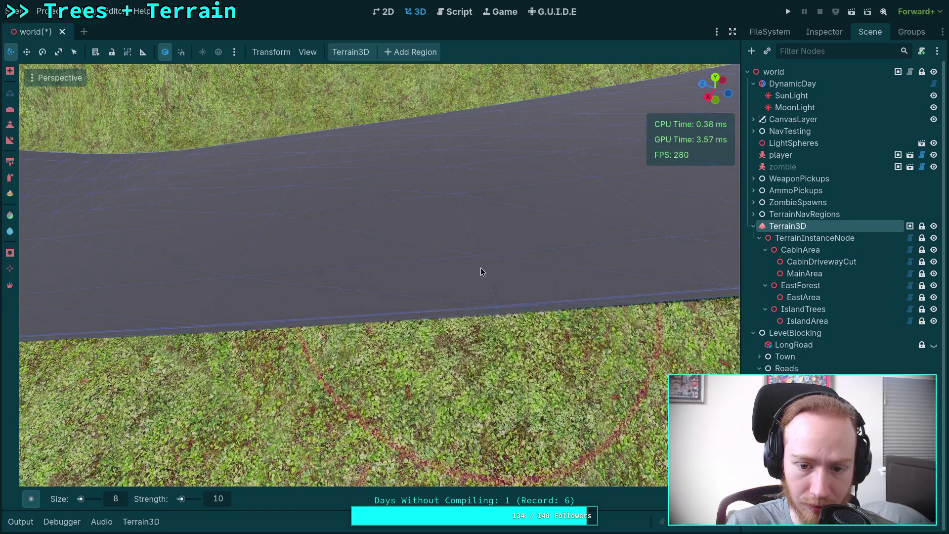
left_click(524, 286)
key("ctrl+z")
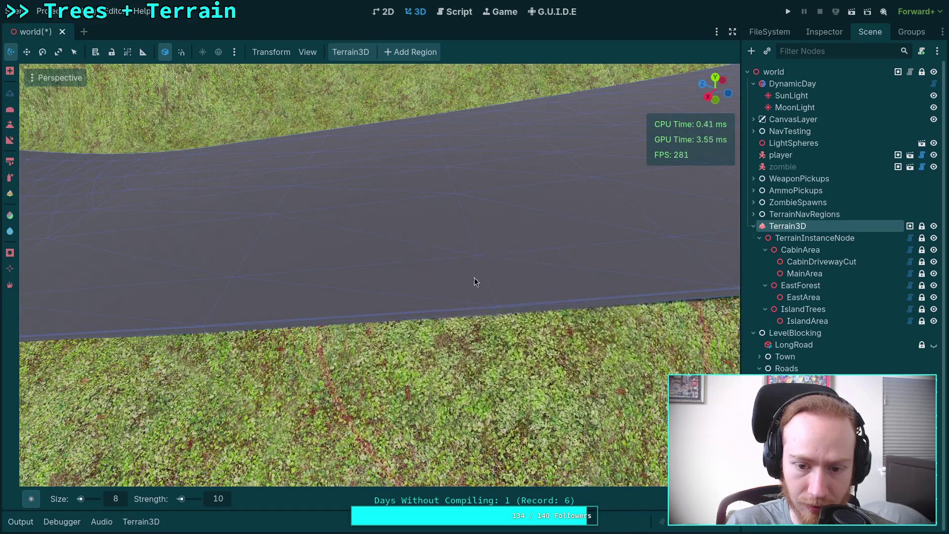
key("w")
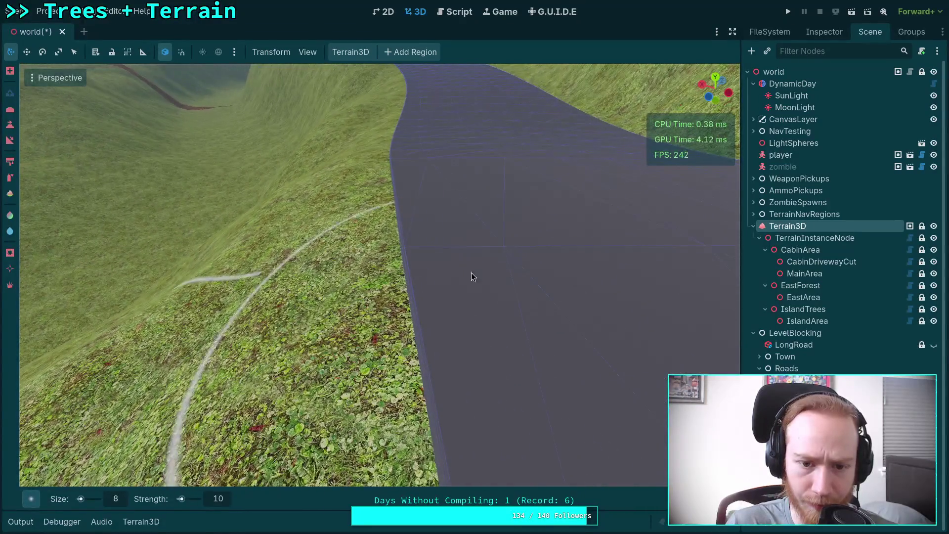
Step: Raise a grass mound over the road, then lower it back below the road
mouse_move(470, 275)
left_mouse_down()
mouse_move(420, 265)
mouse_move(403, 213)
mouse_move(444, 284)
left_mouse_up()
scroll(444, 284, "down", 5)
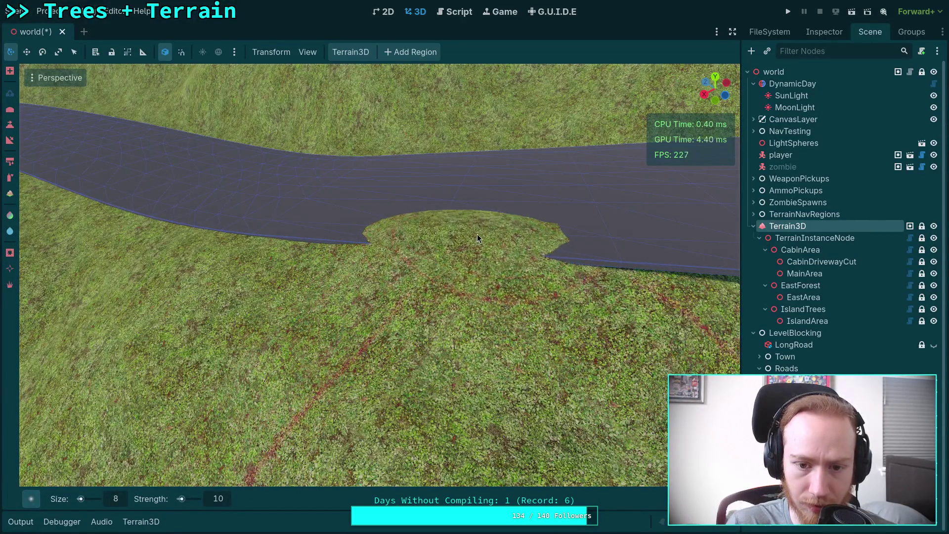
scroll(477, 234, "up", 5)
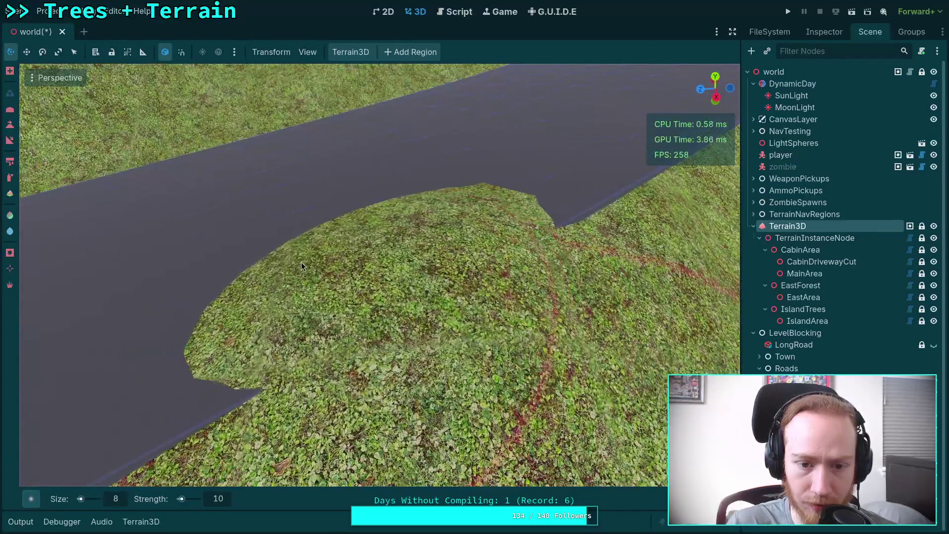
mouse_move(301, 266)
left_mouse_down()
mouse_move(450, 229)
mouse_move(459, 201)
mouse_move(355, 265)
mouse_move(458, 259)
mouse_move(360, 269)
left_mouse_up()
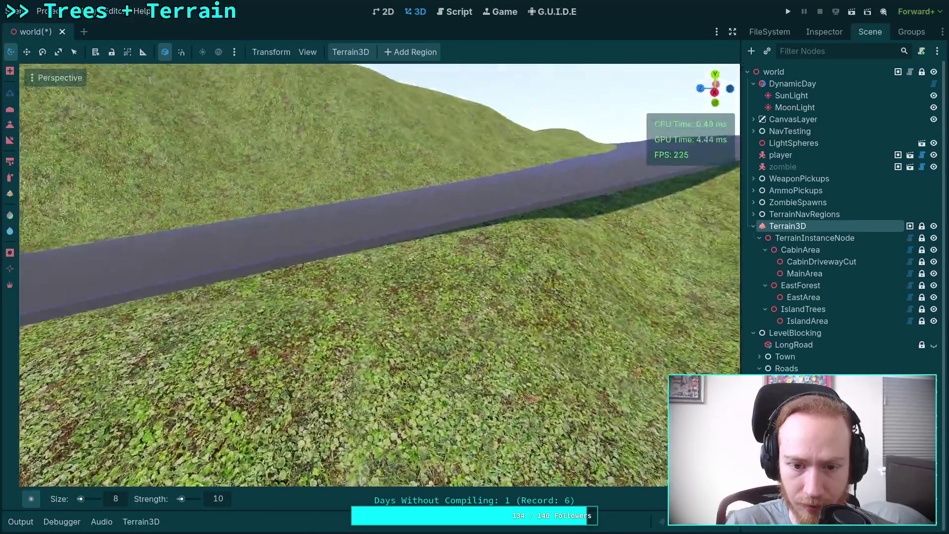
Step: On the climbing stretch, raise grass along both road edges and onto the road surface
left_click_drag(405, 237, 405, 237)
mouse_move(360, 173)
left_mouse_down()
mouse_move(349, 197)
mouse_move(361, 185)
mouse_move(325, 199)
mouse_move(278, 198)
mouse_move(326, 162)
left_mouse_up()
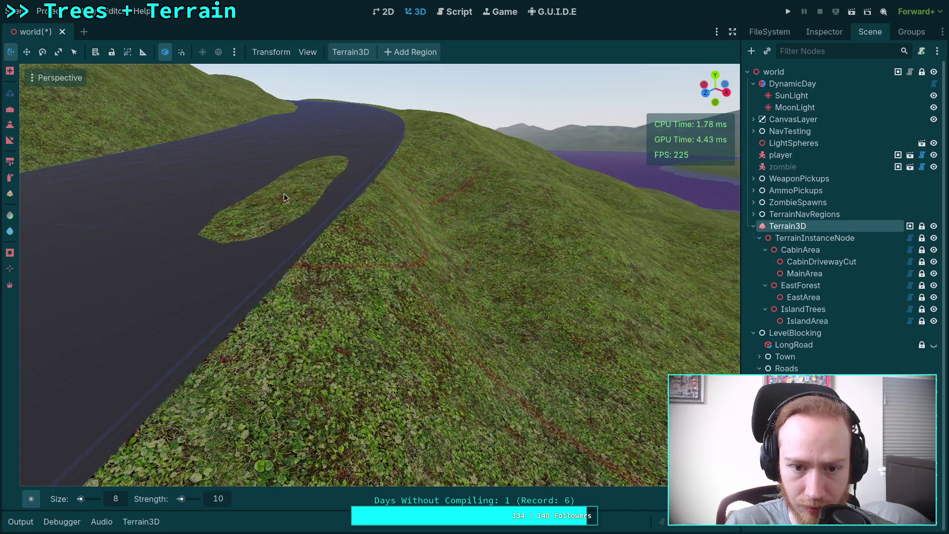
mouse_move(271, 201)
left_mouse_down()
mouse_move(208, 281)
mouse_move(272, 277)
mouse_move(233, 254)
mouse_move(209, 268)
mouse_move(219, 245)
mouse_move(123, 266)
mouse_move(126, 301)
left_mouse_up()
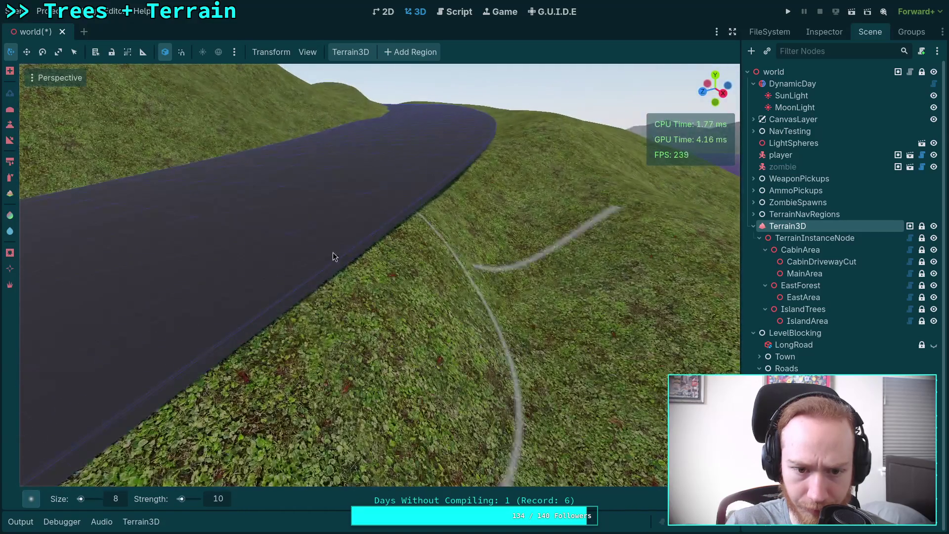
mouse_move(333, 252)
left_mouse_down()
mouse_move(280, 228)
mouse_move(251, 233)
mouse_move(328, 233)
mouse_move(375, 258)
mouse_move(290, 233)
mouse_move(340, 226)
mouse_move(251, 239)
mouse_move(269, 245)
left_mouse_up()
mouse_move(432, 278)
left_mouse_down()
mouse_move(384, 292)
mouse_move(315, 246)
mouse_move(377, 275)
mouse_move(286, 284)
mouse_move(275, 257)
left_mouse_up()
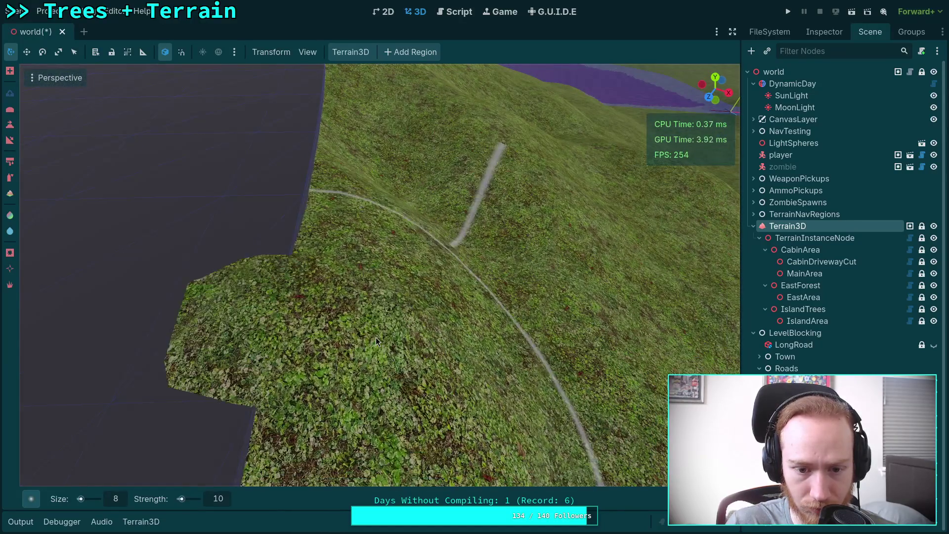
mouse_move(376, 337)
left_mouse_down()
mouse_move(343, 310)
mouse_move(253, 306)
left_mouse_up()
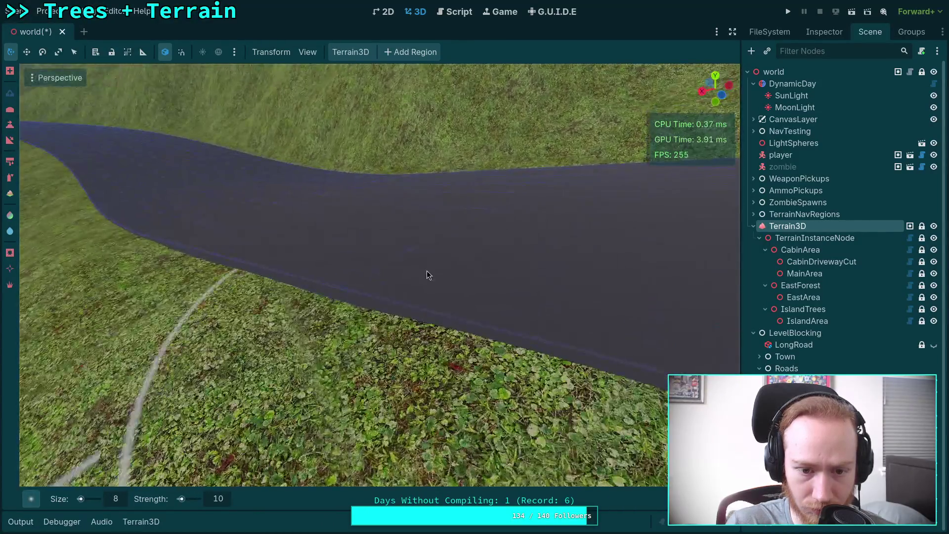
mouse_move(427, 271)
left_mouse_down()
mouse_move(358, 277)
mouse_move(334, 263)
mouse_move(409, 264)
mouse_move(386, 281)
mouse_move(373, 253)
mouse_move(477, 274)
left_mouse_up()
Step: Undo the grass island strokes in the road and a trial lowering stroke beside it
left_click_drag(498, 248, 437, 251)
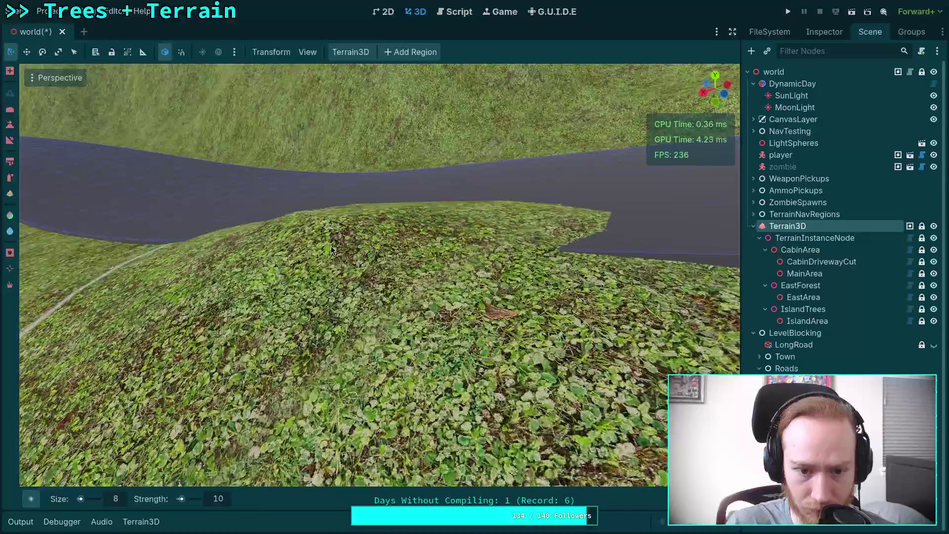
key("ctrl+z")
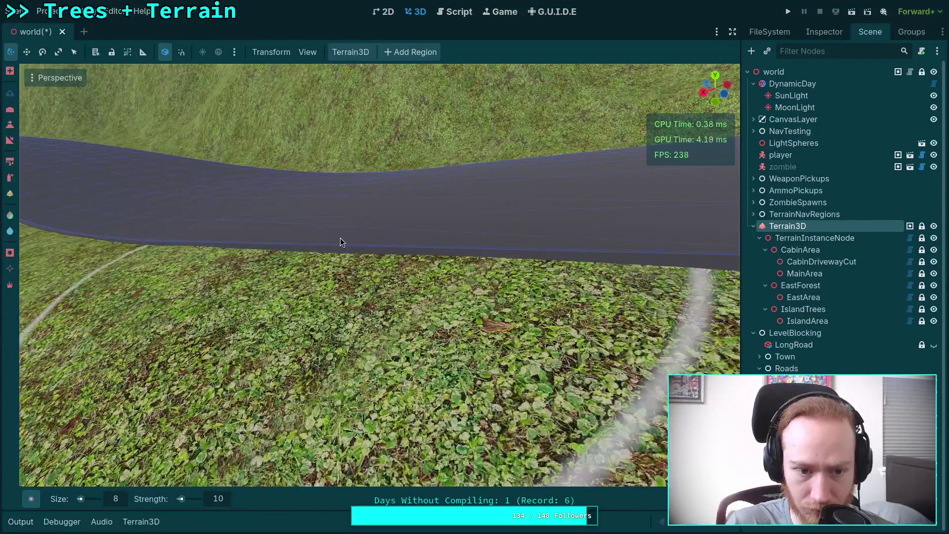
key("ctrl+z")
key("ctrl+z")
key("ctrl+z")
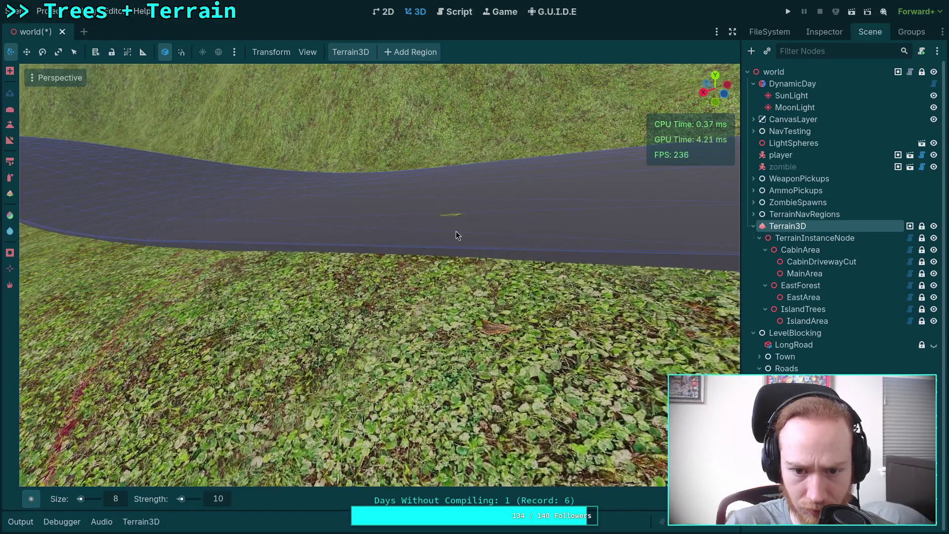
mouse_move(456, 230)
left_mouse_down()
mouse_move(376, 267)
mouse_move(453, 258)
left_mouse_up()
mouse_move(360, 252)
left_mouse_down()
mouse_move(387, 236)
mouse_move(283, 224)
mouse_move(316, 247)
mouse_move(346, 238)
mouse_move(292, 235)
mouse_move(330, 268)
mouse_move(354, 226)
mouse_move(370, 223)
mouse_move(316, 251)
mouse_move(313, 274)
mouse_move(372, 279)
mouse_move(272, 295)
mouse_move(327, 223)
mouse_move(307, 270)
mouse_move(279, 271)
mouse_move(319, 238)
left_mouse_up()
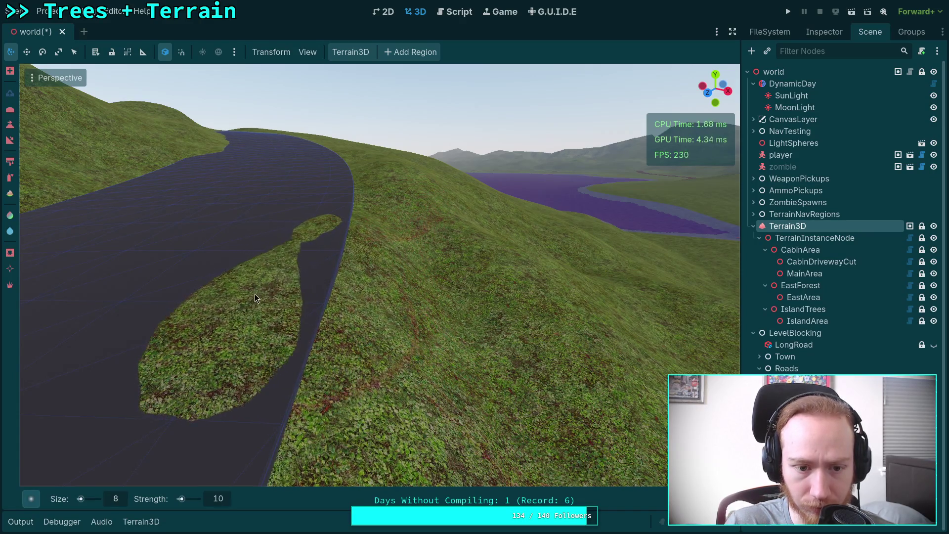
left_click_drag(323, 225, 346, 233)
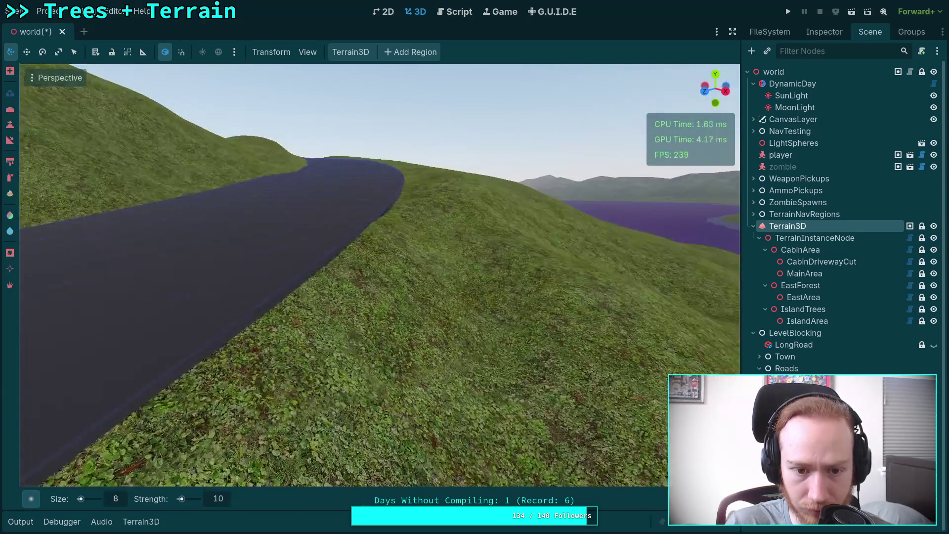
mouse_move(376, 316)
left_mouse_down()
mouse_move(337, 293)
mouse_move(321, 265)
mouse_move(195, 284)
left_mouse_up()
key("ctrl+z")
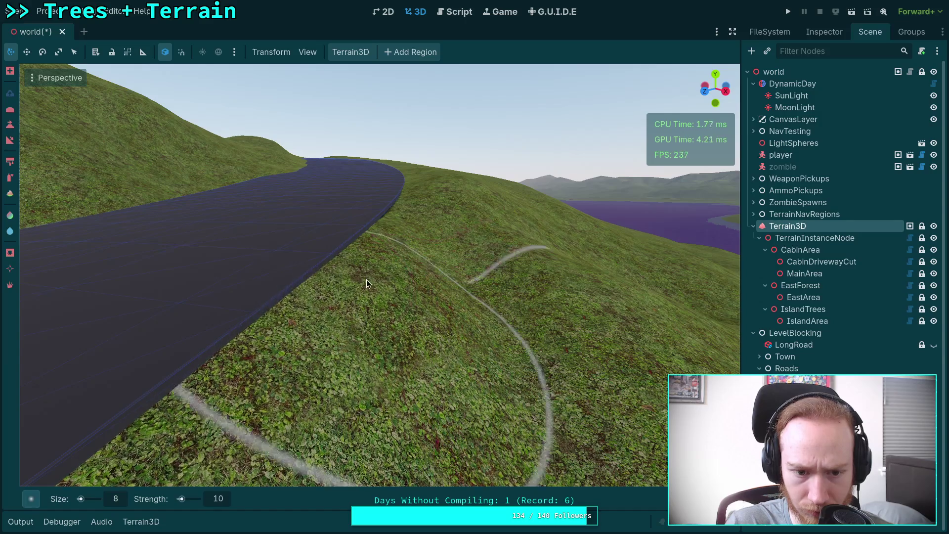
Step: Raise the terrain into a grassy hump up against the road edge
scroll(370, 255, "down", 5)
mouse_move(371, 254)
left_mouse_down()
mouse_move(294, 209)
mouse_move(195, 279)
left_mouse_up()
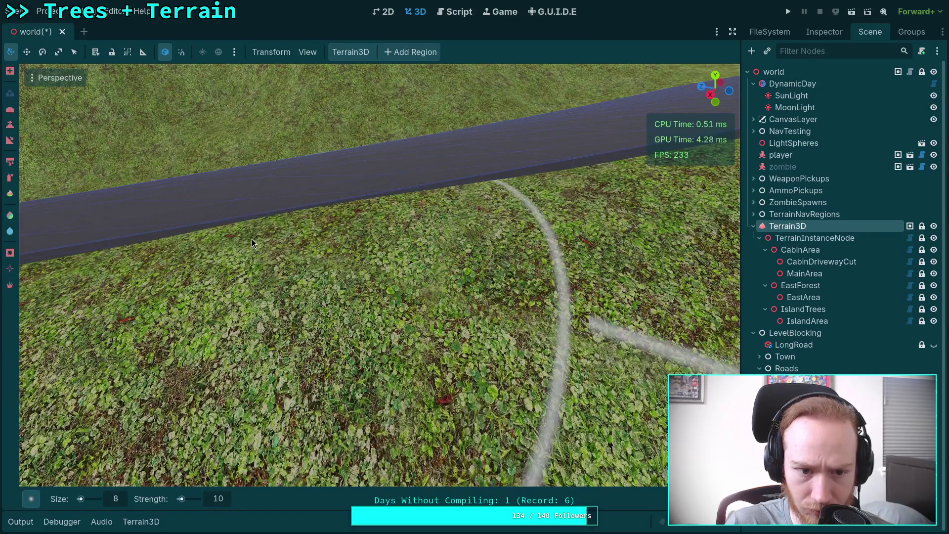
left_click_drag(251, 239, 208, 222)
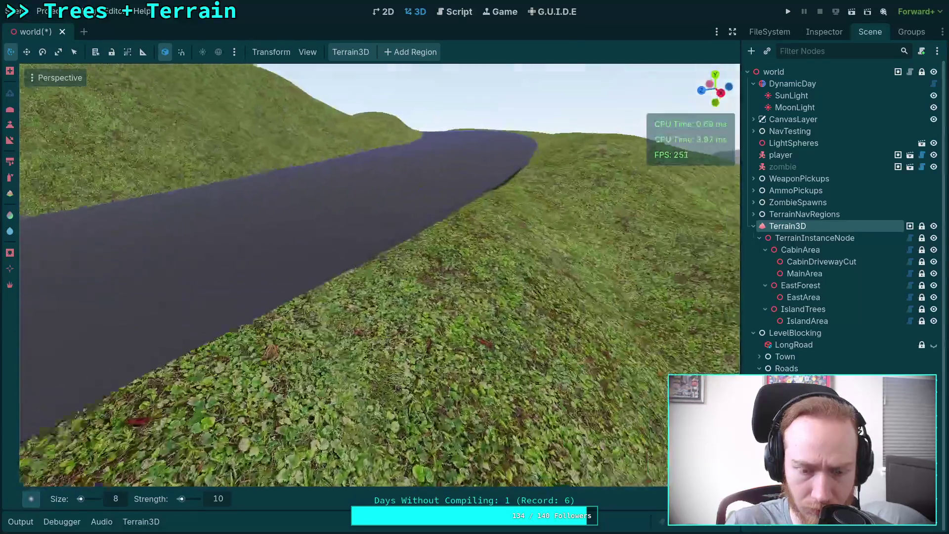
left_click_drag(286, 262, 285, 261)
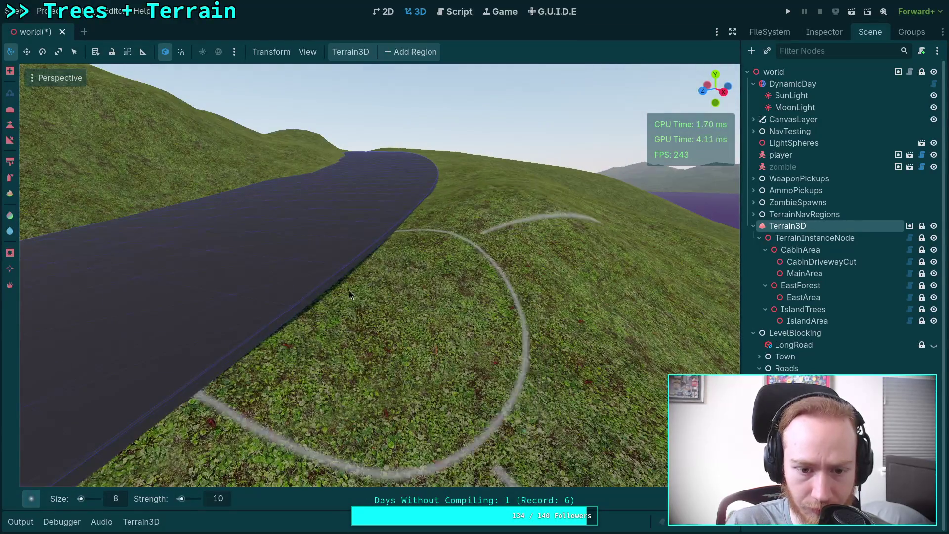
mouse_move(349, 294)
left_mouse_down()
mouse_move(370, 269)
mouse_move(319, 262)
mouse_move(238, 298)
mouse_move(274, 279)
mouse_move(192, 277)
mouse_move(102, 299)
mouse_move(340, 252)
mouse_move(296, 267)
left_mouse_up()
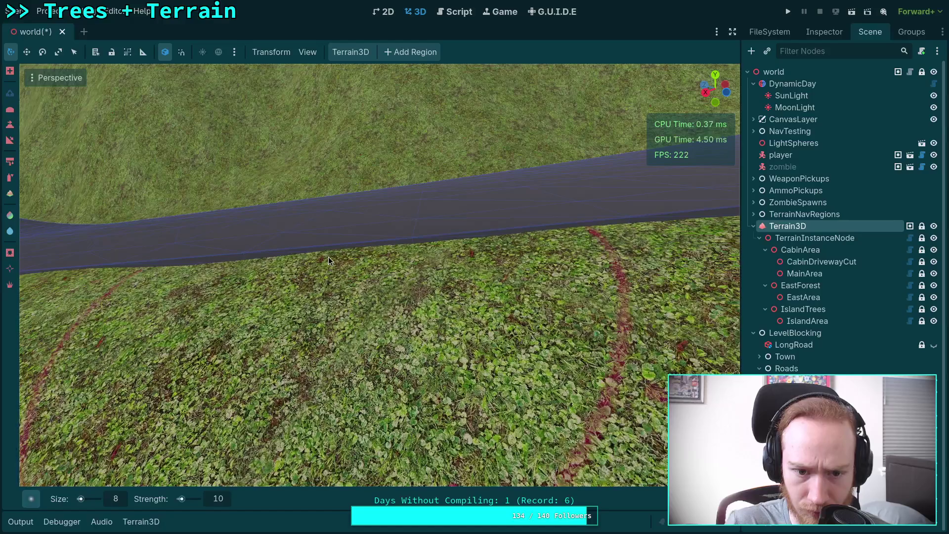
mouse_move(329, 262)
left_mouse_down()
mouse_move(322, 240)
mouse_move(350, 248)
left_mouse_up()
Step: Fly over the valley to the road and raise the slope along its right edge
key("s")
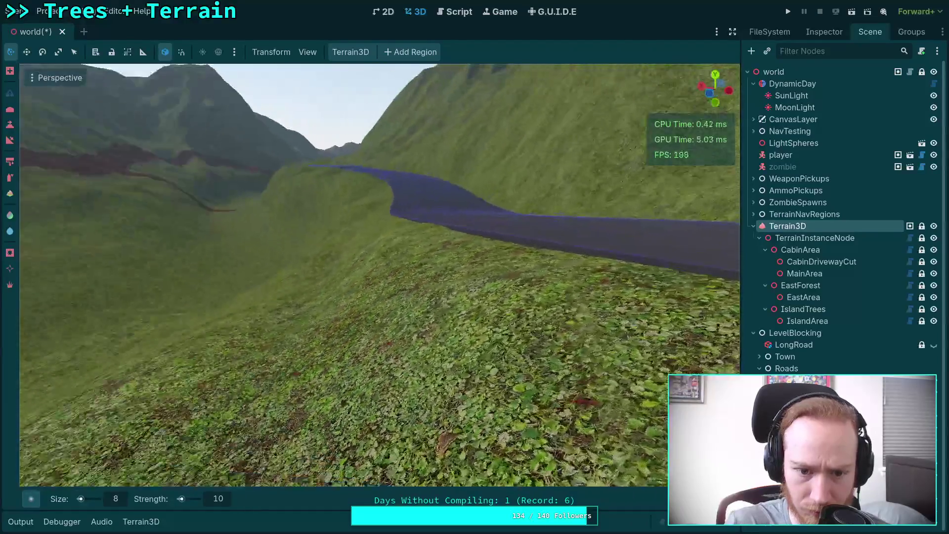
key("d")
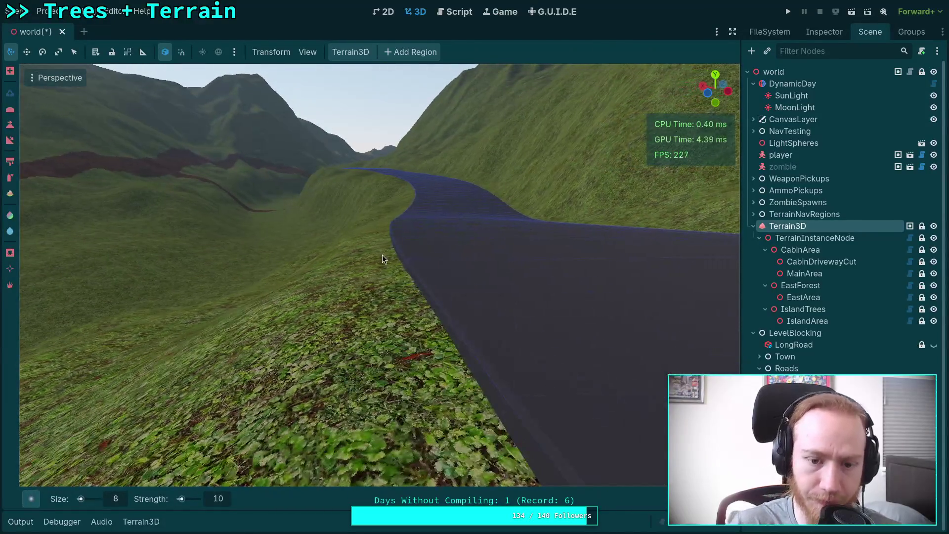
key("s")
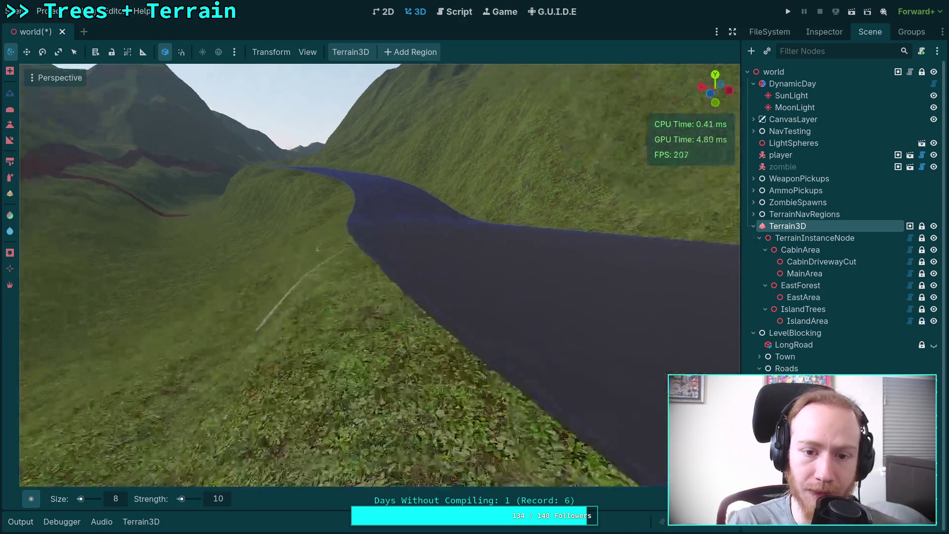
key("w")
scroll(379, 275, "up", 3)
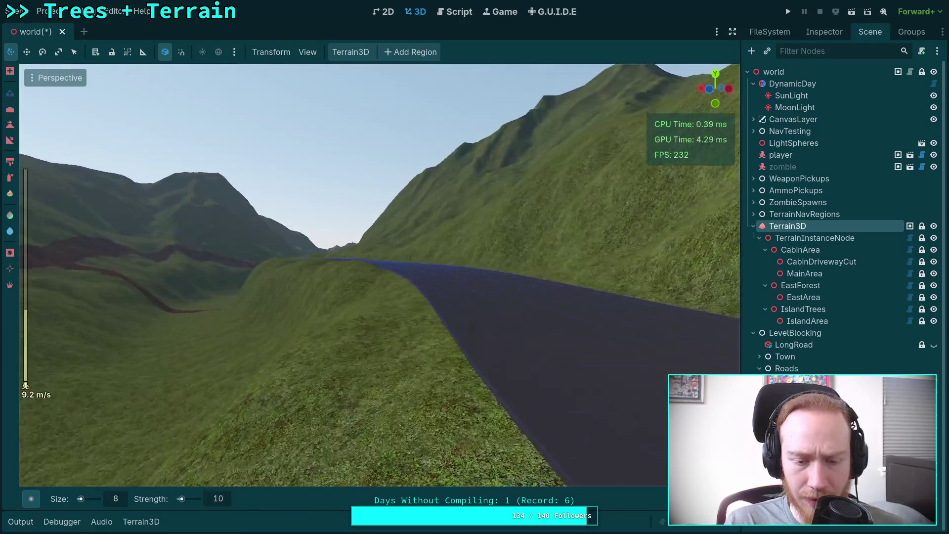
key("w")
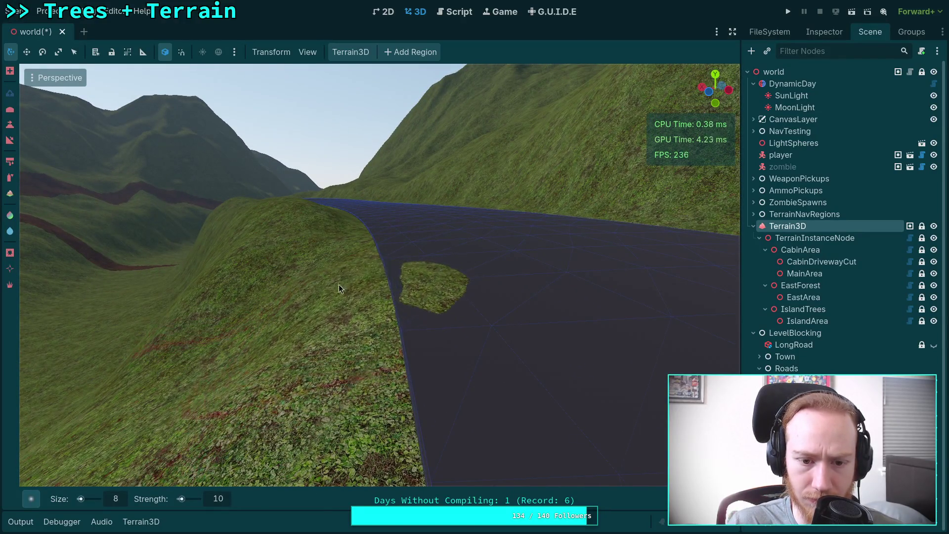
mouse_move(332, 295)
left_mouse_down()
mouse_move(311, 287)
mouse_move(357, 299)
left_mouse_up()
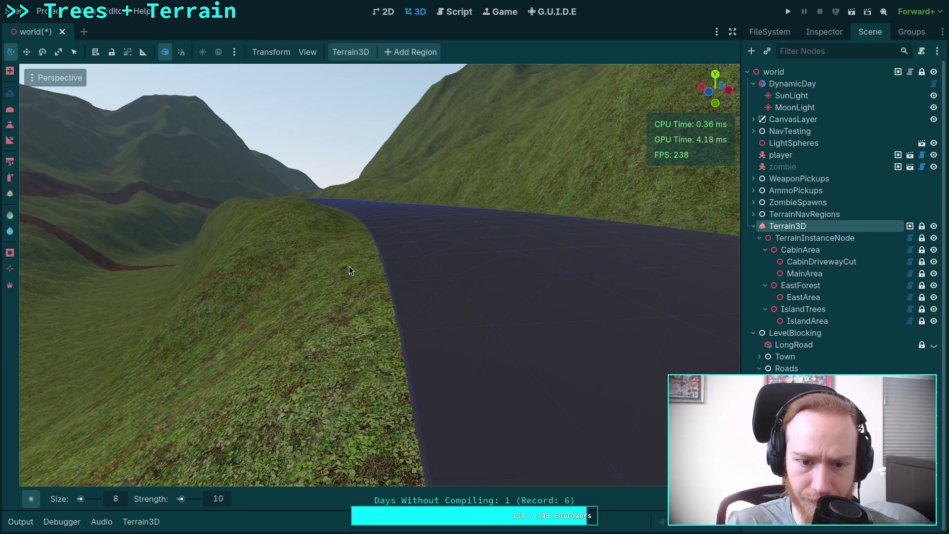
mouse_move(349, 266)
left_mouse_down()
mouse_move(346, 323)
mouse_move(318, 307)
mouse_move(339, 300)
left_mouse_up()
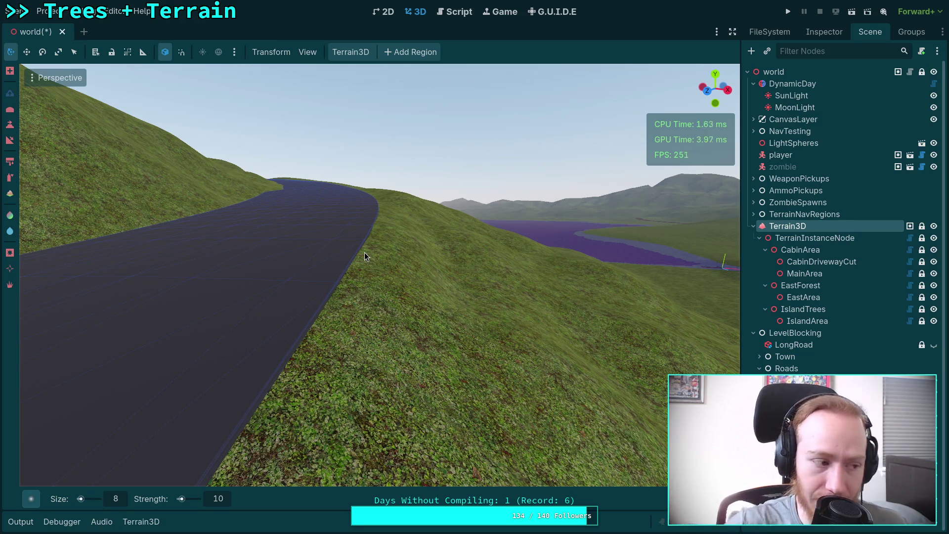
Step: Lower the grass along the road edge with the Ctrl-inverted brush (size 8, strength 10)
mouse_move(369, 252)
left_mouse_down()
mouse_move(322, 303)
mouse_move(390, 240)
mouse_move(350, 245)
mouse_move(390, 230)
left_mouse_up()
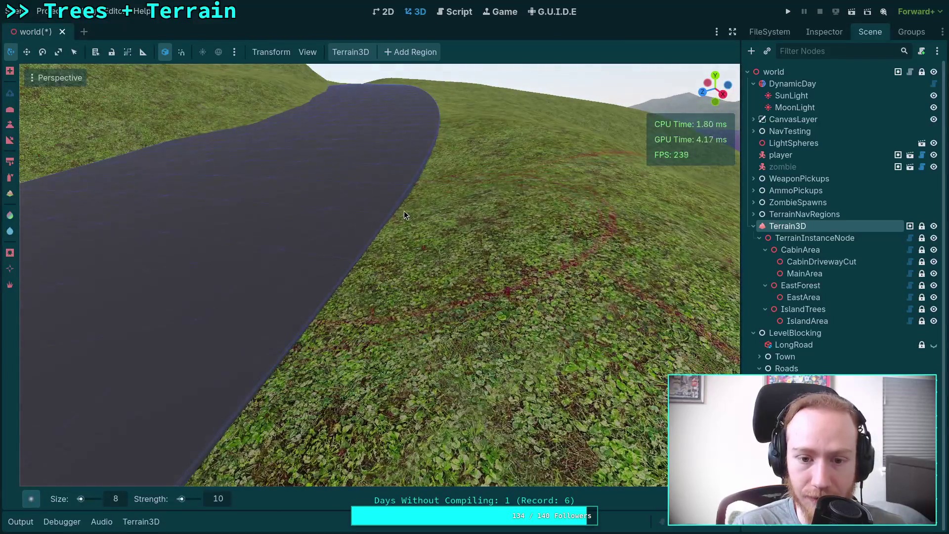
mouse_move(436, 199)
left_mouse_down()
mouse_move(346, 194)
mouse_move(339, 218)
left_mouse_up()
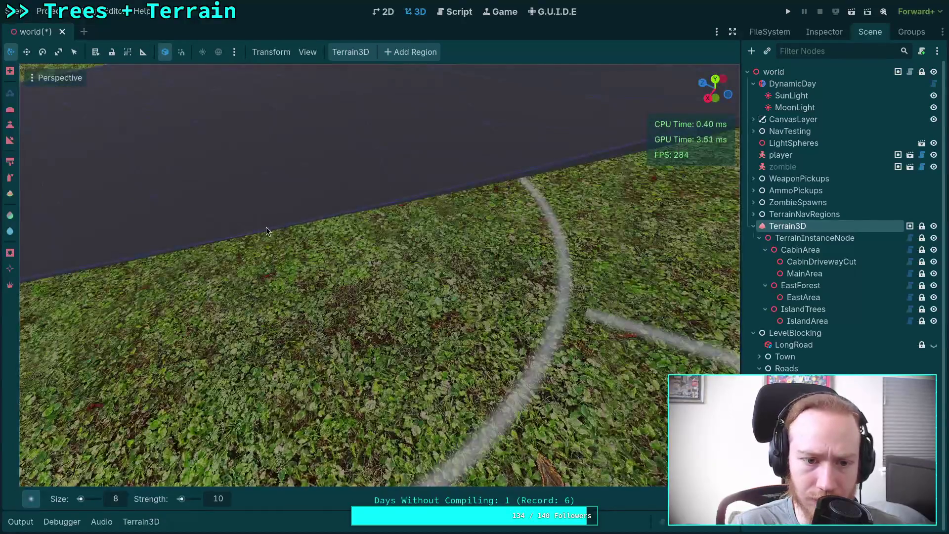
mouse_move(266, 227)
left_mouse_down()
mouse_move(274, 226)
mouse_move(150, 265)
mouse_move(368, 227)
mouse_move(304, 242)
mouse_move(283, 232)
mouse_move(244, 238)
mouse_move(211, 147)
left_mouse_up()
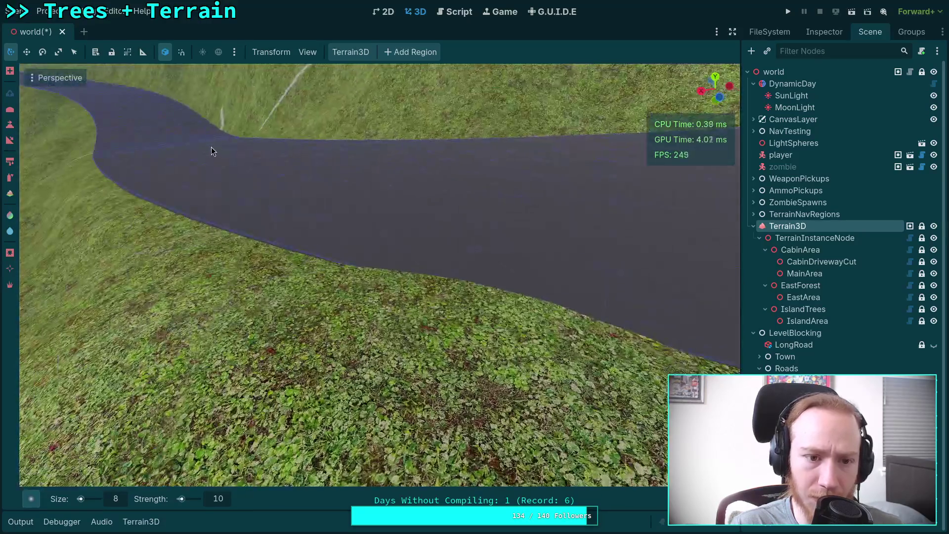
mouse_move(91, 123)
left_mouse_down()
mouse_move(351, 295)
mouse_move(337, 287)
mouse_move(399, 293)
left_mouse_up()
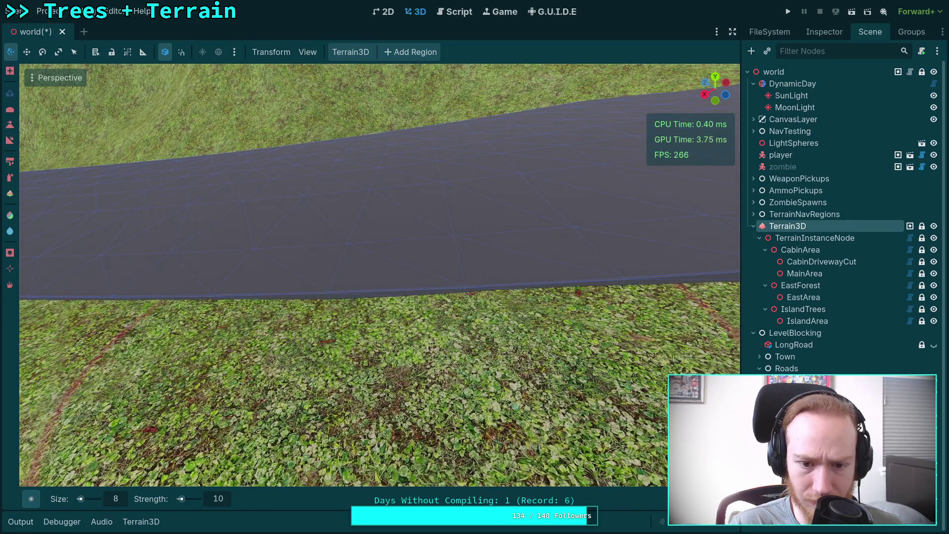
left_click_drag(292, 300, 252, 293)
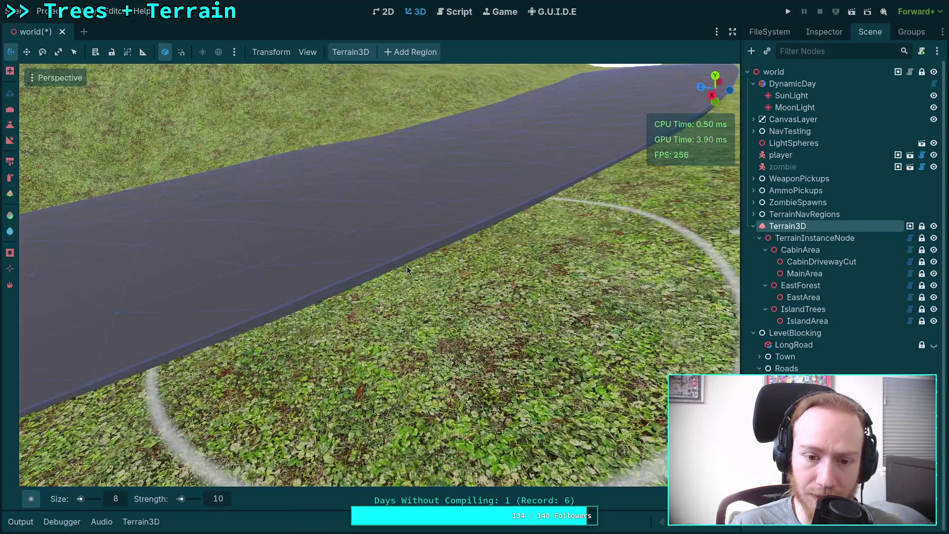
key("ctrl")
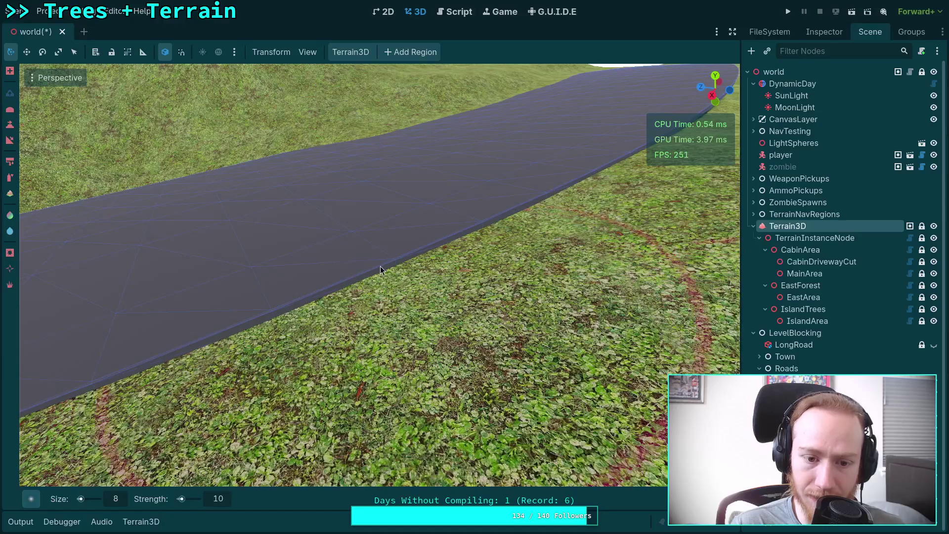
key("ctrl")
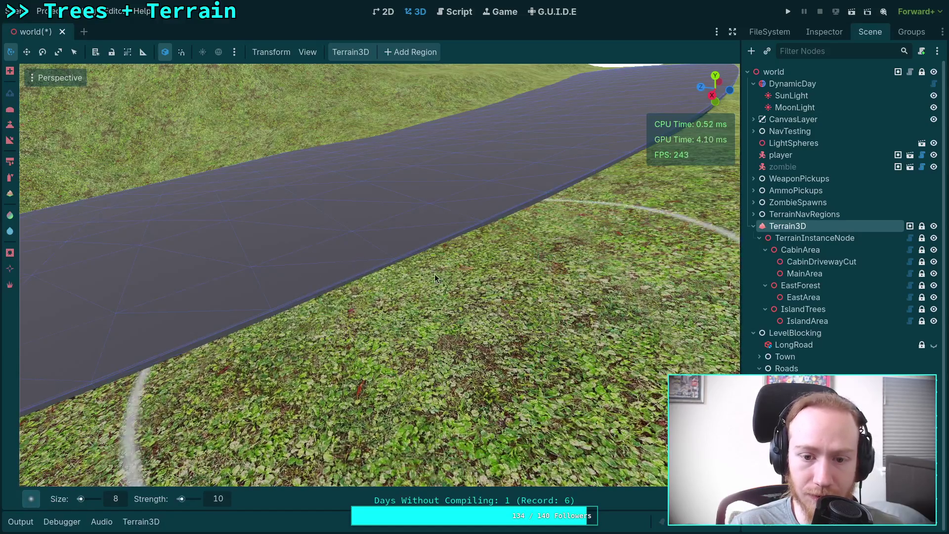
mouse_move(435, 274)
left_mouse_down()
mouse_move(272, 331)
mouse_move(292, 306)
mouse_move(300, 316)
left_mouse_up()
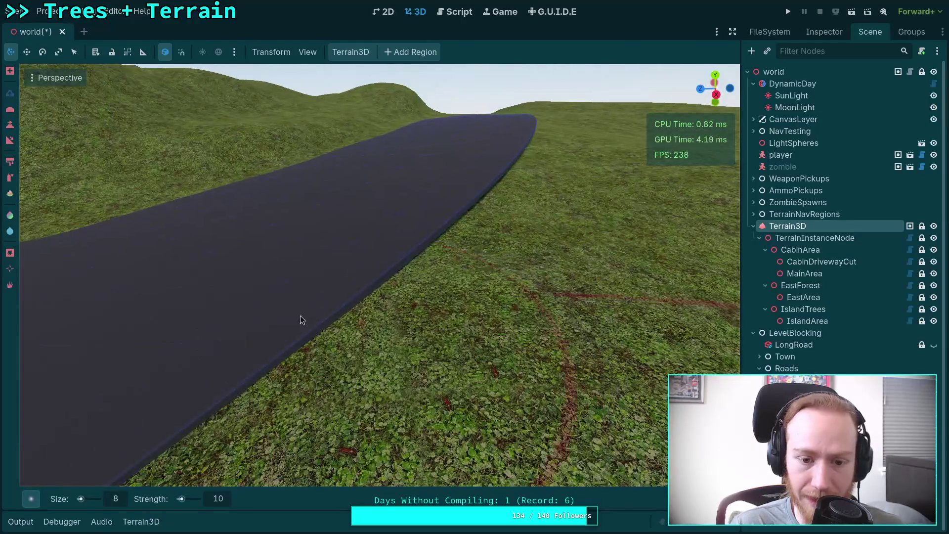
mouse_move(447, 237)
left_mouse_down()
mouse_move(434, 247)
mouse_move(418, 237)
mouse_move(410, 254)
left_mouse_up()
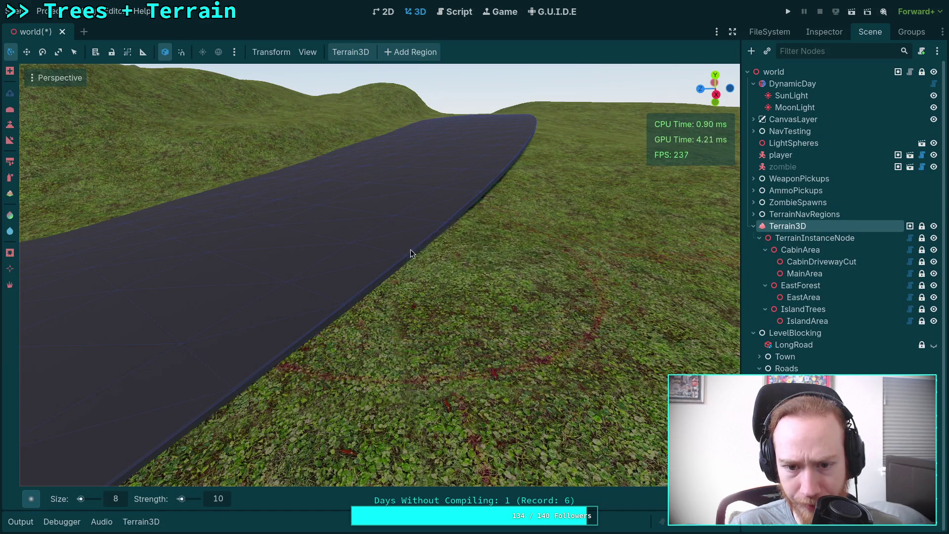
left_click_drag(489, 212, 403, 289)
Step: Reshape the grass bank into a clean curve against the road's left edge
mouse_move(454, 247)
left_mouse_down()
mouse_move(376, 244)
mouse_move(346, 257)
mouse_move(427, 286)
left_mouse_up()
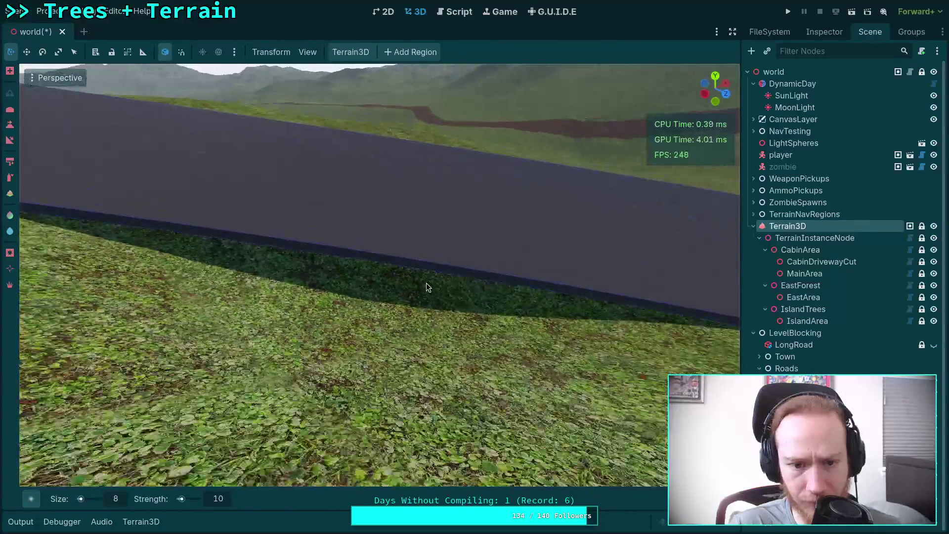
mouse_move(227, 282)
left_mouse_down()
mouse_move(283, 268)
mouse_move(663, 318)
mouse_move(588, 304)
left_mouse_up()
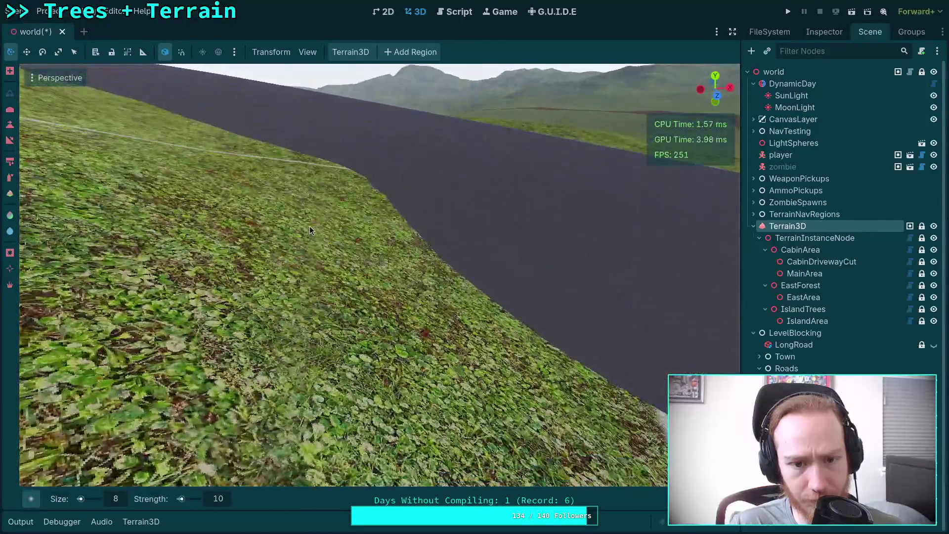
mouse_move(309, 226)
left_mouse_down()
mouse_move(342, 211)
mouse_move(326, 227)
mouse_move(337, 245)
mouse_move(369, 244)
mouse_move(345, 215)
mouse_move(339, 227)
left_mouse_up()
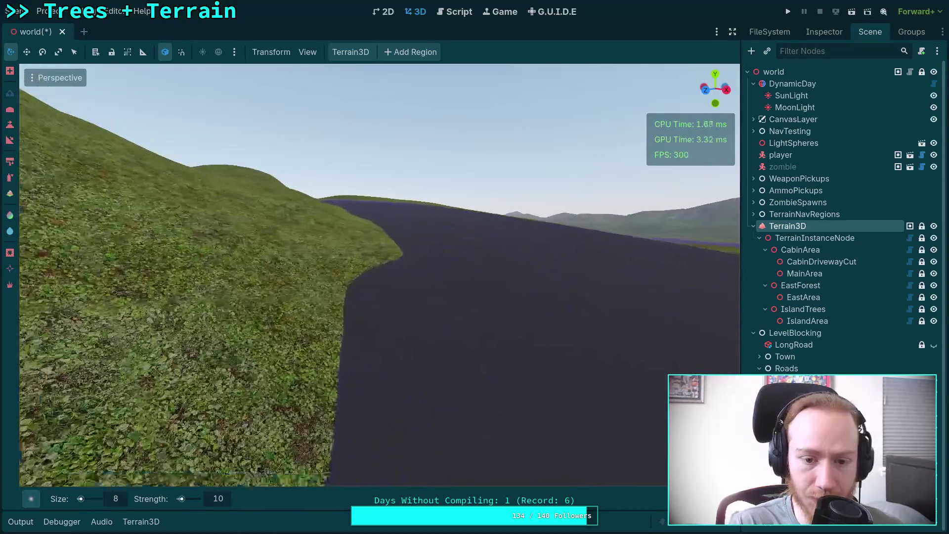
Step: Lower, smooth and trim the hillside grass into a bank along the road edge
mouse_move(373, 343)
left_mouse_down()
mouse_move(338, 333)
mouse_move(343, 357)
mouse_move(361, 333)
mouse_move(347, 360)
mouse_move(342, 341)
mouse_move(338, 378)
left_mouse_up()
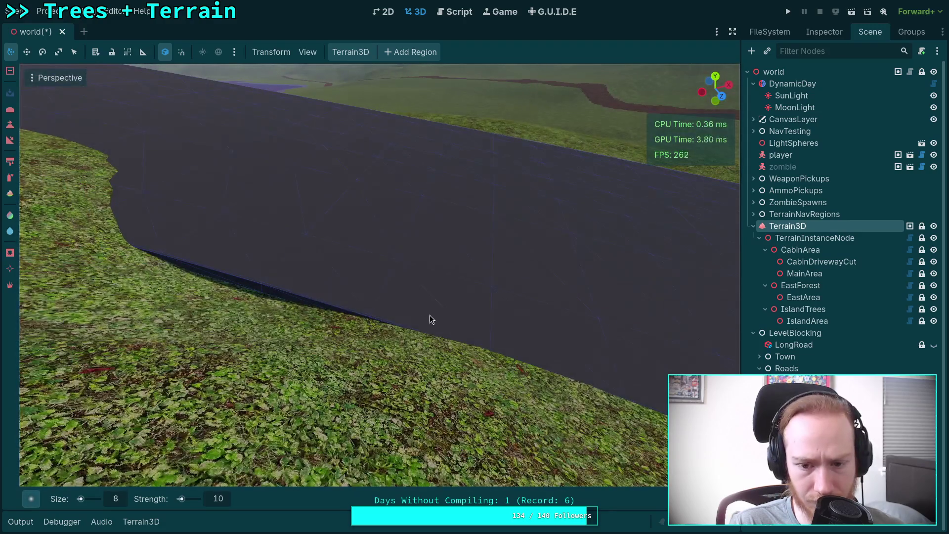
left_click_drag(430, 319, 500, 325)
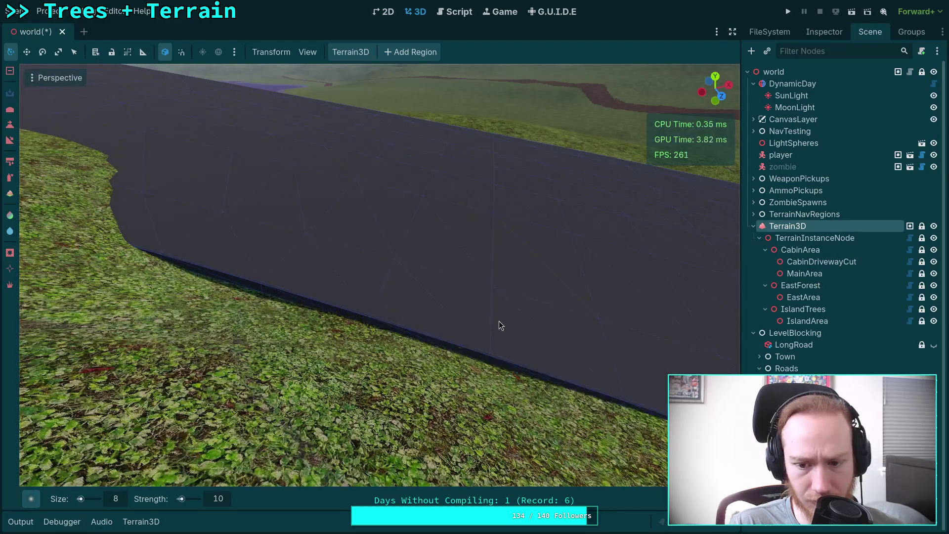
left_click_drag(323, 280, 459, 324)
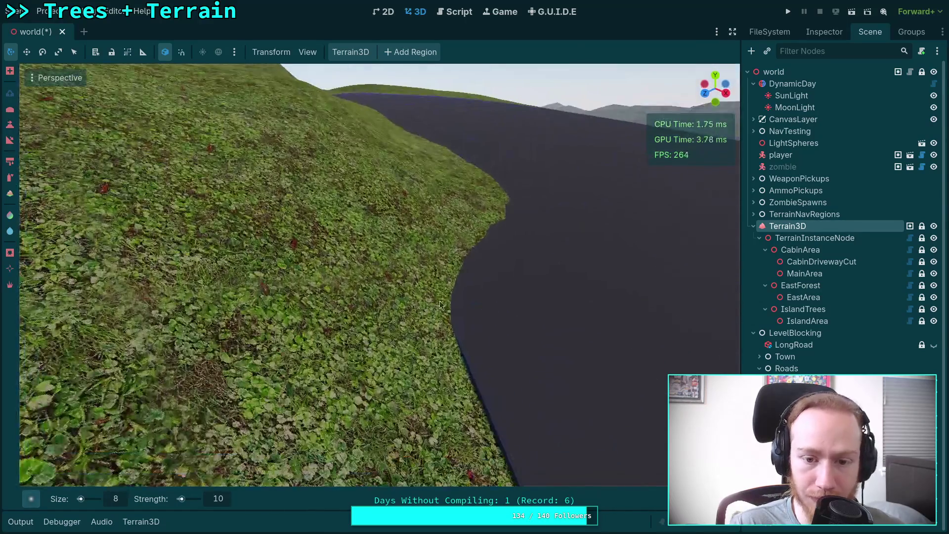
mouse_move(476, 238)
left_mouse_down()
mouse_move(402, 186)
mouse_move(388, 144)
left_mouse_up()
left_click_drag(403, 186, 464, 309)
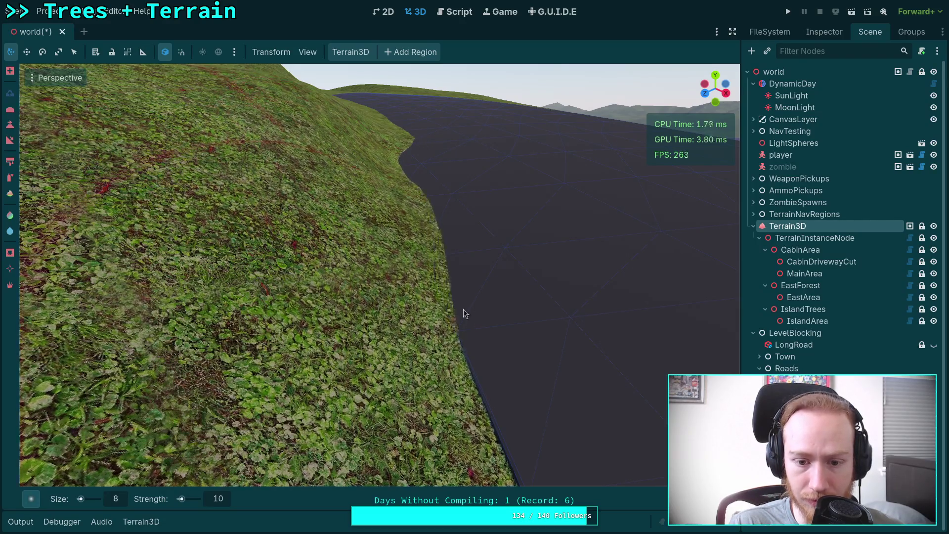
mouse_move(430, 210)
left_mouse_down()
mouse_move(451, 294)
mouse_move(362, 254)
mouse_move(431, 271)
left_mouse_up()
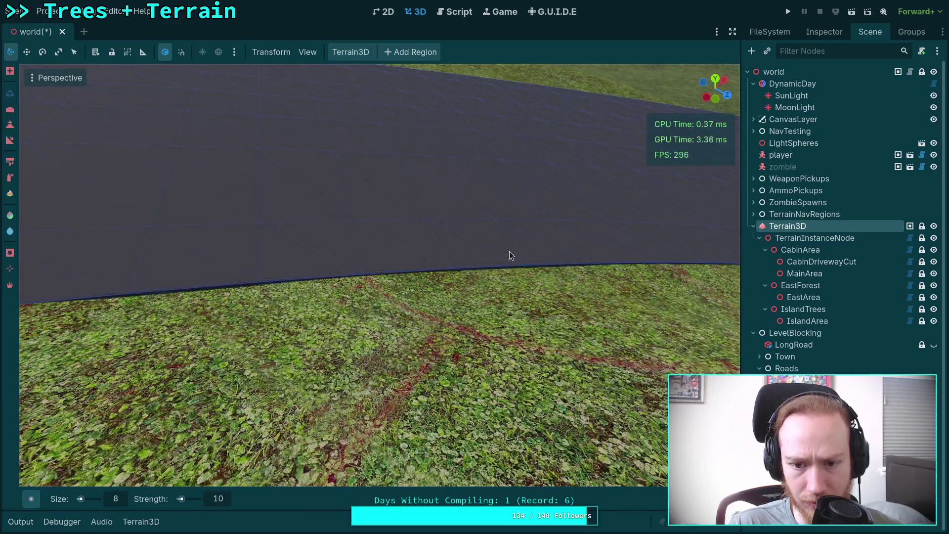
Step: At the next bend, lower the grass so the road's edge shows cleanly
left_click_drag(477, 255, 375, 238)
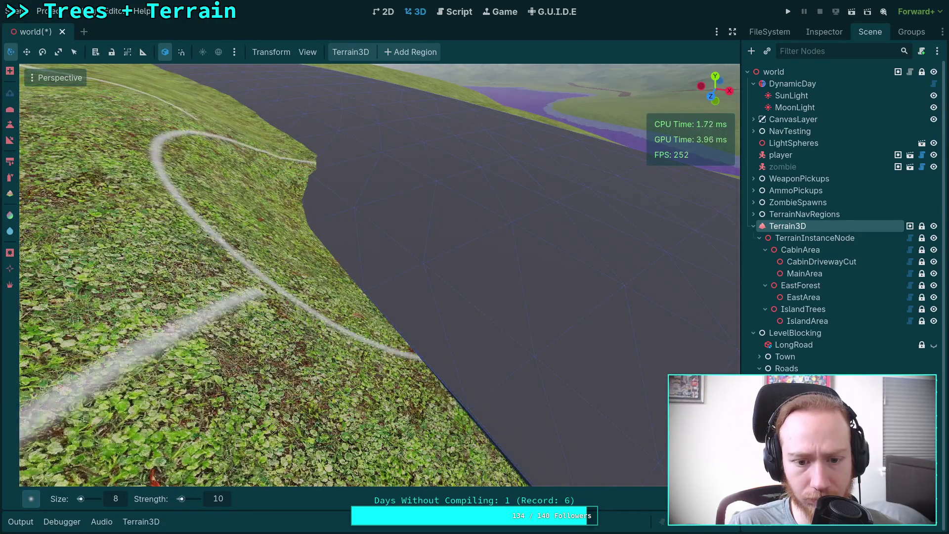
scroll(312, 200, "up", 5)
mouse_move(302, 189)
left_mouse_down()
mouse_move(248, 188)
mouse_move(526, 284)
mouse_move(518, 290)
mouse_move(328, 212)
mouse_move(364, 212)
mouse_move(393, 185)
left_mouse_up()
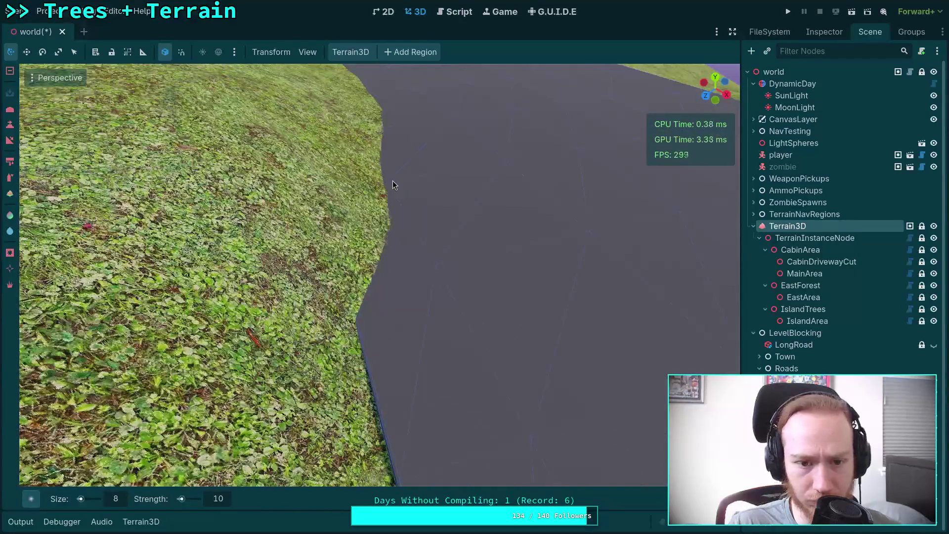
mouse_move(372, 218)
left_mouse_down()
mouse_move(340, 238)
mouse_move(393, 260)
mouse_move(476, 272)
left_mouse_up()
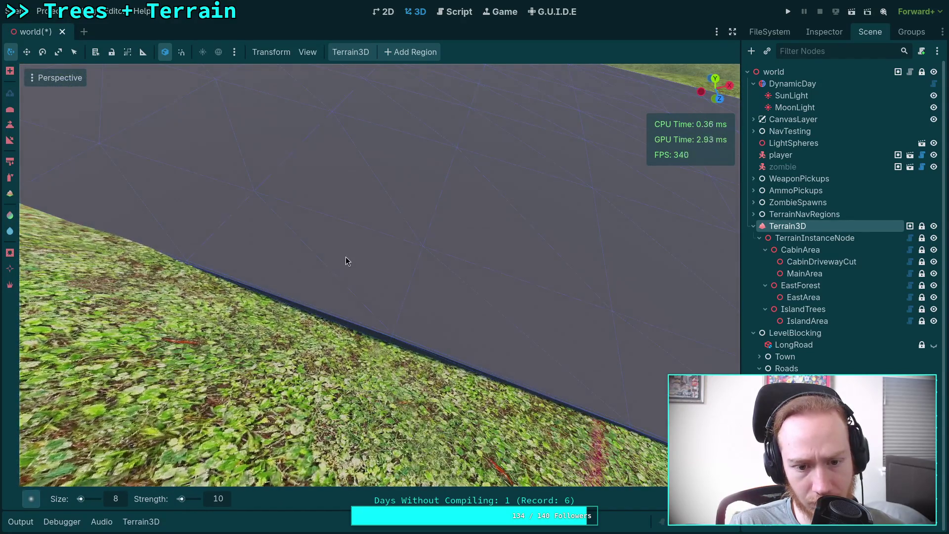
mouse_move(358, 257)
left_mouse_down()
mouse_move(345, 258)
mouse_move(342, 287)
mouse_move(328, 285)
mouse_move(414, 248)
left_mouse_up()
Step: Near the lake, lower the grass along the road edge so the road extends further
mouse_move(413, 290)
left_mouse_down()
mouse_move(379, 316)
mouse_move(406, 326)
mouse_move(376, 359)
left_mouse_up()
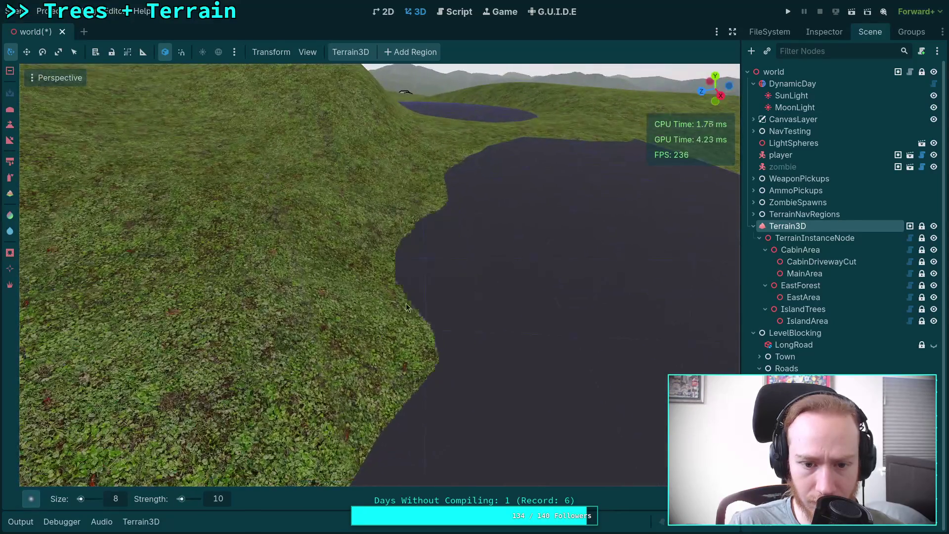
mouse_move(377, 399)
left_mouse_down()
mouse_move(431, 280)
mouse_move(397, 360)
mouse_move(418, 271)
left_mouse_up()
left_click_drag(418, 206, 477, 233)
left_click_drag(385, 241, 513, 221)
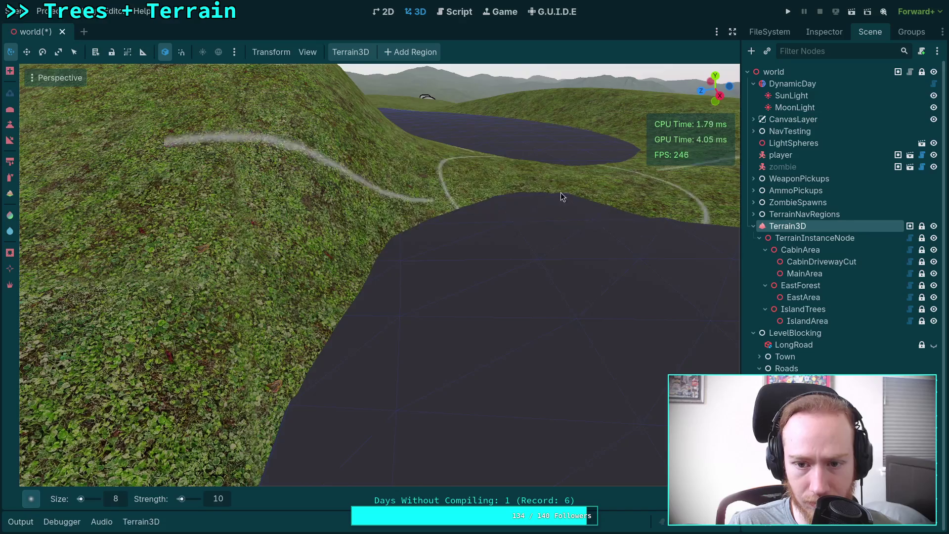
mouse_move(560, 197)
left_mouse_down()
mouse_move(365, 243)
mouse_move(381, 296)
mouse_move(530, 286)
left_mouse_up()
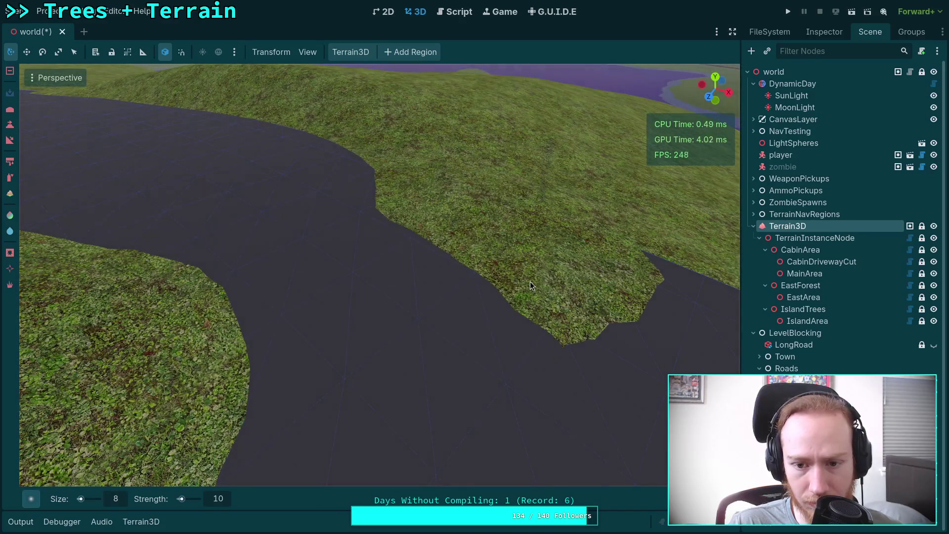
Step: Sculpt the grass island and the bank above the road into a smooth edge
mouse_move(453, 209)
left_mouse_down()
mouse_move(380, 340)
mouse_move(416, 365)
left_mouse_up()
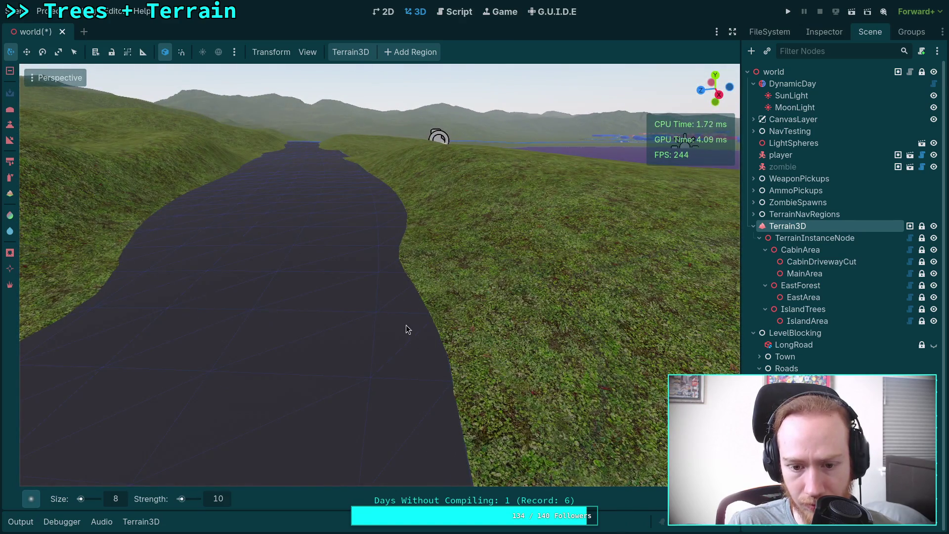
mouse_move(400, 226)
left_mouse_down()
mouse_move(360, 322)
mouse_move(270, 309)
mouse_move(505, 189)
left_mouse_up()
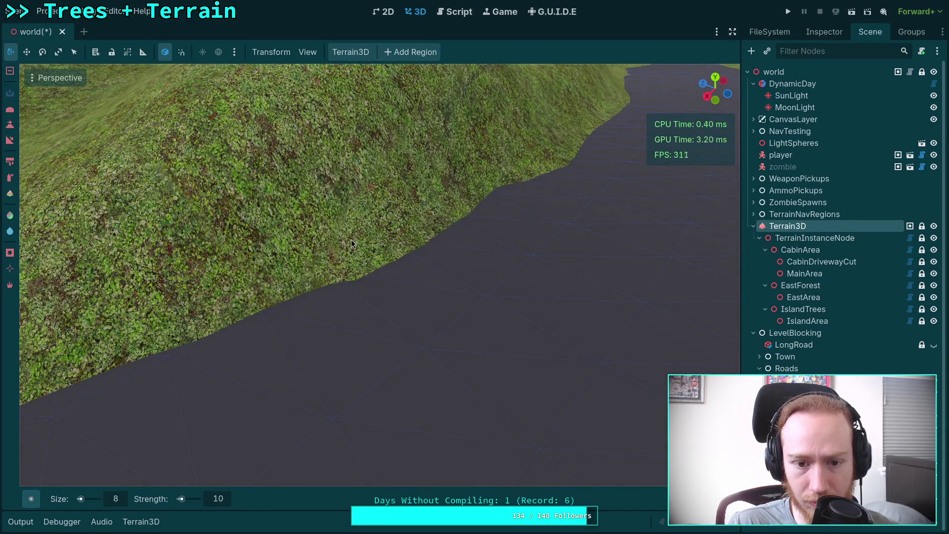
mouse_move(351, 239)
left_mouse_down()
mouse_move(164, 283)
mouse_move(158, 307)
left_mouse_up()
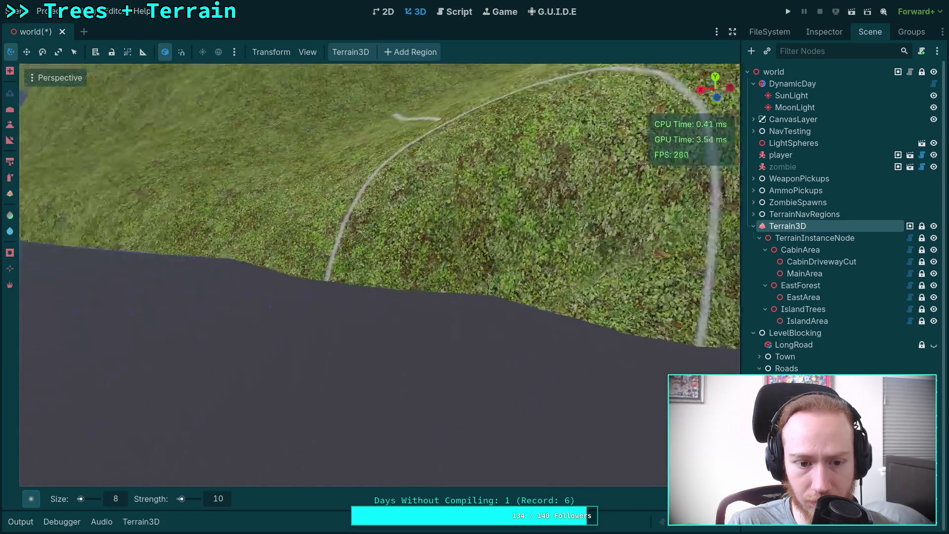
mouse_move(313, 245)
left_mouse_down()
mouse_move(329, 231)
mouse_move(367, 228)
mouse_move(658, 220)
mouse_move(450, 208)
mouse_move(426, 219)
left_mouse_up()
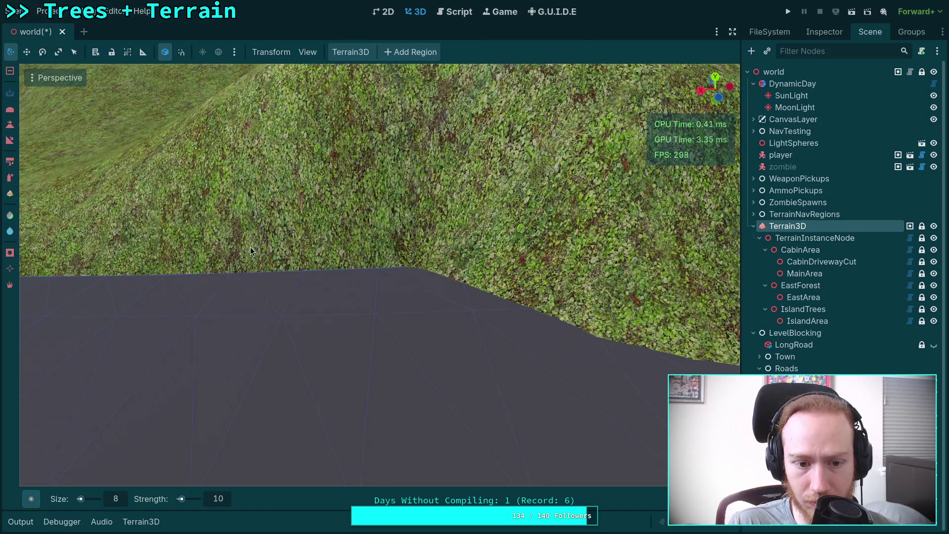
mouse_move(251, 251)
left_mouse_down()
mouse_move(461, 242)
mouse_move(591, 213)
mouse_move(598, 235)
mouse_move(574, 236)
left_mouse_up()
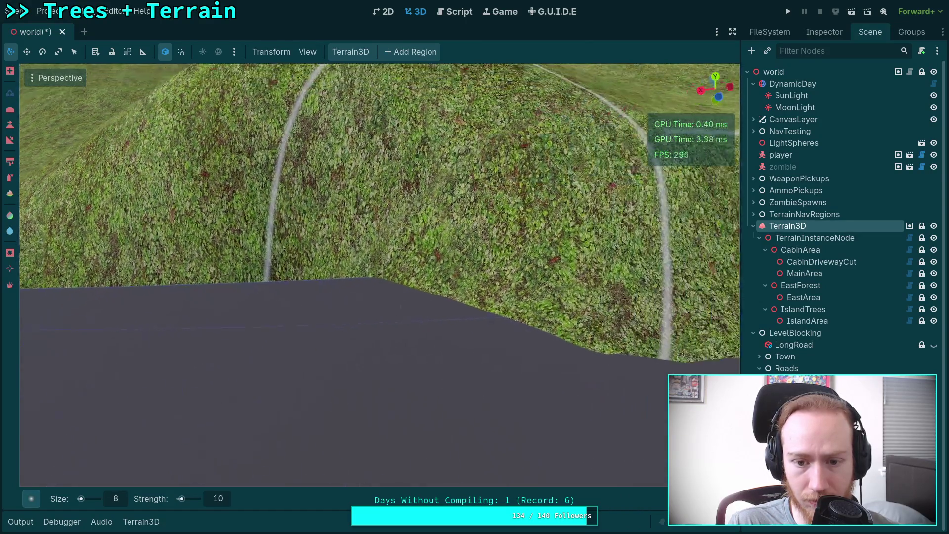
mouse_move(349, 208)
left_mouse_down()
mouse_move(362, 196)
mouse_move(530, 229)
mouse_move(401, 206)
mouse_move(526, 213)
mouse_move(433, 202)
mouse_move(413, 210)
left_mouse_up()
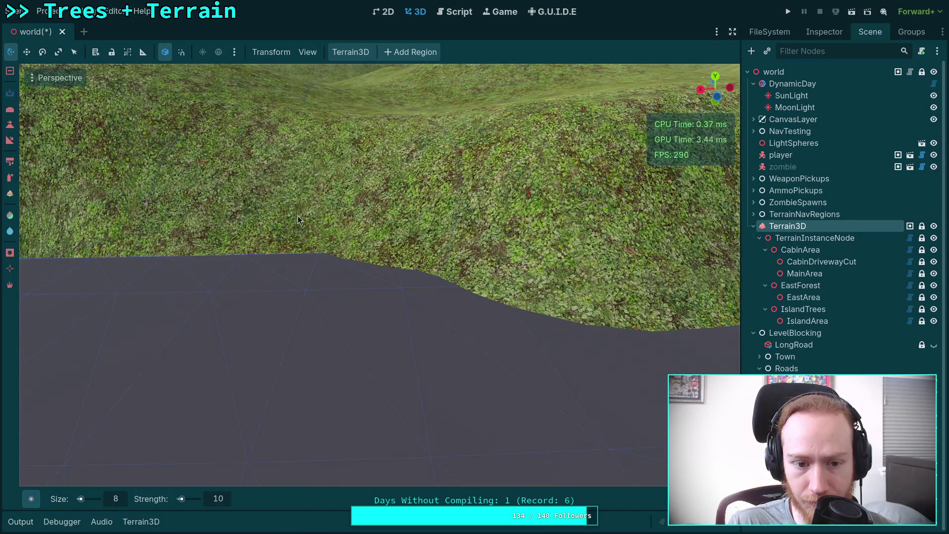
Step: Sculpt the hillside edges on two stretches so they meet the road
mouse_move(298, 220)
left_mouse_down()
mouse_move(586, 218)
mouse_move(583, 206)
mouse_move(321, 222)
mouse_move(441, 230)
mouse_move(607, 215)
mouse_move(317, 221)
mouse_move(482, 225)
left_mouse_up()
mouse_move(350, 217)
left_mouse_down()
mouse_move(513, 229)
mouse_move(402, 226)
mouse_move(438, 233)
left_mouse_up()
mouse_move(548, 239)
left_mouse_down()
mouse_move(395, 235)
mouse_move(546, 242)
left_mouse_up()
mouse_move(390, 243)
left_mouse_down()
mouse_move(436, 242)
mouse_move(389, 243)
left_mouse_up()
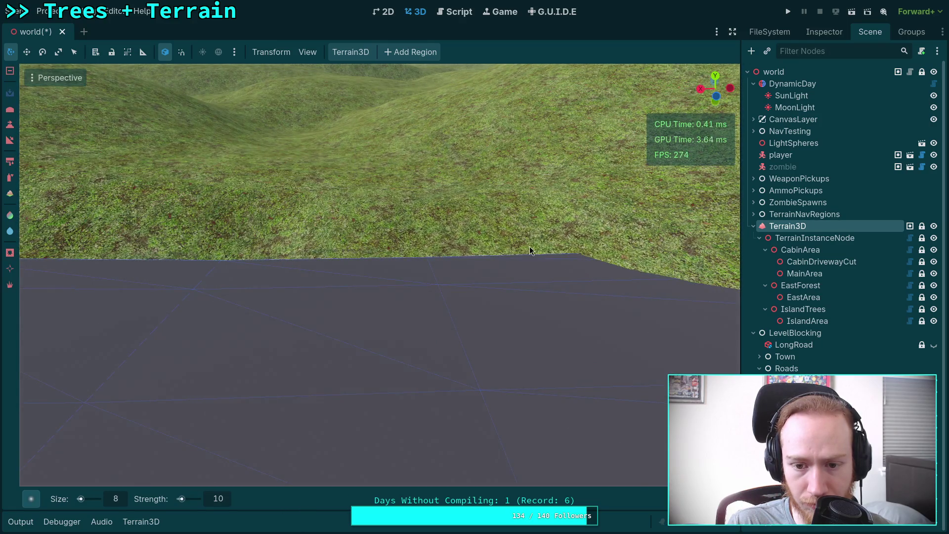
mouse_move(530, 251)
left_mouse_down()
mouse_move(370, 242)
mouse_move(494, 233)
mouse_move(485, 207)
mouse_move(445, 197)
left_mouse_up()
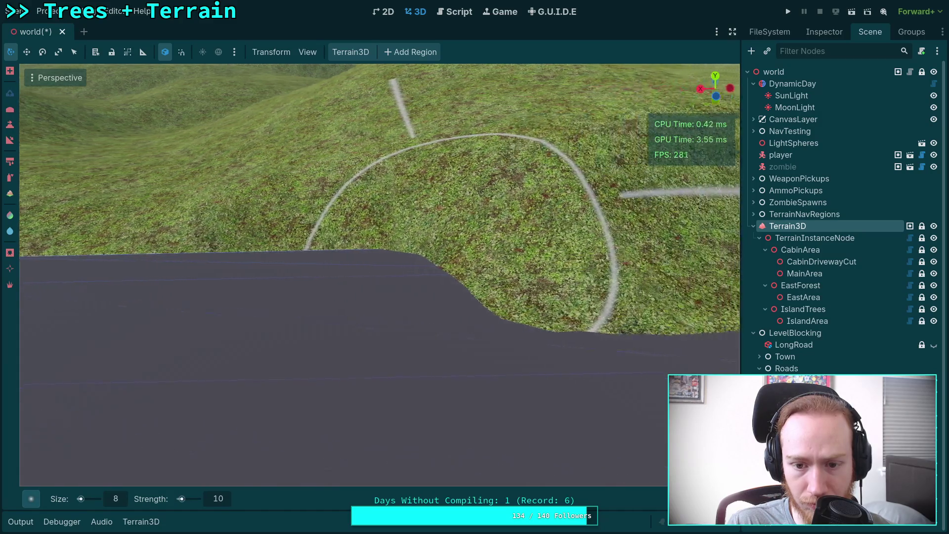
mouse_move(460, 237)
left_mouse_down()
mouse_move(471, 250)
mouse_move(391, 229)
mouse_move(568, 232)
mouse_move(539, 221)
mouse_move(500, 225)
mouse_move(420, 254)
mouse_move(437, 240)
mouse_move(545, 248)
mouse_move(557, 236)
mouse_move(421, 238)
mouse_move(370, 257)
mouse_move(449, 227)
mouse_move(669, 226)
mouse_move(424, 180)
mouse_move(321, 222)
mouse_move(517, 215)
mouse_move(188, 213)
mouse_move(536, 228)
mouse_move(348, 218)
mouse_move(460, 228)
mouse_move(352, 229)
mouse_move(542, 233)
mouse_move(322, 228)
mouse_move(511, 268)
mouse_move(485, 262)
mouse_move(445, 297)
mouse_move(494, 316)
mouse_move(603, 324)
mouse_move(461, 304)
mouse_move(583, 308)
left_mouse_up()
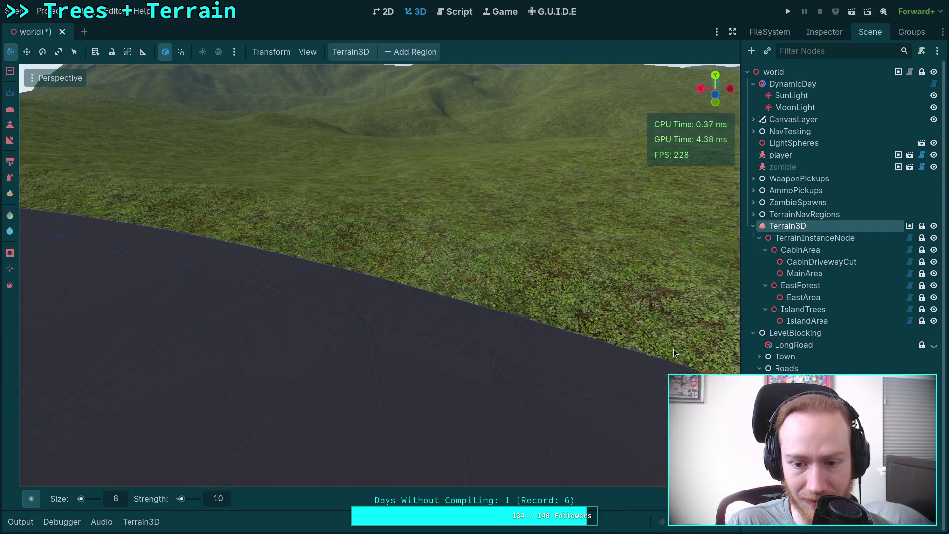
Step: Lower the grass below the road to straighten its edge, then raise it along the edge
mouse_move(386, 312)
left_mouse_down()
mouse_move(568, 320)
mouse_move(459, 300)
left_mouse_up()
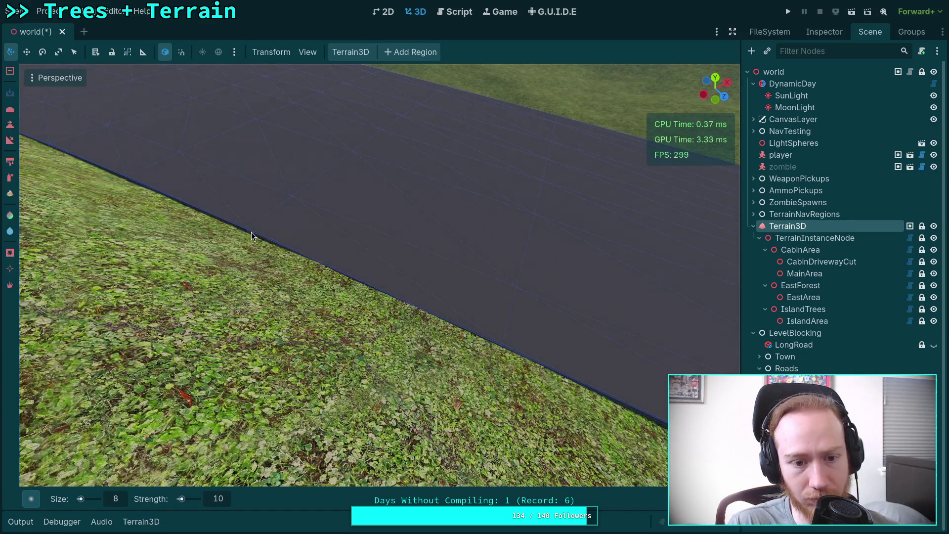
left_click_drag(283, 238, 395, 283)
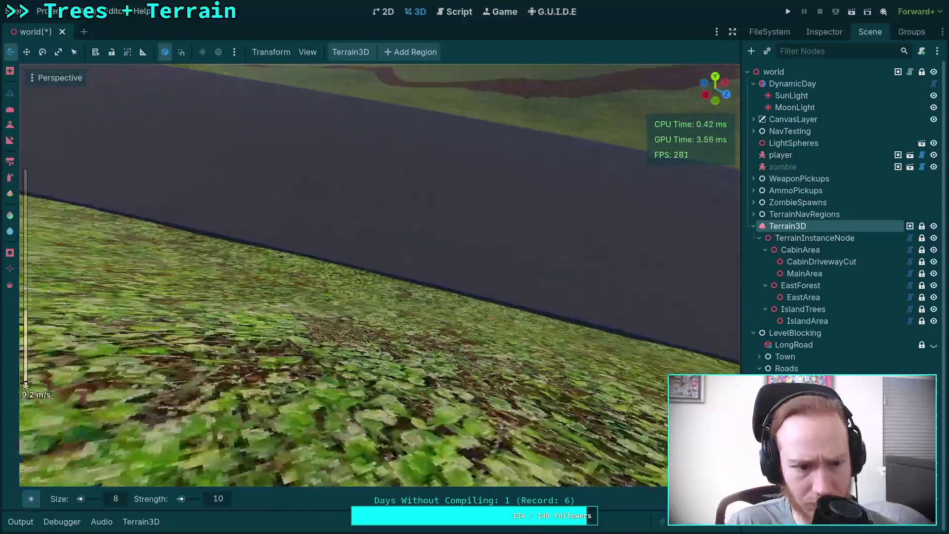
scroll(380, 275, "up", 3)
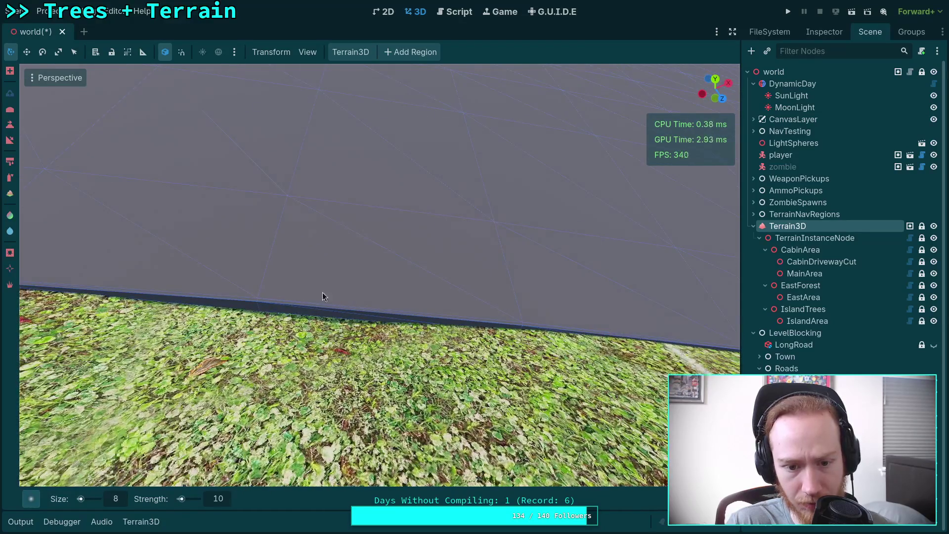
Step: Invert the sculpt brush with Ctrl and fill the dark gap under the road edge
key("ctrl")
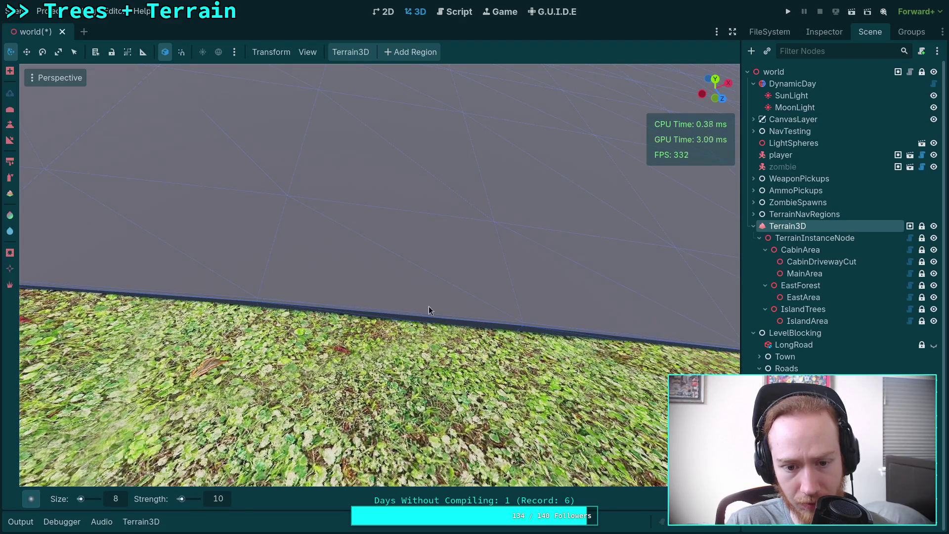
scroll(574, 323, "up", 4)
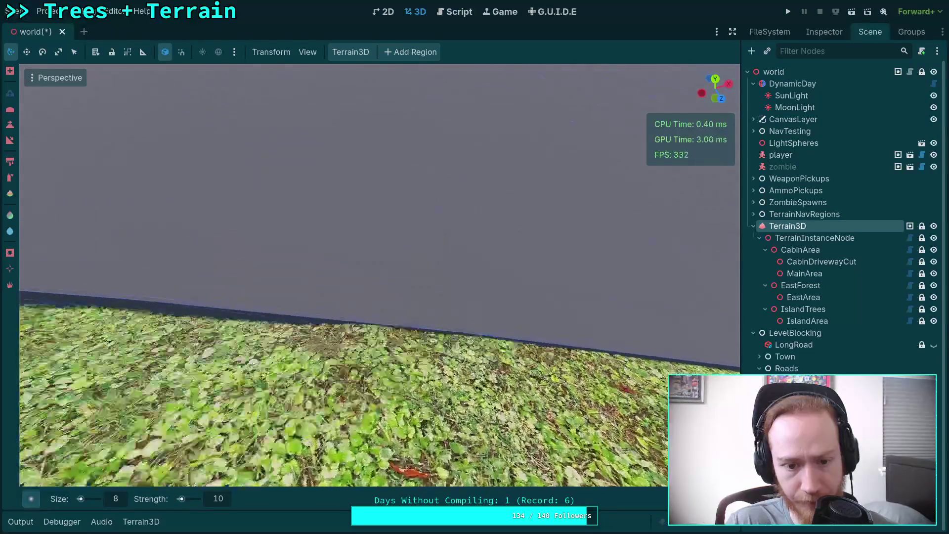
left_click_drag(249, 275, 562, 302)
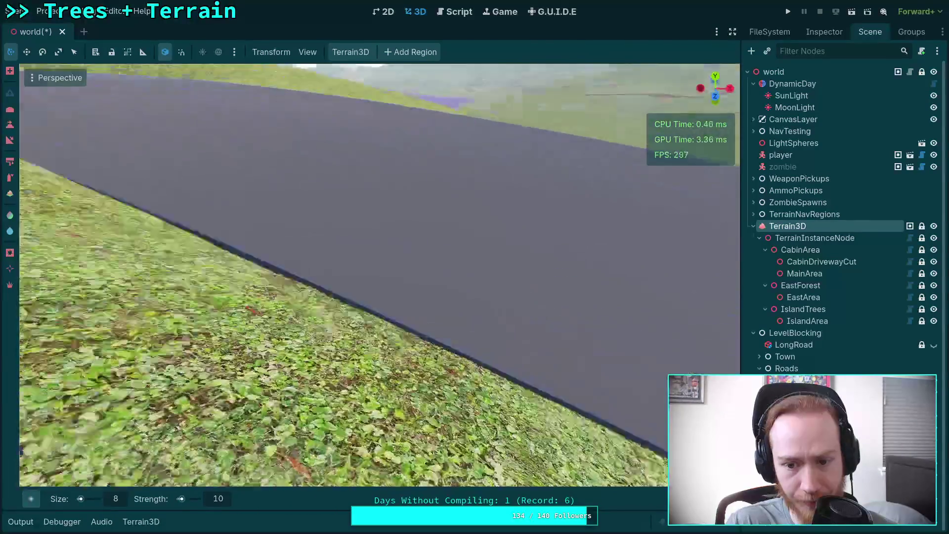
scroll(503, 280, "up", 3)
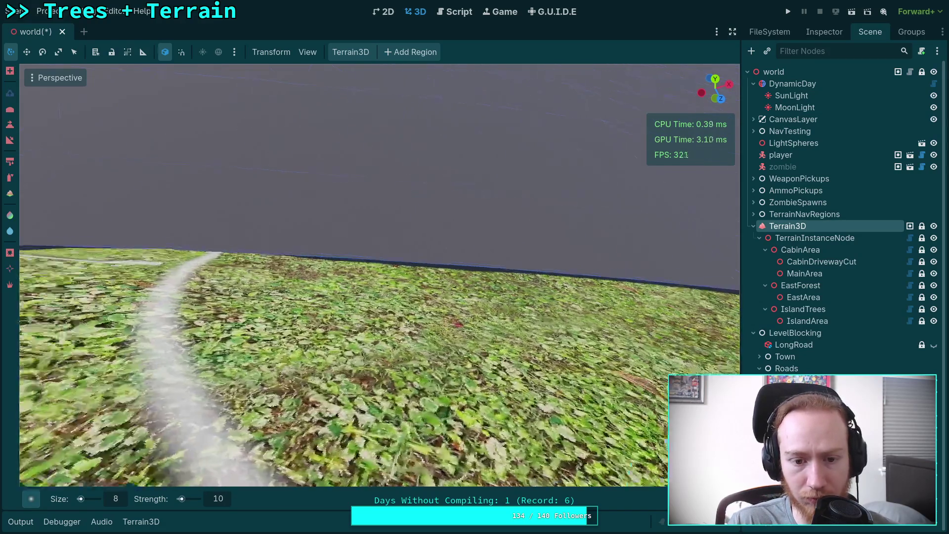
Step: Lower the terrain near the road edge, then raise the ground back up toward it
key("ctrl")
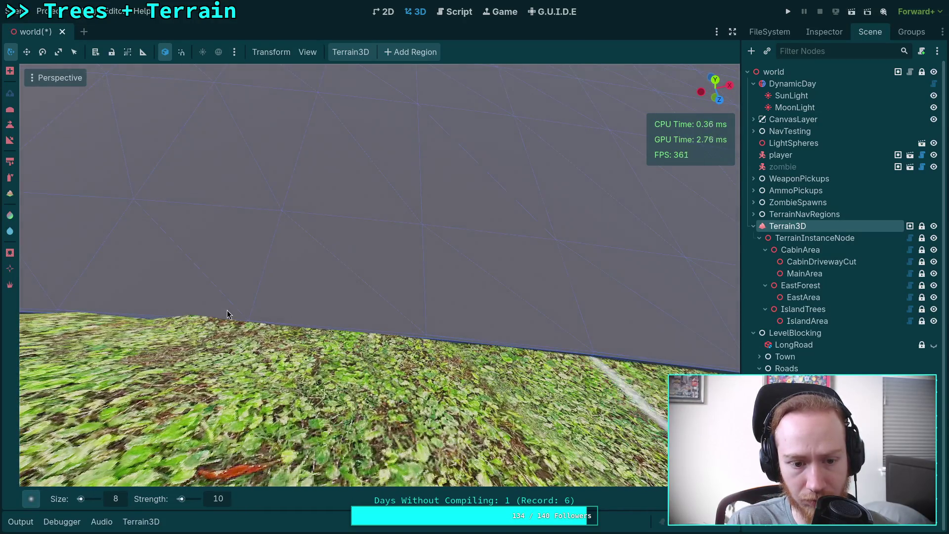
mouse_move(227, 310)
left_mouse_down()
mouse_move(201, 311)
mouse_move(289, 325)
left_mouse_up()
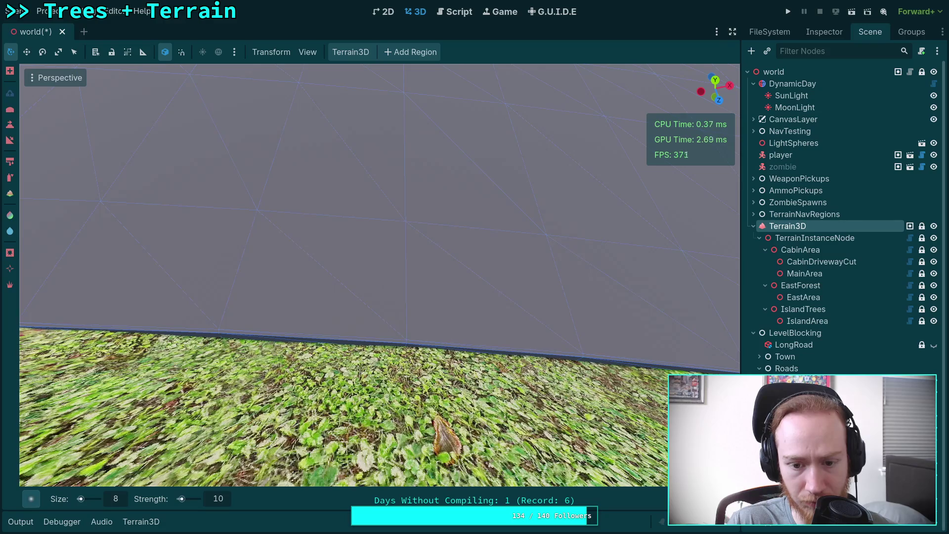
mouse_move(354, 297)
left_mouse_down()
mouse_move(570, 332)
mouse_move(422, 318)
mouse_move(445, 318)
mouse_move(448, 291)
mouse_move(381, 276)
mouse_move(445, 281)
mouse_move(395, 288)
mouse_move(431, 270)
mouse_move(405, 273)
mouse_move(532, 289)
mouse_move(332, 276)
mouse_move(296, 290)
mouse_move(409, 272)
mouse_move(368, 272)
mouse_move(447, 273)
mouse_move(322, 248)
mouse_move(355, 245)
mouse_move(311, 247)
left_mouse_up()
Step: Flatten the grass bumps along the road edge with inverted sculpt strokes
left_click_drag(367, 256, 479, 262)
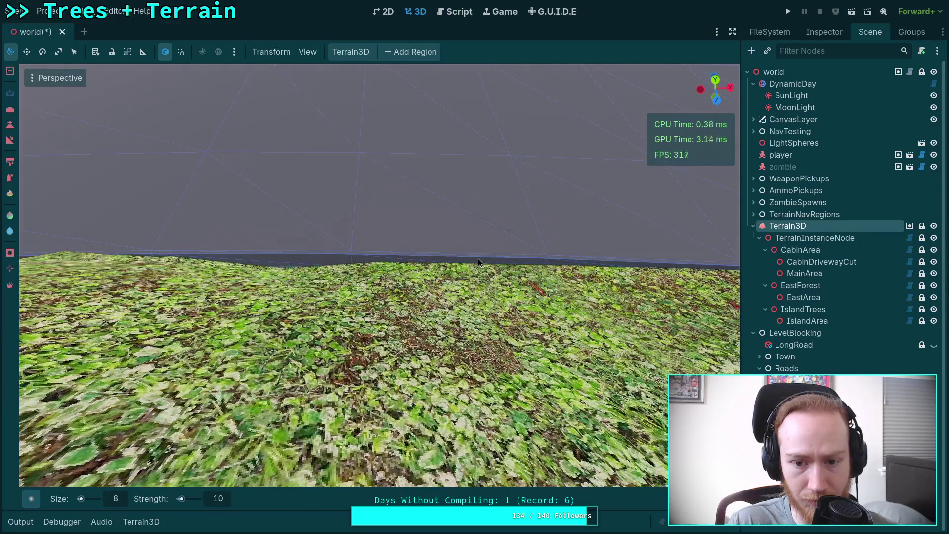
mouse_move(313, 245)
left_mouse_down()
mouse_move(238, 250)
mouse_move(391, 263)
mouse_move(354, 253)
left_mouse_up()
scroll(380, 277, "up", 3)
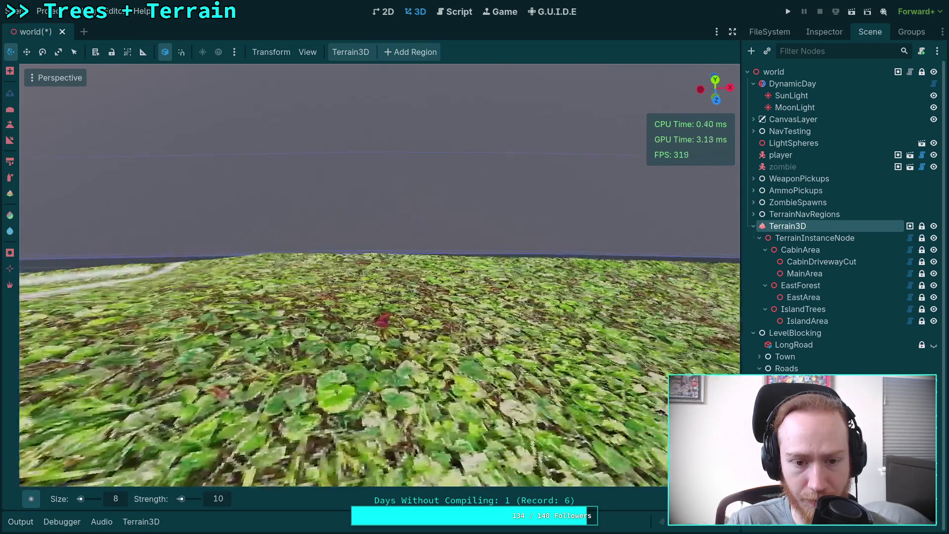
scroll(321, 255, "up", 4)
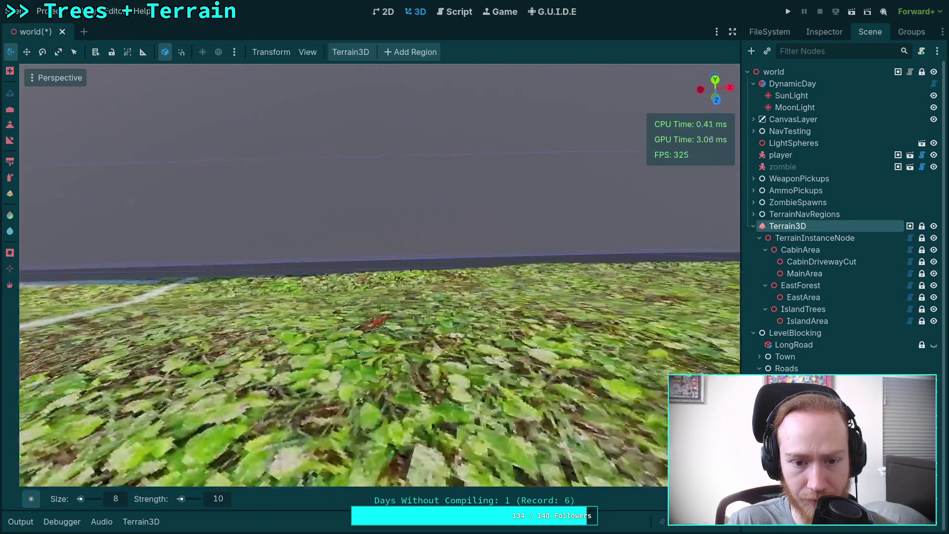
left_click_drag(249, 240, 321, 277)
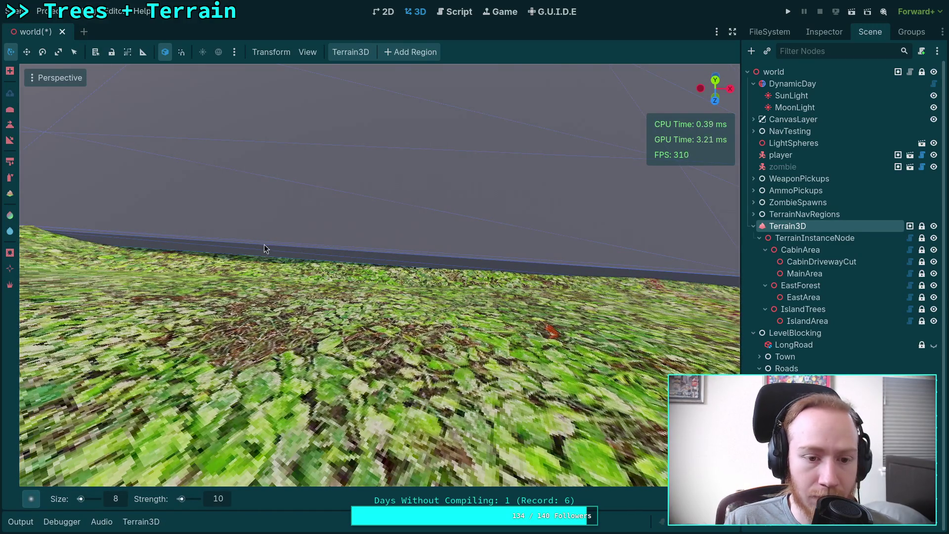
mouse_move(267, 250)
left_mouse_down()
mouse_move(222, 239)
mouse_move(569, 269)
mouse_move(395, 276)
left_mouse_up()
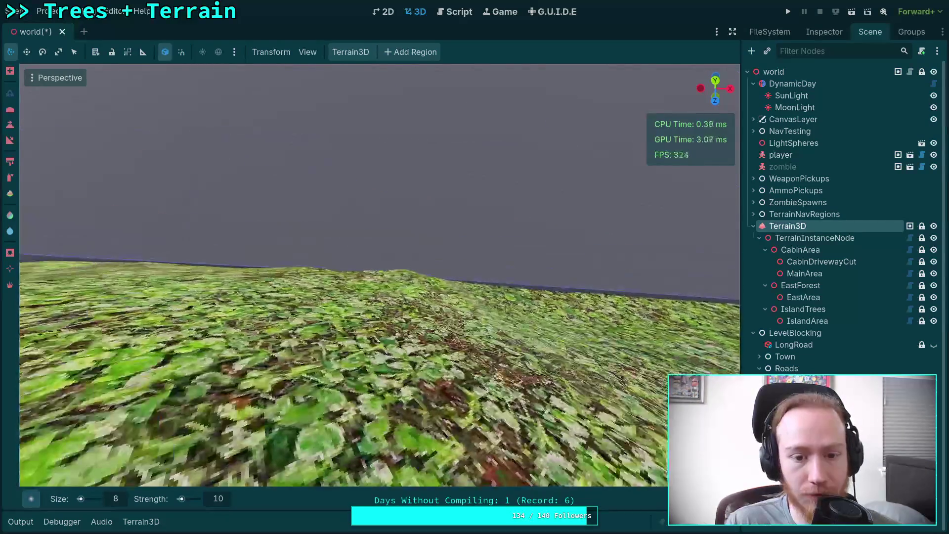
mouse_move(332, 267)
left_mouse_down()
mouse_move(340, 275)
mouse_move(326, 277)
mouse_move(334, 269)
left_mouse_up()
Step: Fly the camera around to inspect the flattened grass beside the road
scroll(334, 269, "up", 2)
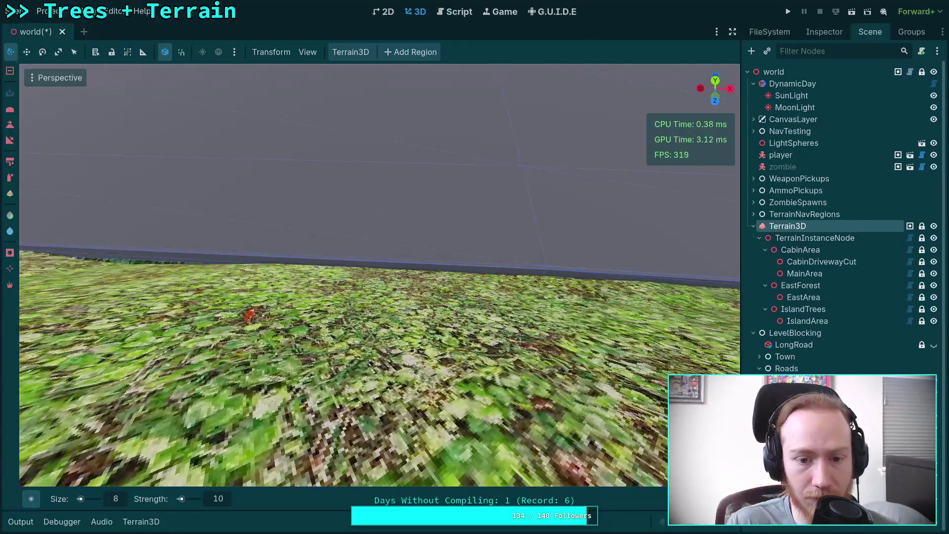
scroll(326, 259, "up", 1)
scroll(331, 259, "down", 2)
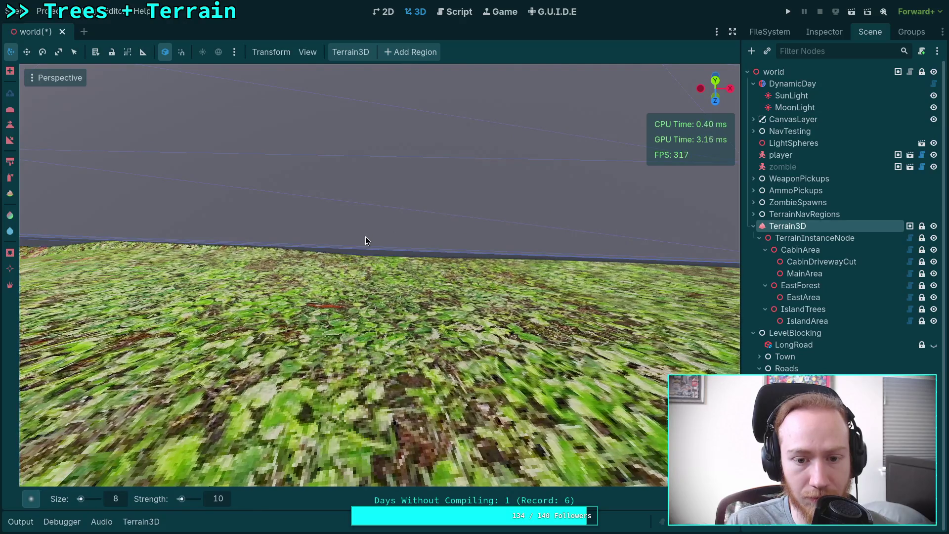
key("w")
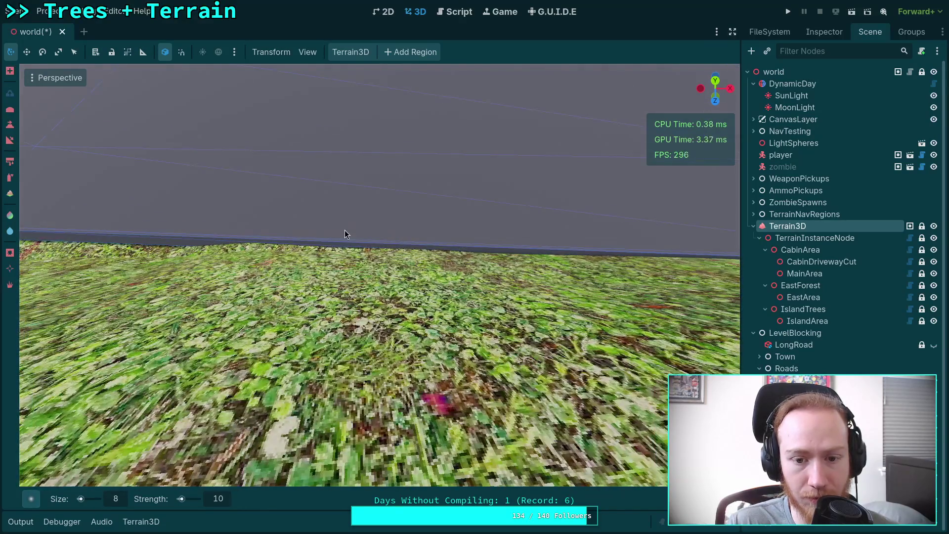
right_click(352, 232)
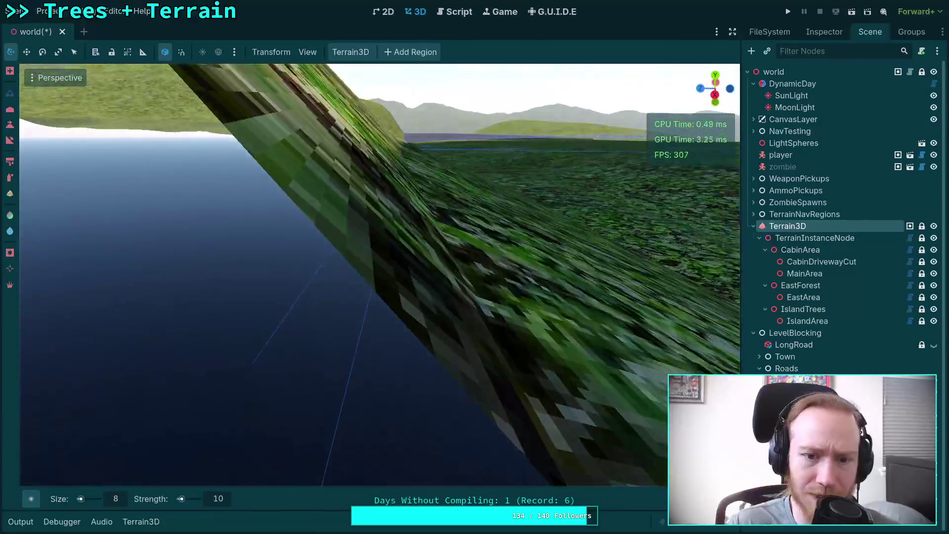
scroll(380, 274, "up", 2)
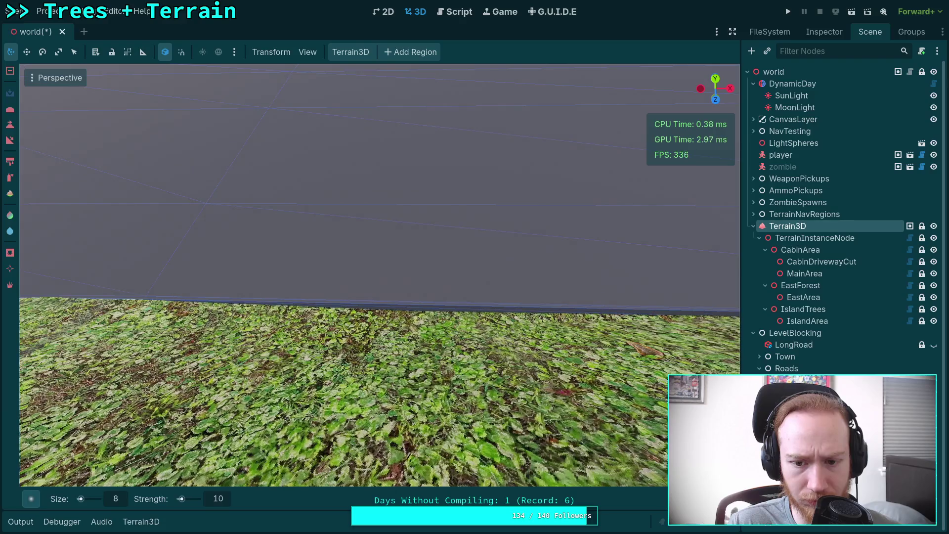
Step: Lower a longer stretch of grass flush to the road's near edge with Ctrl-toggled strokes
key("ctrl")
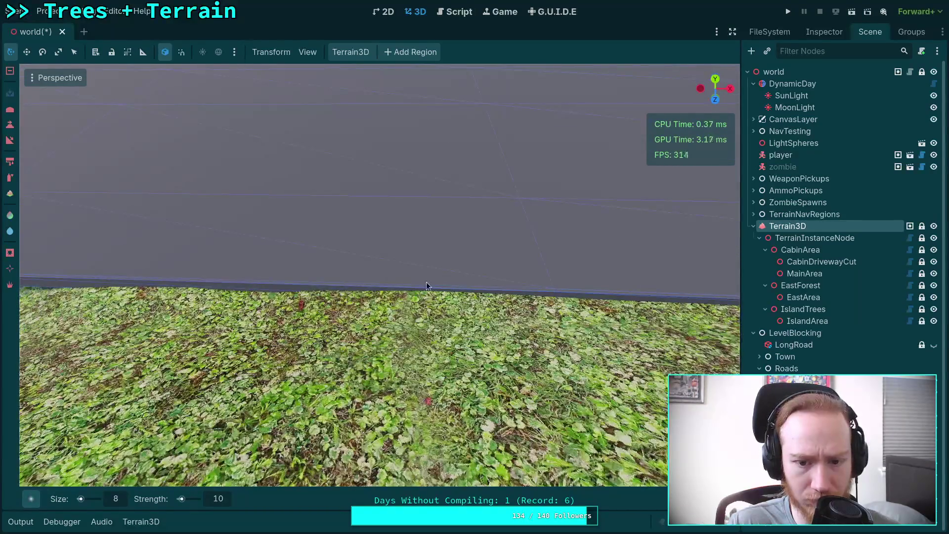
mouse_move(426, 286)
left_mouse_down()
mouse_move(243, 282)
mouse_move(538, 293)
left_mouse_up()
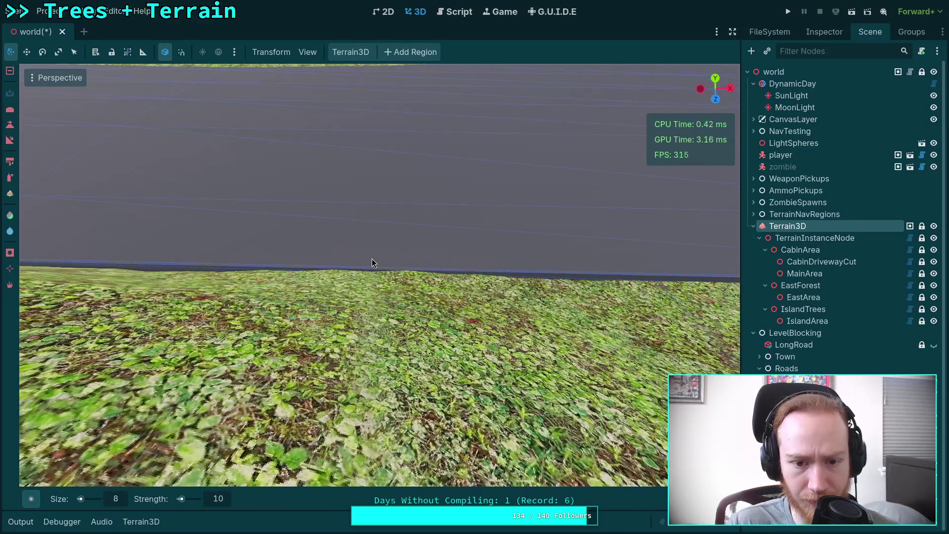
key("ctrl")
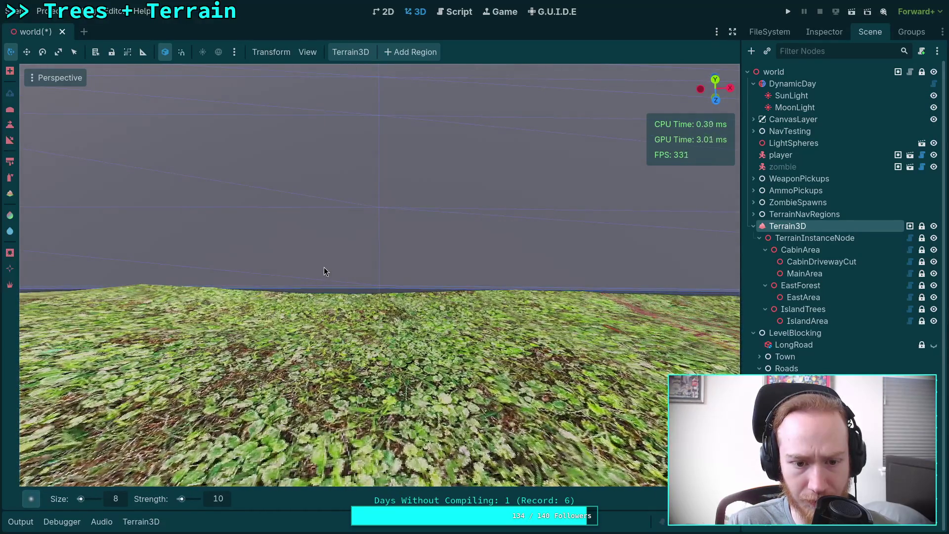
key("ctrl")
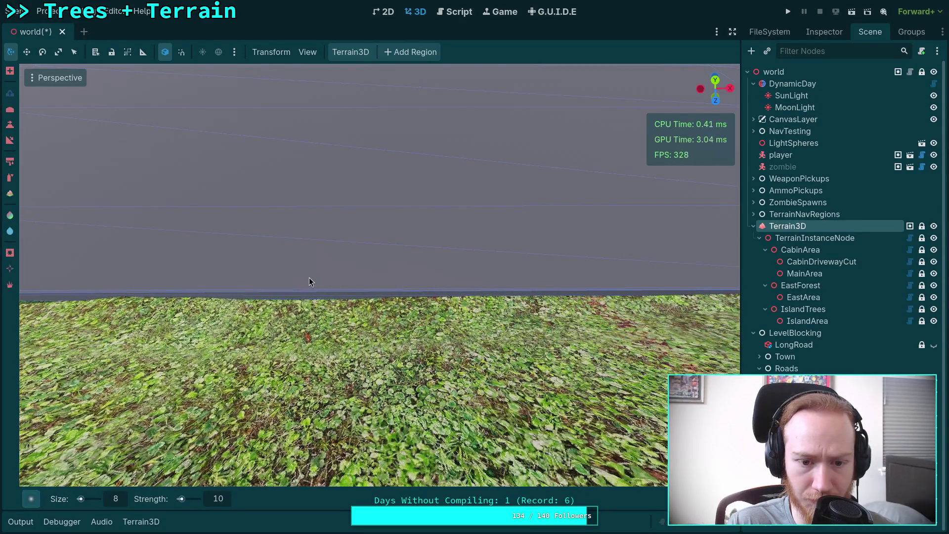
key("ctrl")
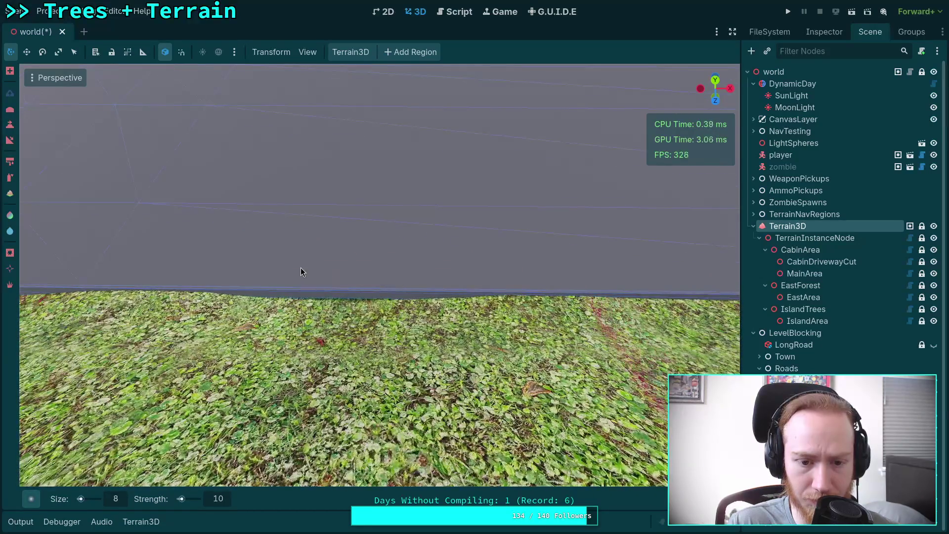
key("ctrl")
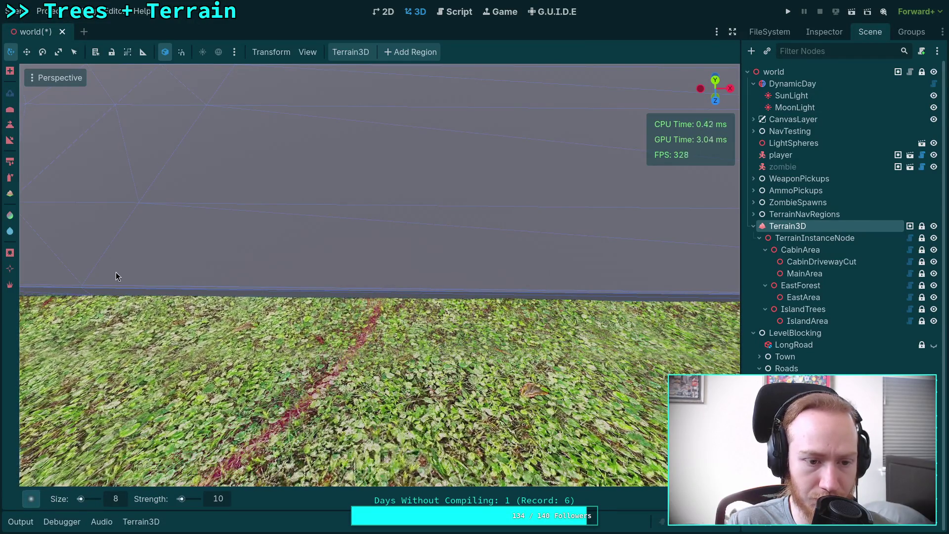
mouse_move(221, 262)
left_mouse_down()
mouse_move(388, 279)
mouse_move(544, 280)
left_mouse_up()
mouse_move(446, 286)
left_mouse_down()
mouse_move(494, 288)
mouse_move(277, 262)
mouse_move(367, 267)
mouse_move(346, 267)
mouse_move(356, 261)
mouse_move(306, 267)
mouse_move(428, 289)
left_mouse_up()
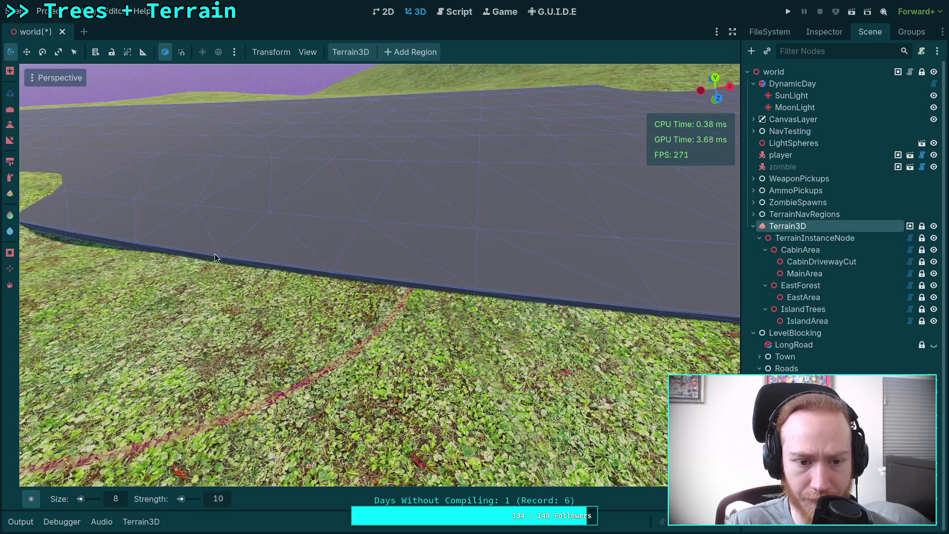
Step: Save the scene with Ctrl+S
mouse_move(202, 257)
left_mouse_down()
mouse_move(202, 232)
mouse_move(218, 217)
mouse_move(277, 247)
mouse_move(282, 261)
left_mouse_up()
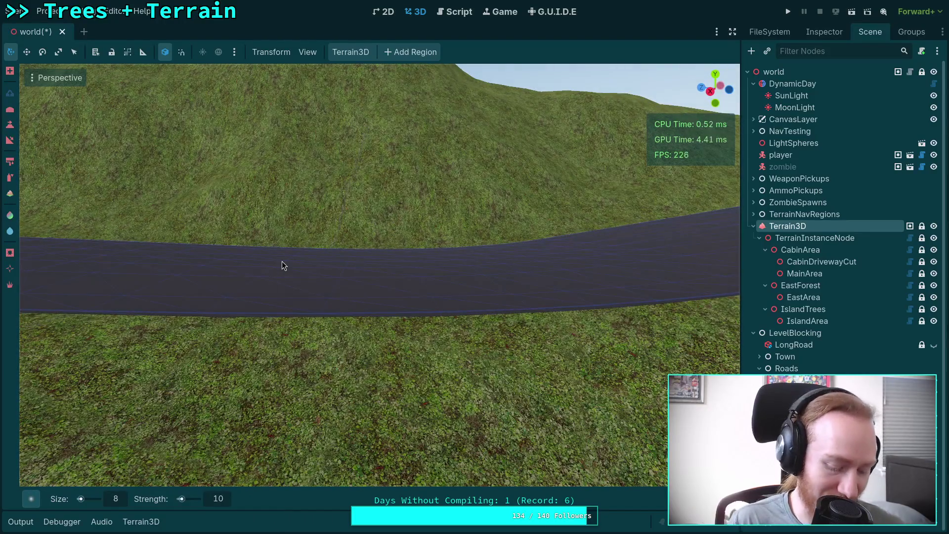
key("ctrl+s")
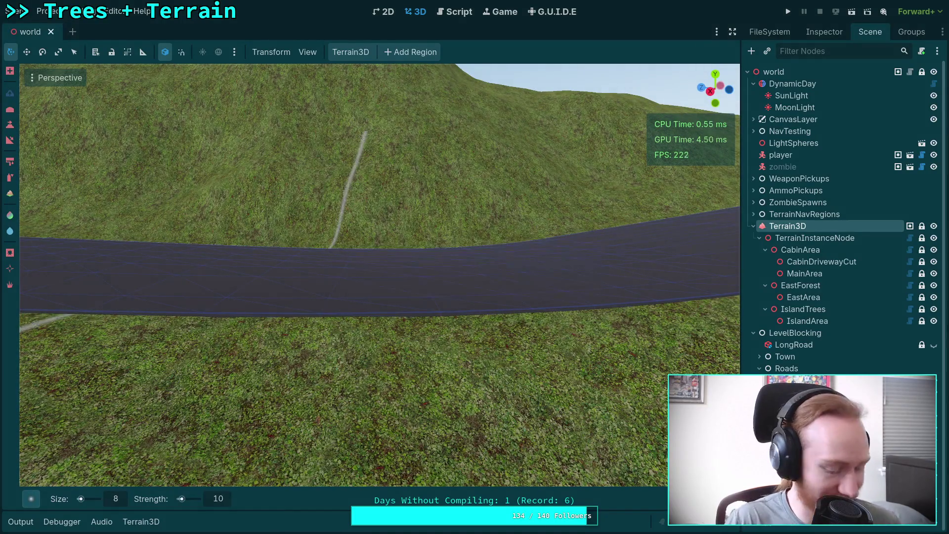
mouse_move(304, 233)
left_mouse_down()
mouse_move(270, 233)
mouse_move(277, 228)
left_mouse_up()
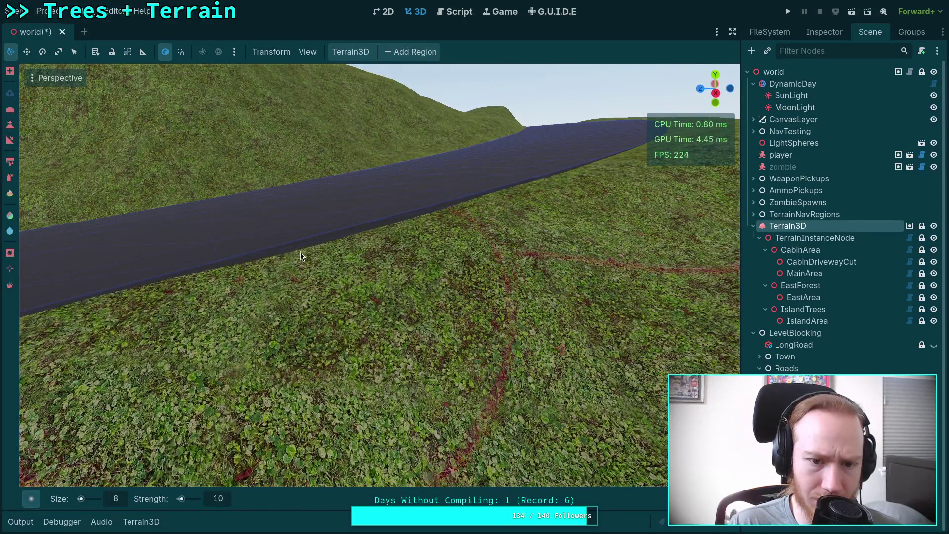
Step: Sculpt the grass up to the road's lower edge with the size 8, strength 10 brush
mouse_move(320, 248)
left_mouse_down()
mouse_move(272, 255)
mouse_move(360, 253)
mouse_move(270, 256)
mouse_move(238, 284)
mouse_move(216, 243)
mouse_move(247, 245)
left_mouse_up()
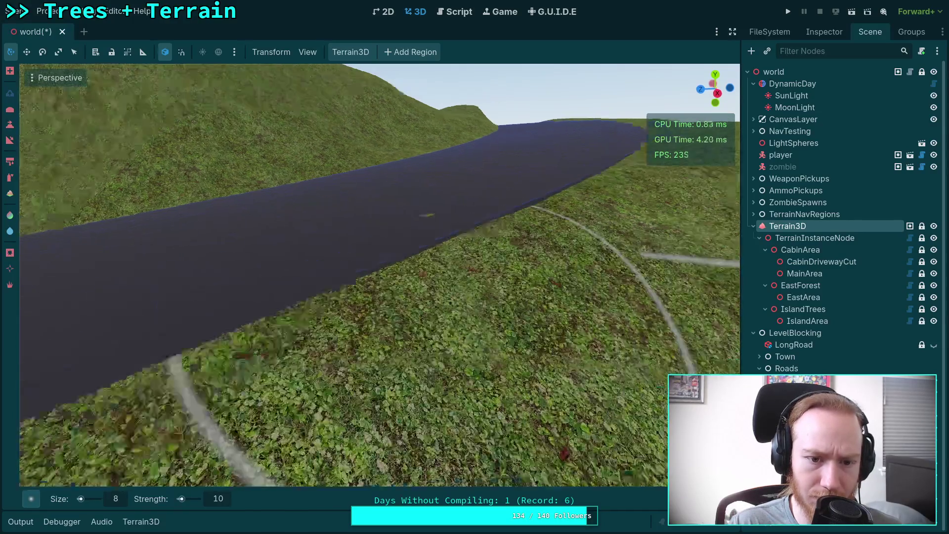
scroll(317, 211, "down", 3)
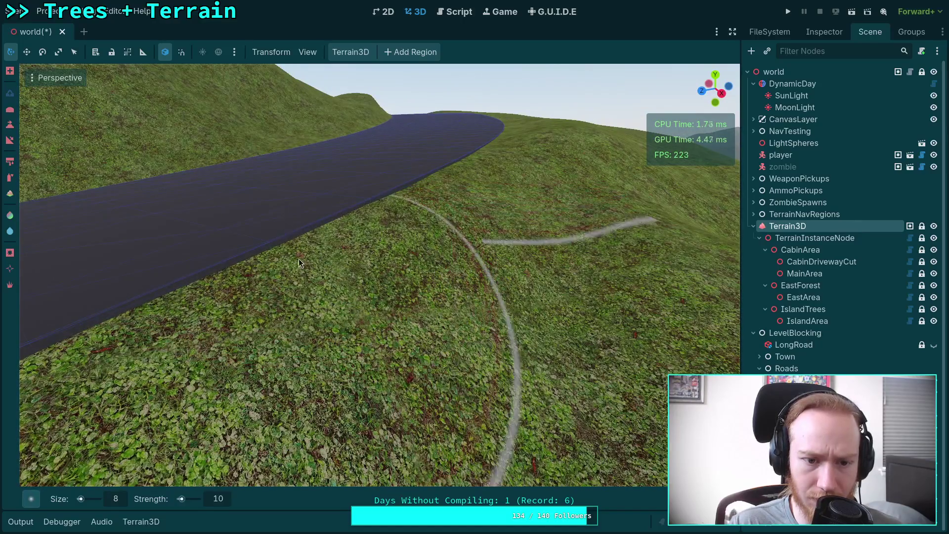
mouse_move(299, 259)
left_mouse_down()
mouse_move(311, 262)
mouse_move(250, 259)
mouse_move(398, 204)
mouse_move(318, 215)
mouse_move(437, 201)
mouse_move(412, 207)
mouse_move(385, 188)
left_mouse_up()
right_click(385, 188)
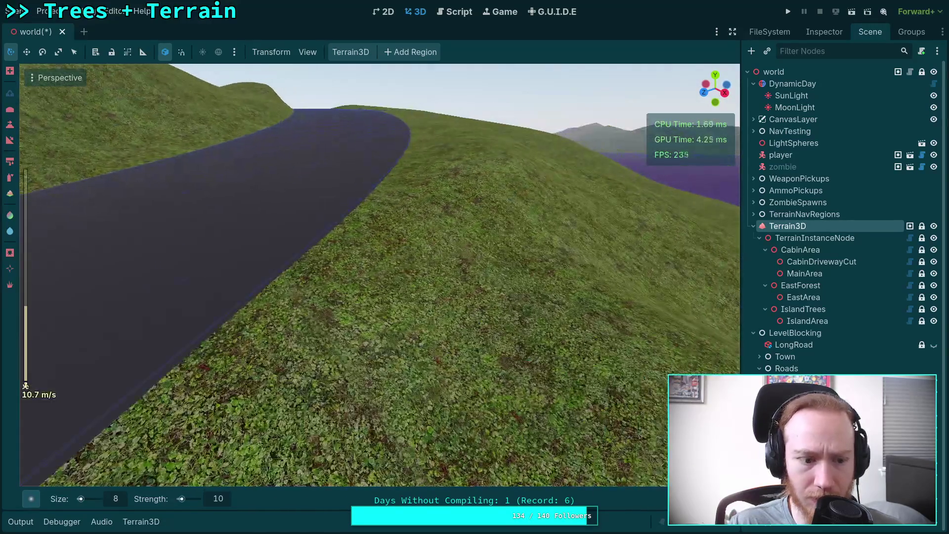
key("w")
mouse_move(373, 228)
left_mouse_down()
mouse_move(337, 235)
mouse_move(385, 227)
mouse_move(346, 230)
mouse_move(372, 237)
mouse_move(375, 222)
left_mouse_up()
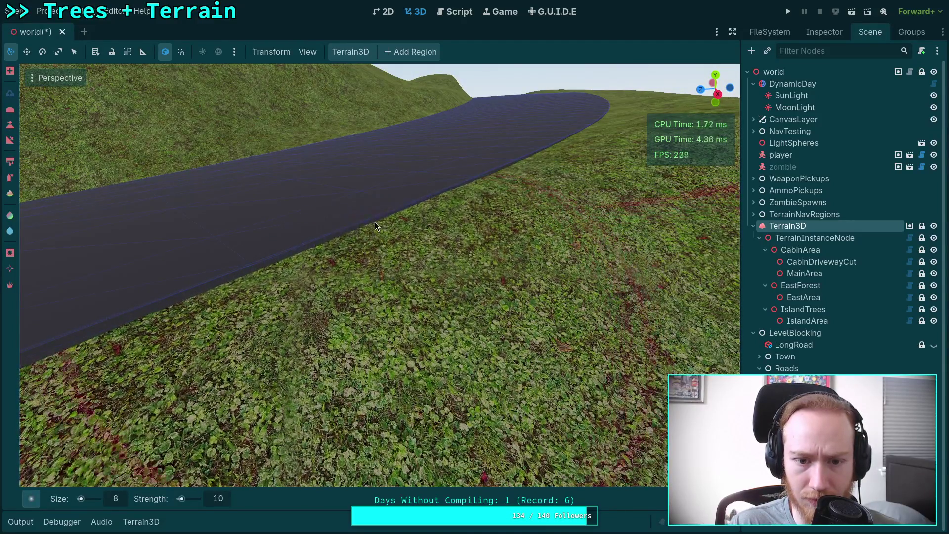
Step: Fly the camera along the road toward its far end
right_click(375, 221)
key("w")
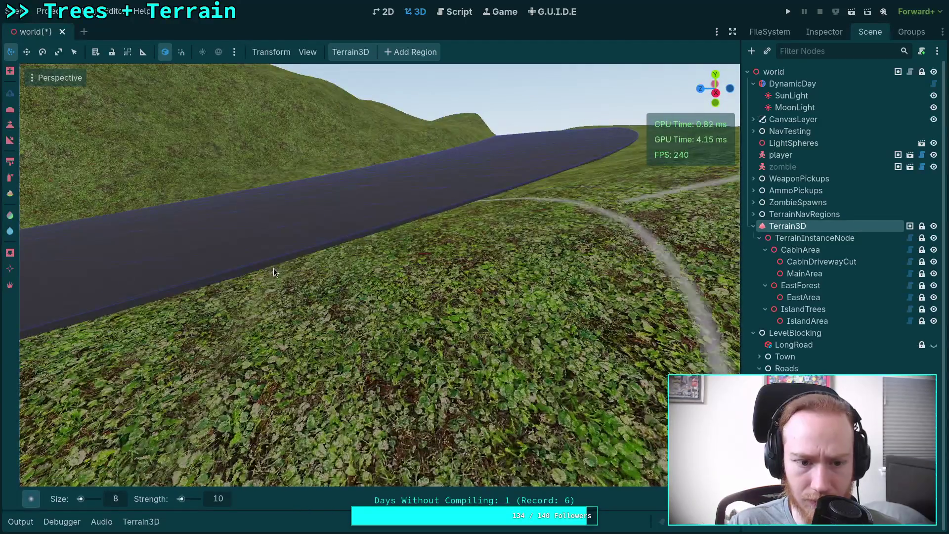
right_click(253, 269)
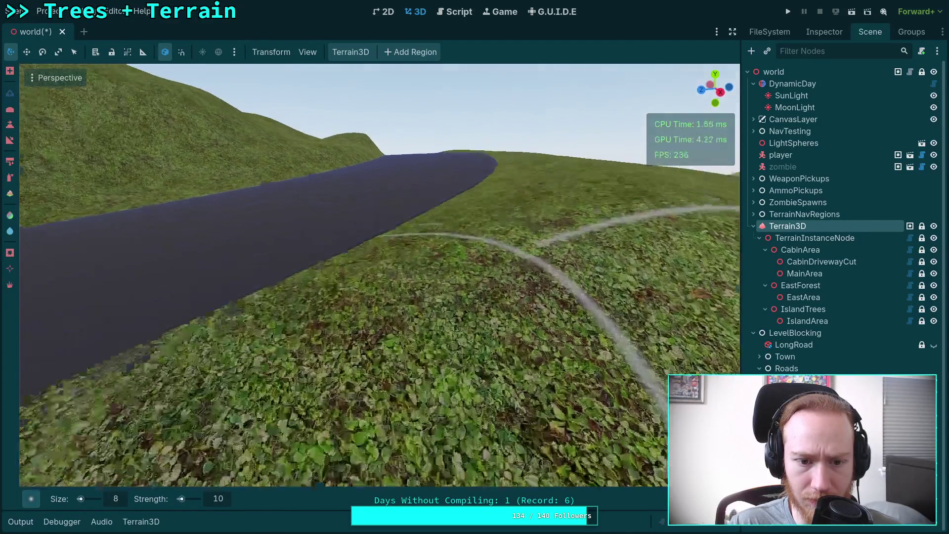
key("w")
right_click(135, 321)
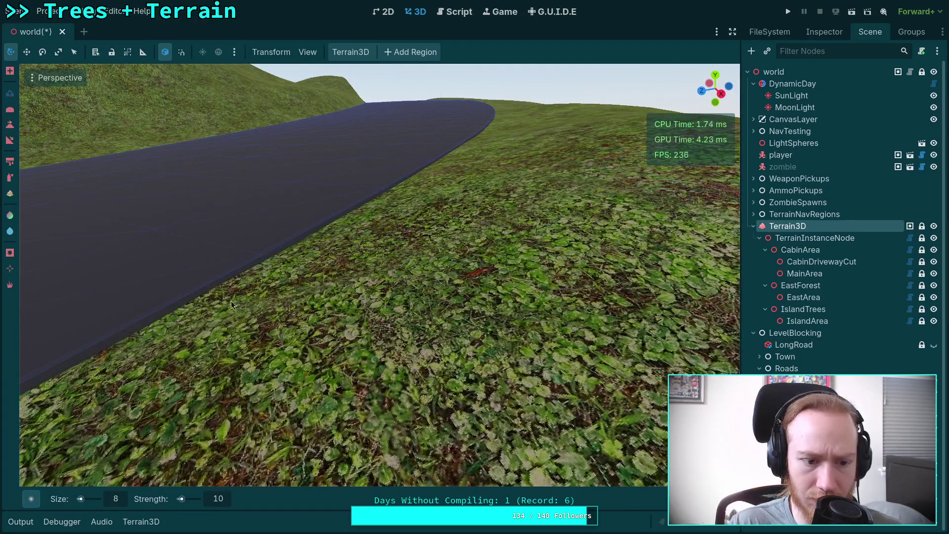
key("w")
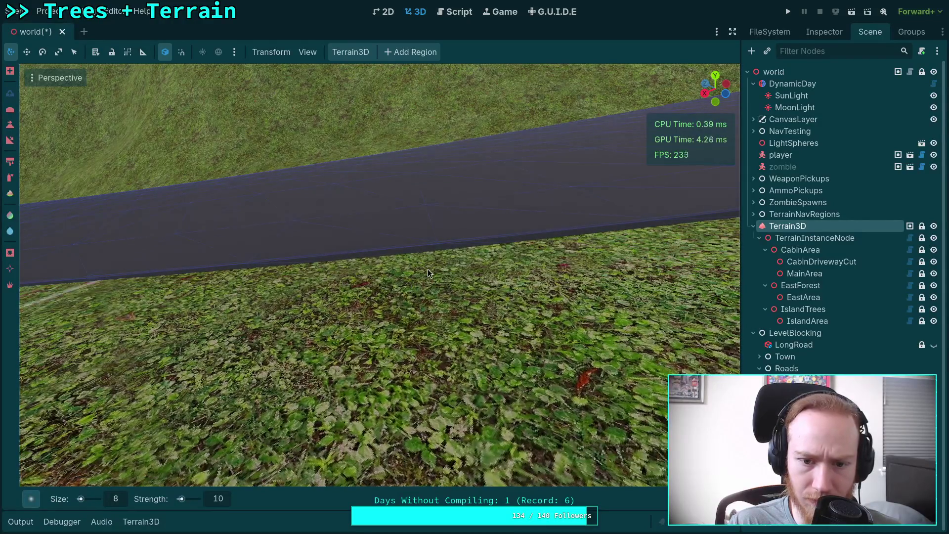
Step: Raise and smooth the ground beside the road's rounded end
scroll(391, 267, "up", 2)
key("w")
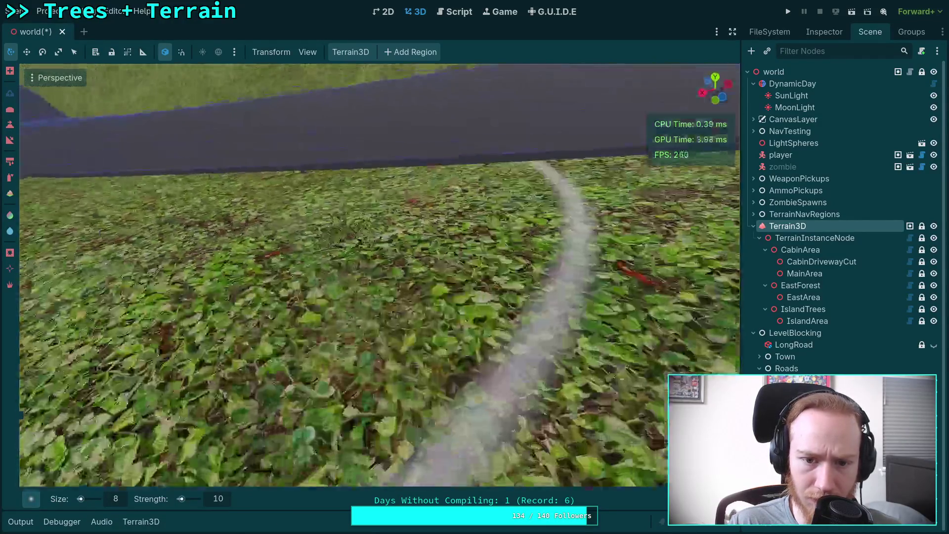
key("w")
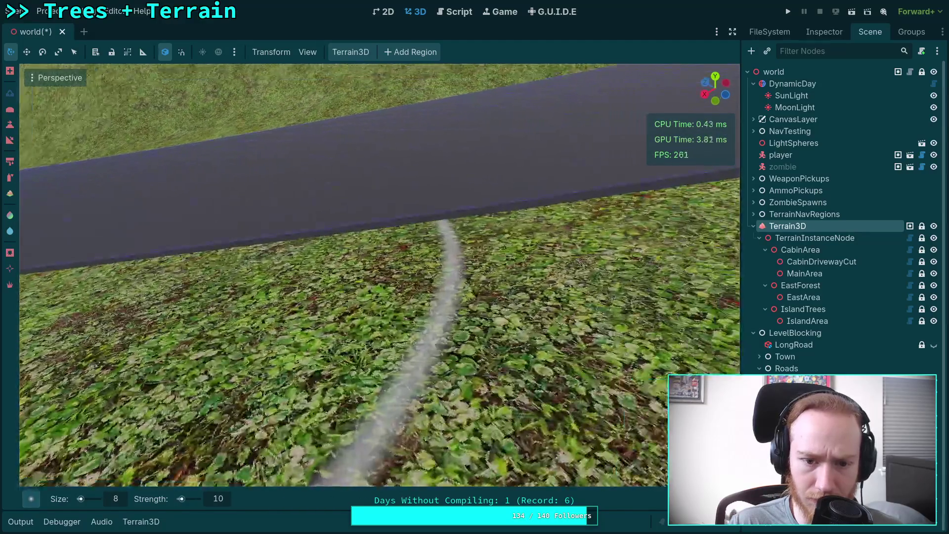
key("w")
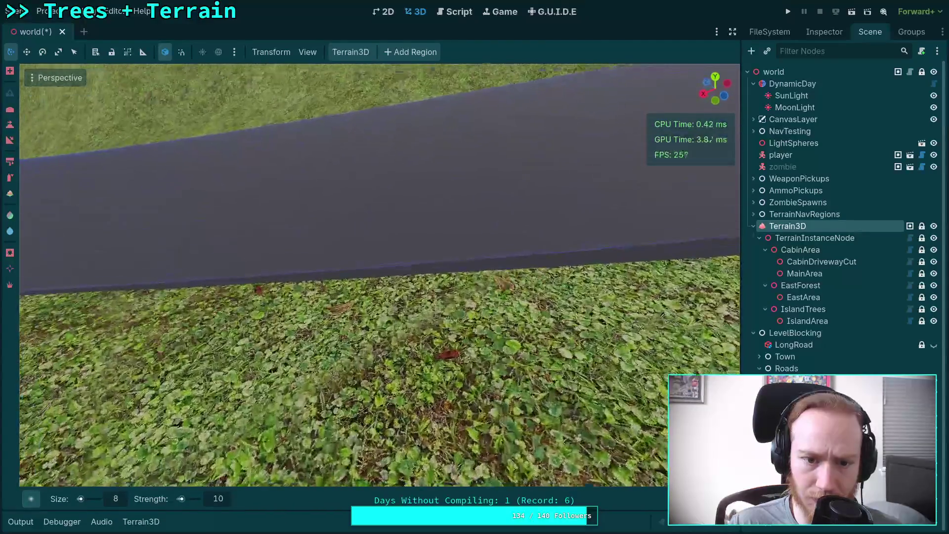
key("s")
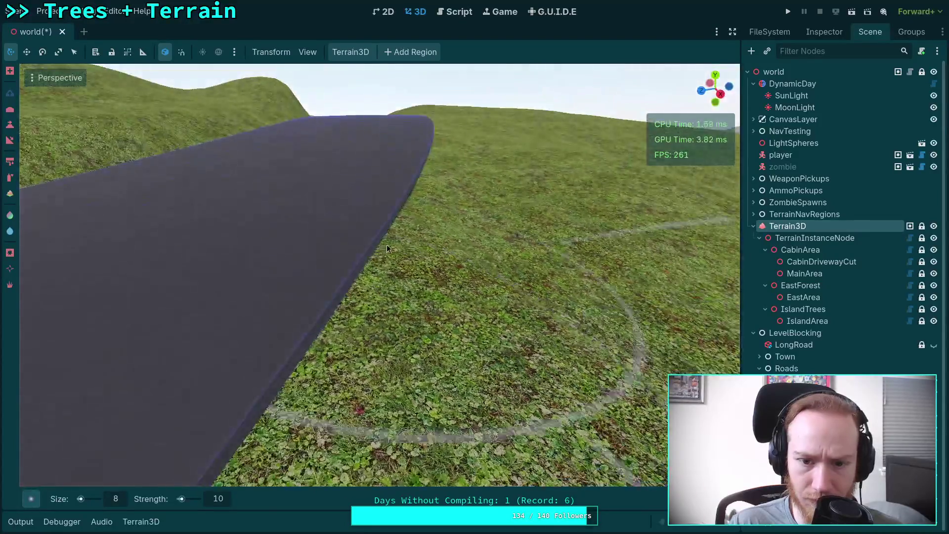
mouse_move(283, 355)
left_mouse_down()
mouse_move(299, 328)
mouse_move(236, 301)
mouse_move(268, 297)
mouse_move(244, 354)
mouse_move(356, 317)
mouse_move(435, 312)
left_mouse_up()
mouse_move(474, 244)
left_mouse_down()
mouse_move(458, 258)
mouse_move(441, 244)
mouse_move(349, 251)
mouse_move(455, 239)
mouse_move(392, 261)
mouse_move(488, 210)
mouse_move(407, 220)
mouse_move(360, 261)
mouse_move(253, 322)
left_mouse_up()
Step: Build up terrain along another section of the road's lower edge
key("s")
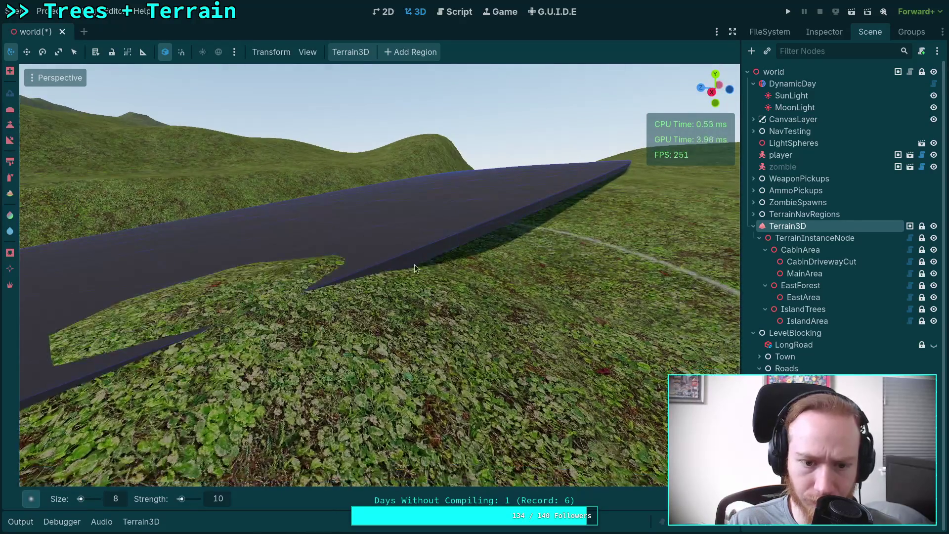
mouse_move(414, 264)
left_mouse_down()
mouse_move(214, 298)
mouse_move(482, 266)
mouse_move(477, 251)
mouse_move(417, 247)
mouse_move(434, 280)
left_mouse_up()
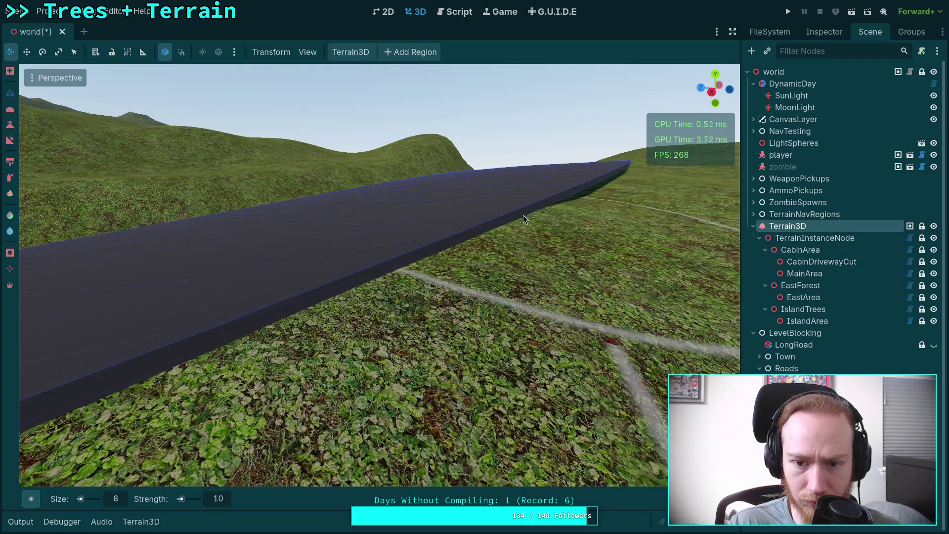
mouse_move(523, 215)
left_mouse_down()
mouse_move(440, 236)
mouse_move(528, 218)
mouse_move(500, 210)
mouse_move(469, 222)
mouse_move(547, 215)
left_mouse_up()
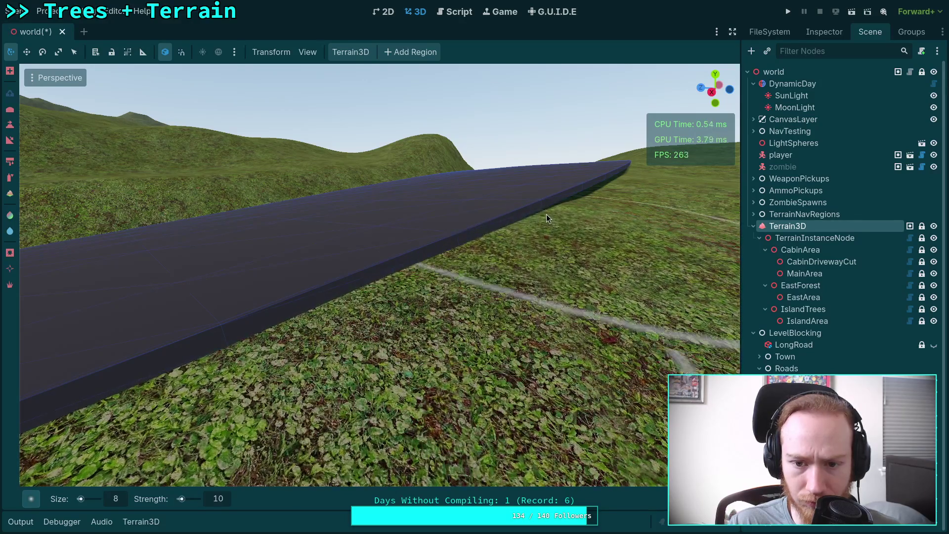
scroll(500, 211, "down", 3)
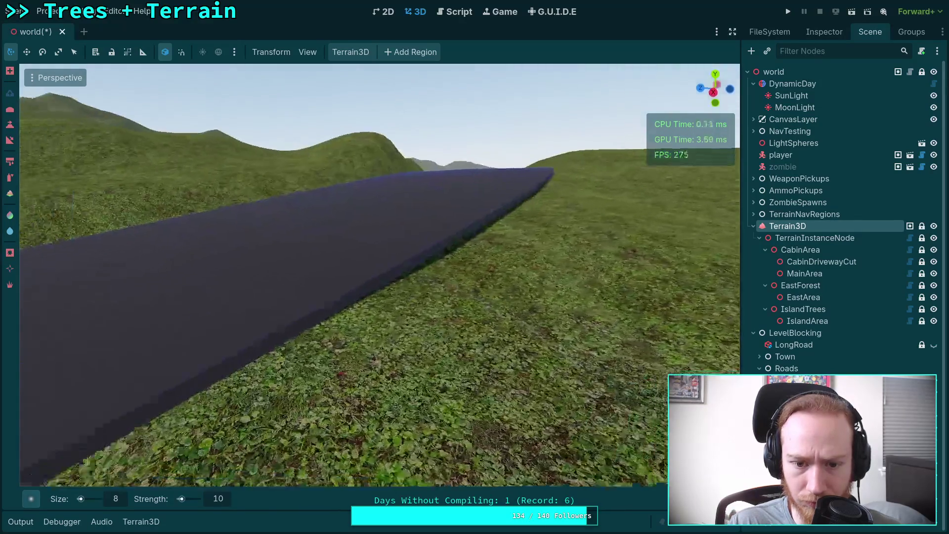
mouse_move(399, 267)
left_mouse_down()
mouse_move(382, 262)
mouse_move(430, 250)
mouse_move(410, 241)
left_mouse_up()
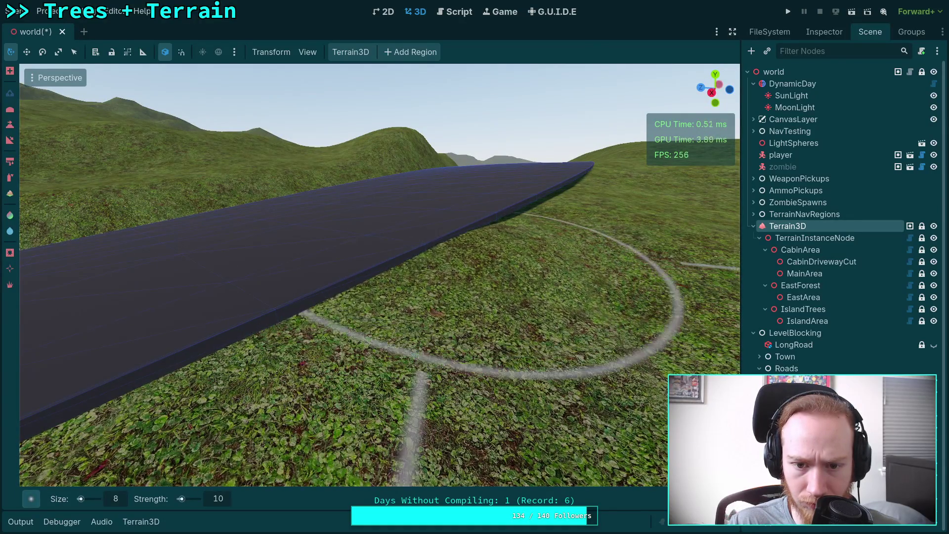
mouse_move(437, 233)
left_mouse_down()
mouse_move(429, 224)
mouse_move(384, 233)
left_mouse_up()
mouse_move(401, 282)
left_mouse_down()
mouse_move(390, 265)
mouse_move(397, 302)
mouse_move(392, 267)
mouse_move(405, 268)
mouse_move(340, 334)
left_mouse_up()
mouse_move(247, 332)
left_mouse_down()
mouse_move(296, 314)
mouse_move(300, 339)
left_mouse_up()
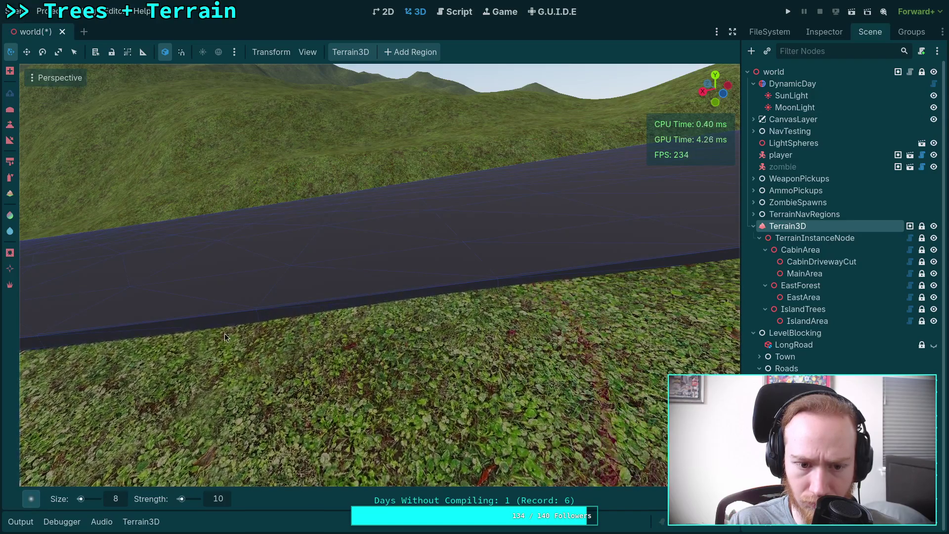
left_click_drag(201, 331, 258, 322)
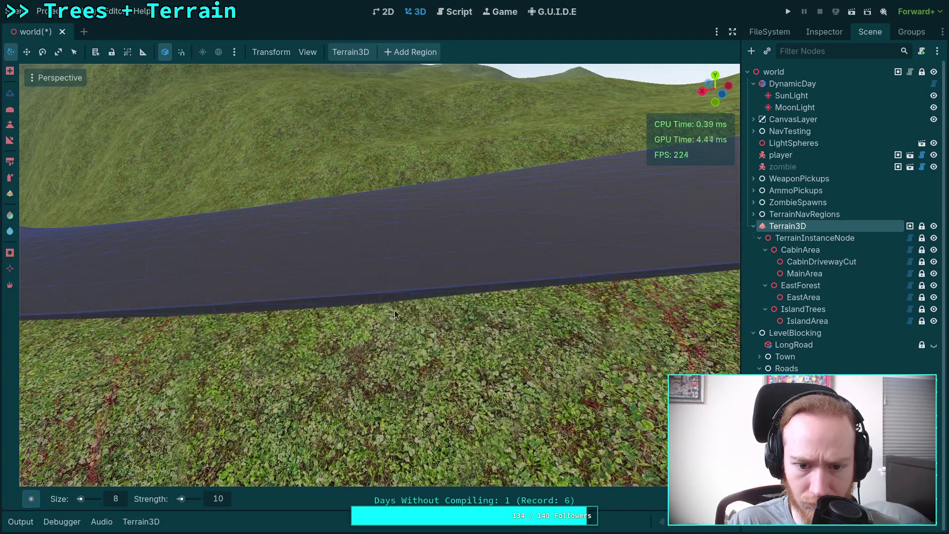
Step: Raise terrain at the road edge, undoing each mound that pokes through the road
mouse_move(378, 325)
left_mouse_down()
mouse_move(349, 310)
mouse_move(544, 313)
mouse_move(577, 301)
mouse_move(532, 292)
left_mouse_up()
key("ctrl+z")
key("ctrl+z")
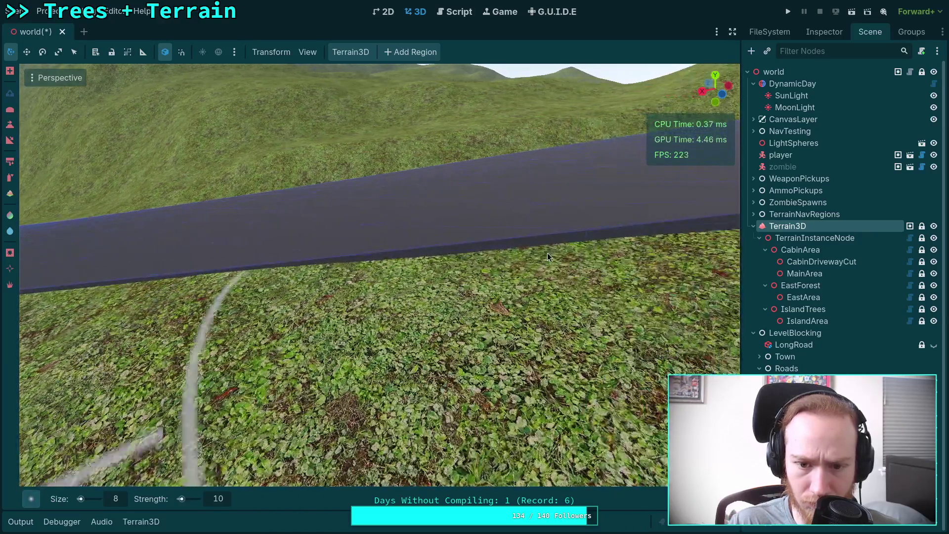
mouse_move(547, 254)
left_mouse_down()
mouse_move(498, 245)
mouse_move(542, 231)
left_mouse_up()
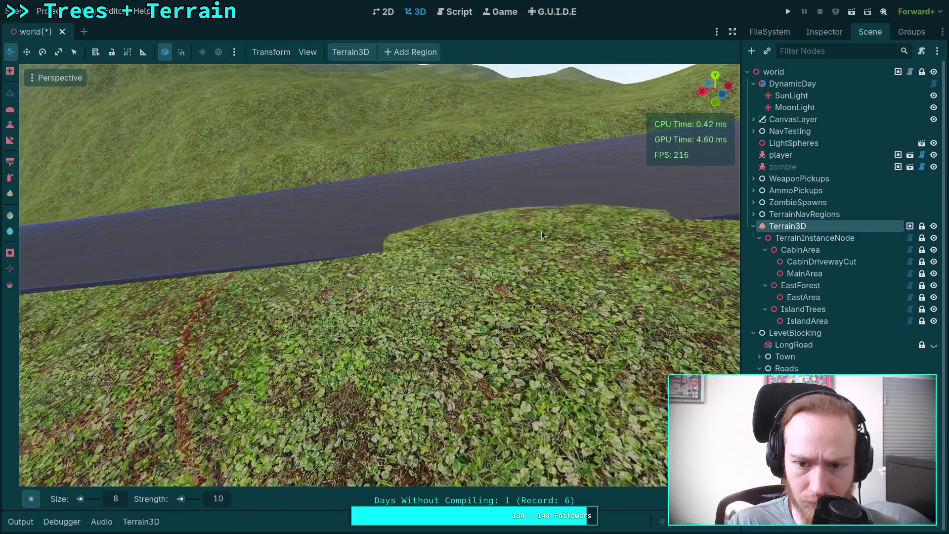
key("ctrl+z")
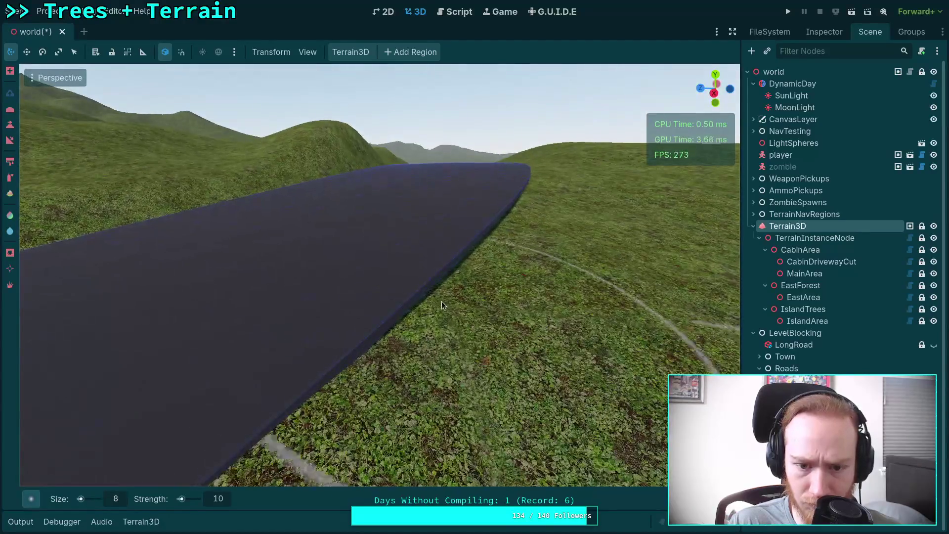
left_click_drag(441, 302, 408, 303)
key("ctrl+z")
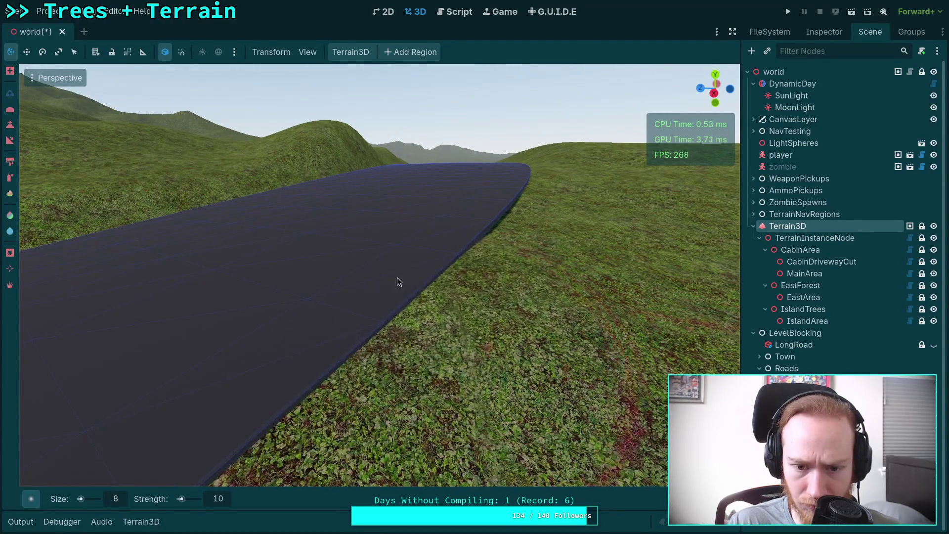
left_click_drag(392, 350, 358, 314)
key("ctrl+z")
key("ctrl+z")
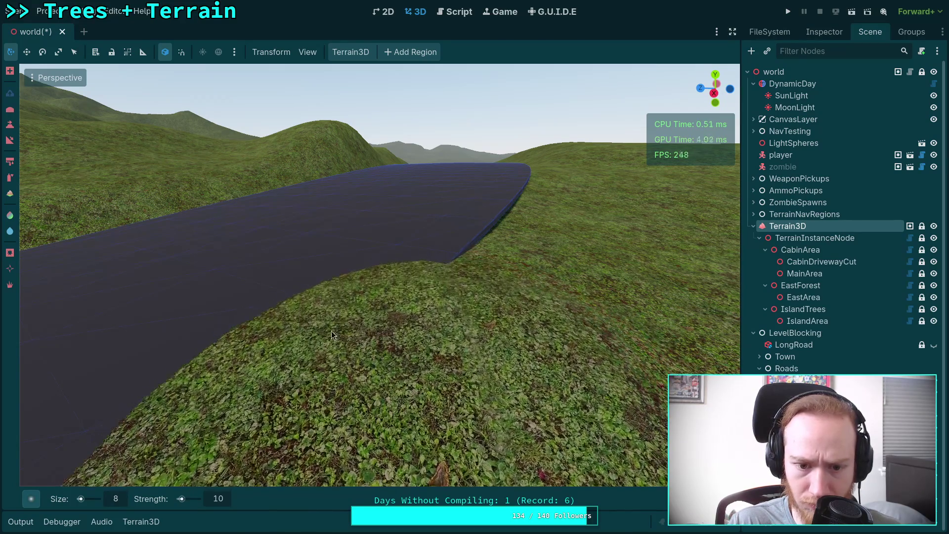
Step: Push the grass edge up flush with the road's lower edge
scroll(358, 346, "down", 5)
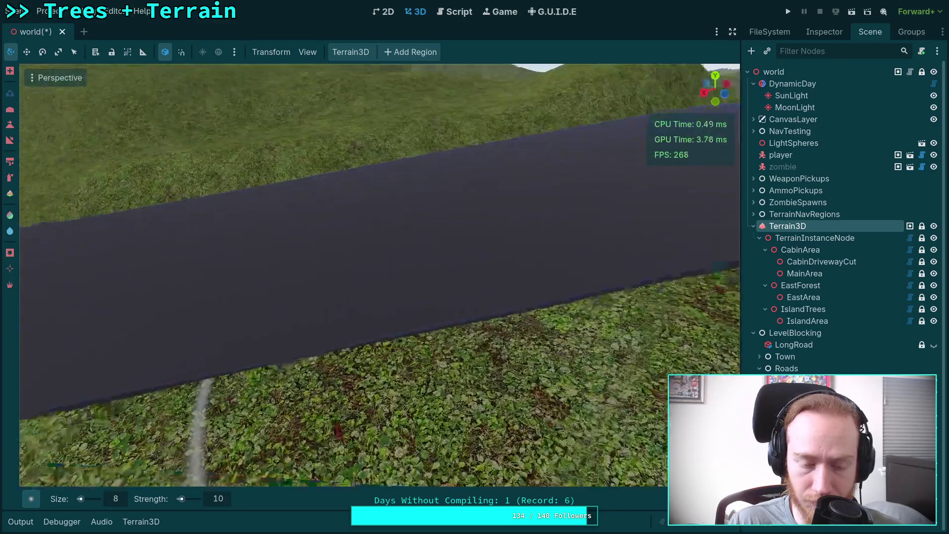
scroll(380, 275, "down", 3)
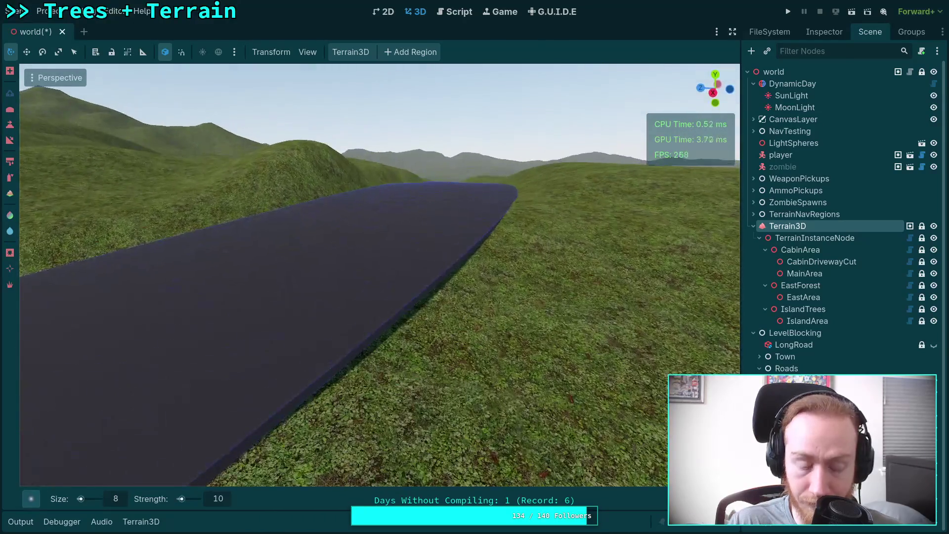
mouse_move(435, 311)
left_mouse_down()
mouse_move(376, 333)
mouse_move(322, 385)
mouse_move(311, 357)
mouse_move(288, 366)
left_mouse_up()
mouse_move(400, 348)
left_mouse_down()
mouse_move(339, 349)
mouse_move(415, 298)
mouse_move(334, 279)
mouse_move(366, 295)
mouse_move(280, 334)
left_mouse_up()
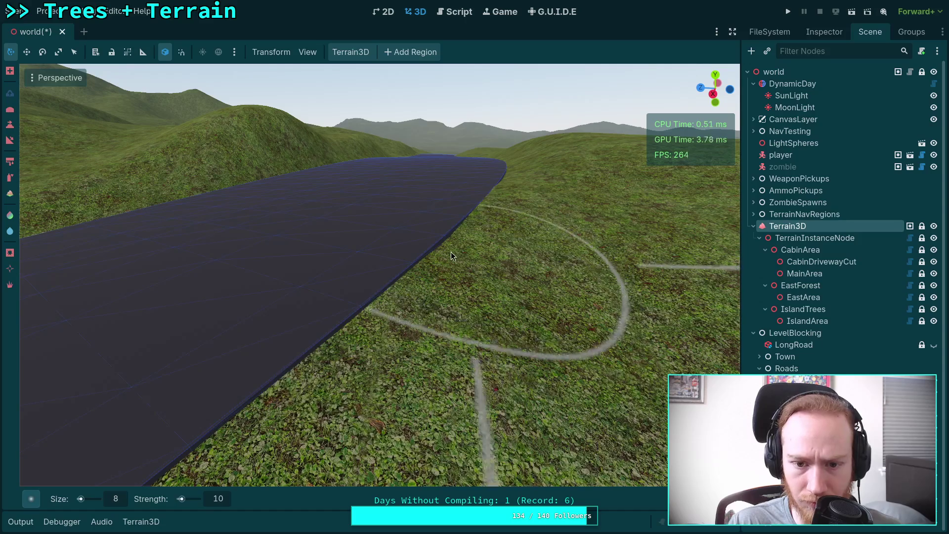
mouse_move(474, 246)
left_mouse_down()
mouse_move(411, 228)
mouse_move(400, 249)
left_mouse_up()
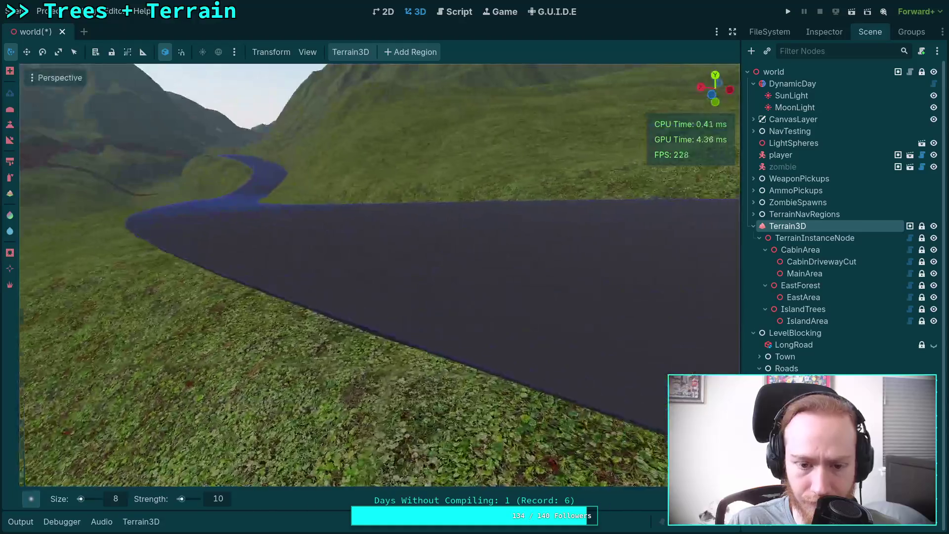
Step: Fly the camera over the terrain to face the road edge
key("w")
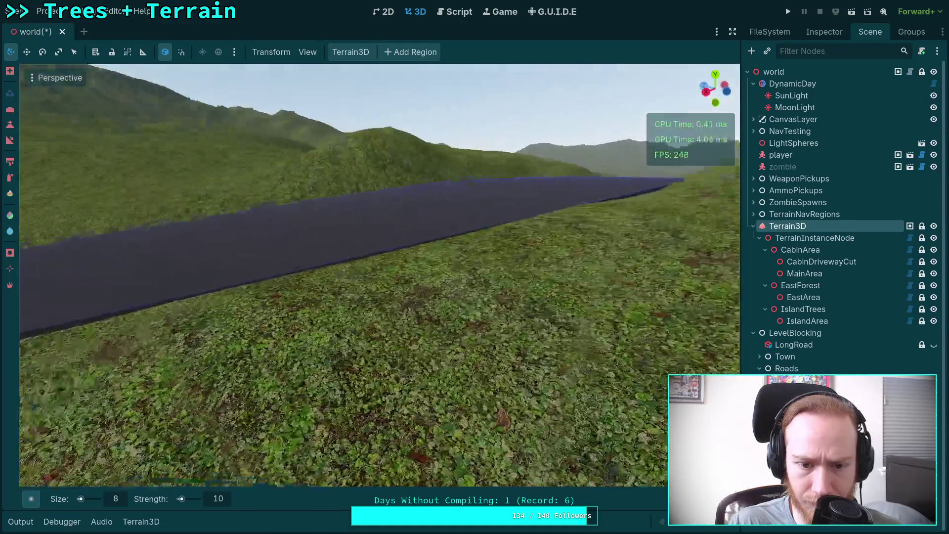
key("w")
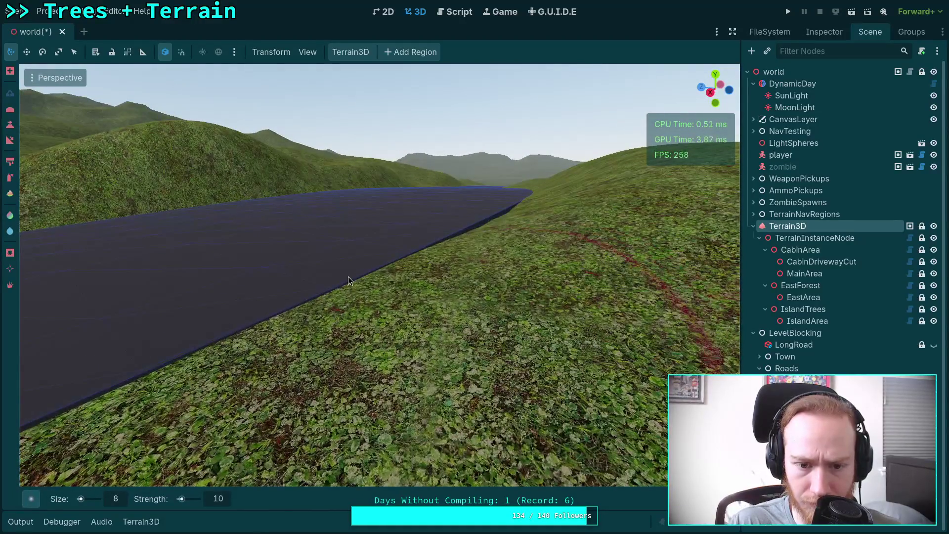
key("w")
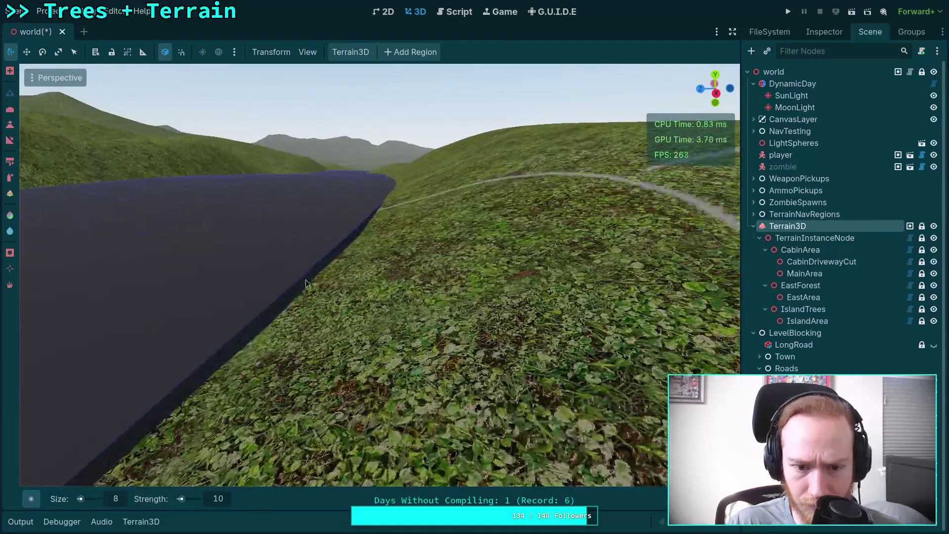
key("w")
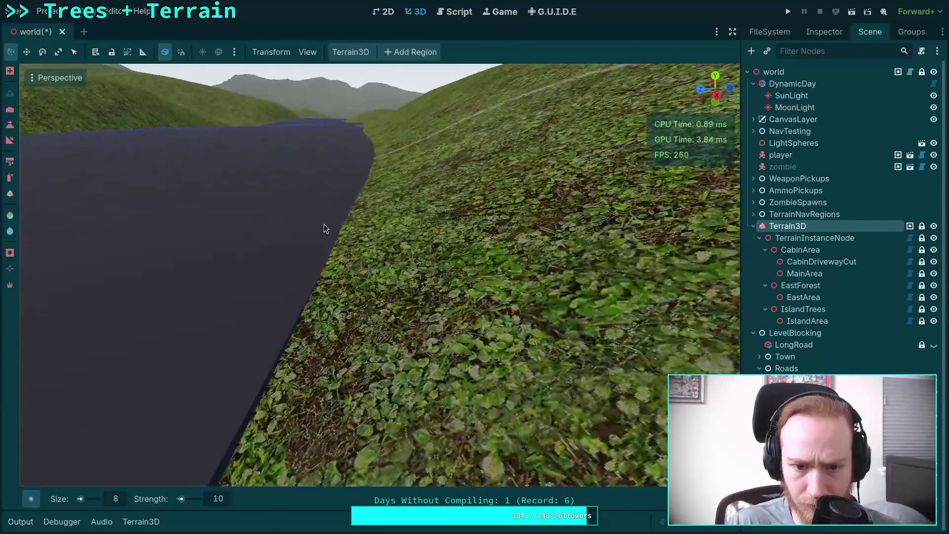
key("w")
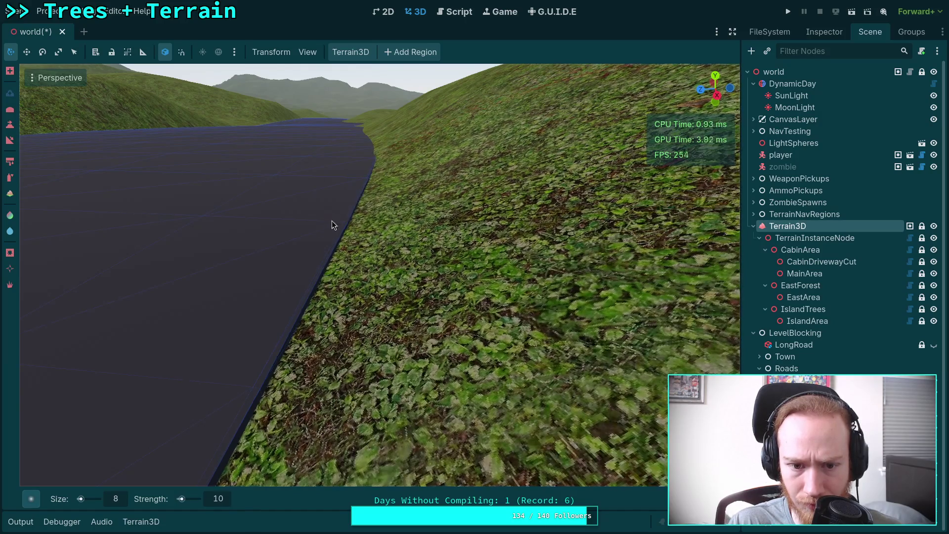
left_click_drag(379, 200, 374, 219)
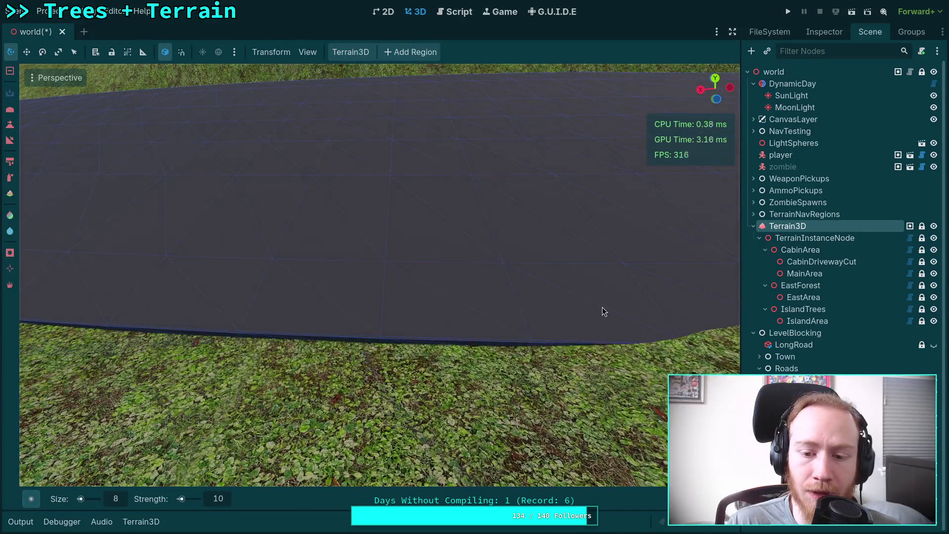
Step: Raise a grass bank along the road edge, undoing and redoing the stroke
mouse_move(602, 311)
left_mouse_down()
mouse_move(407, 328)
mouse_move(433, 325)
left_mouse_up()
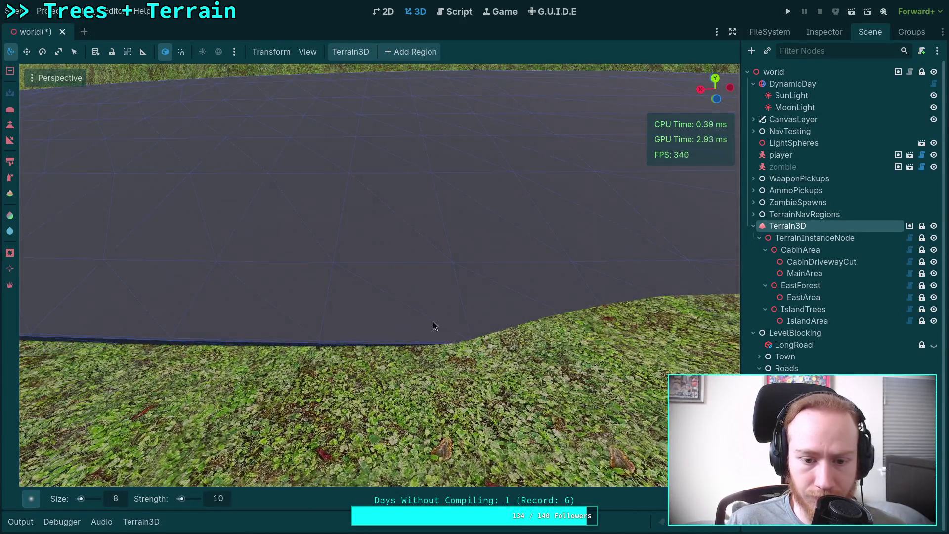
left_click_drag(611, 321, 322, 336)
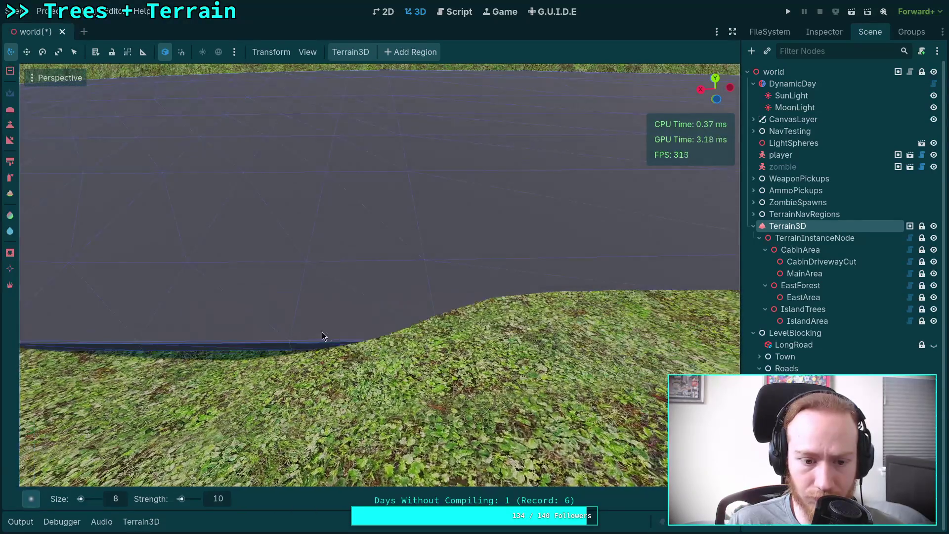
key("ctrl+z")
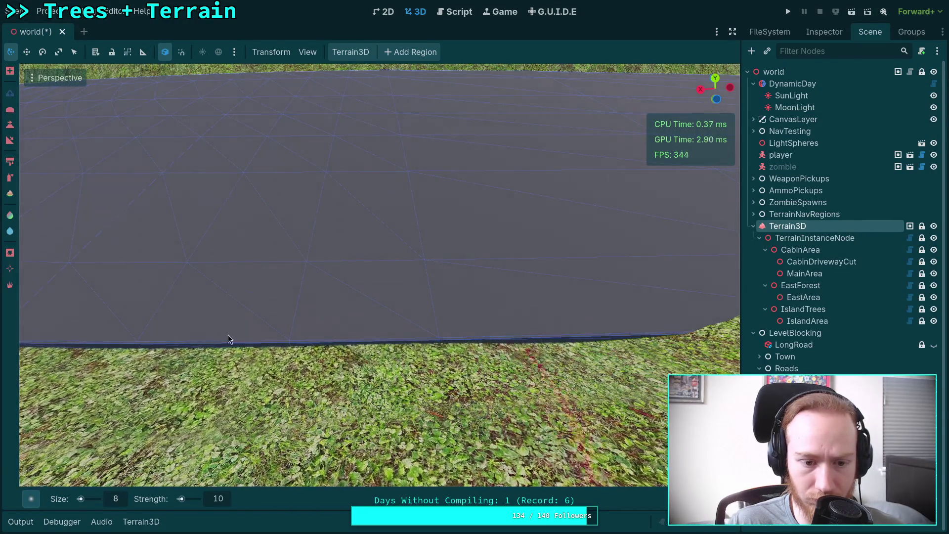
left_click_drag(228, 338, 228, 363)
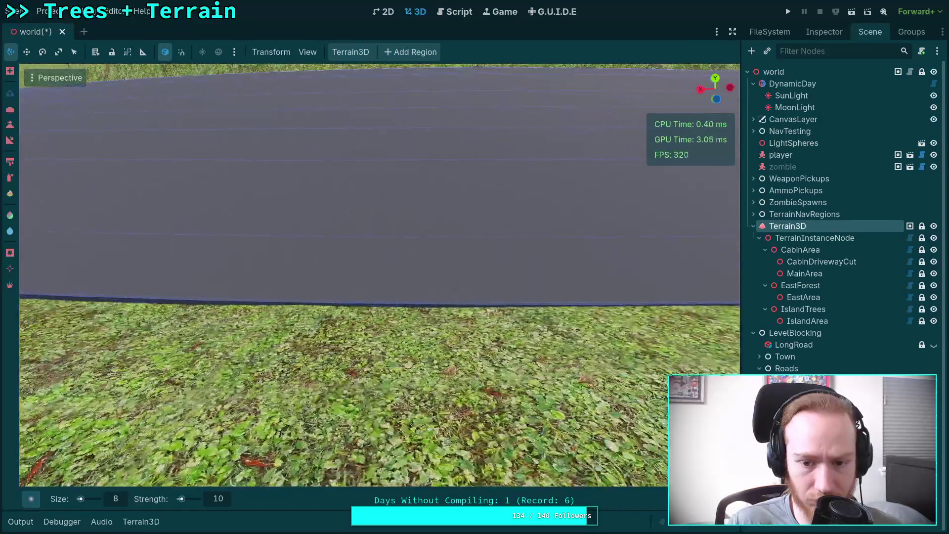
key("ctrl+shift+z")
mouse_move(420, 292)
left_mouse_down()
mouse_move(465, 297)
mouse_move(378, 298)
left_mouse_up()
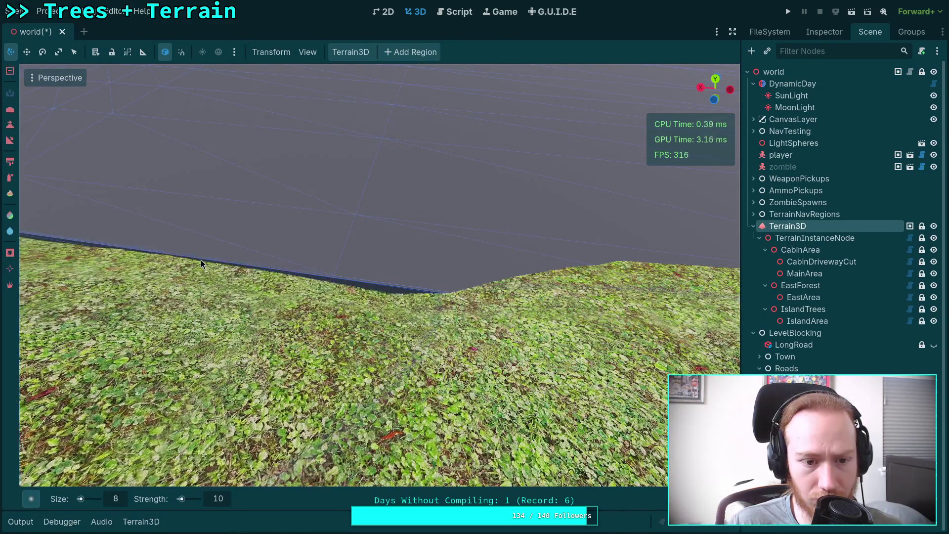
key("ctrl+z")
key("ctrl+z")
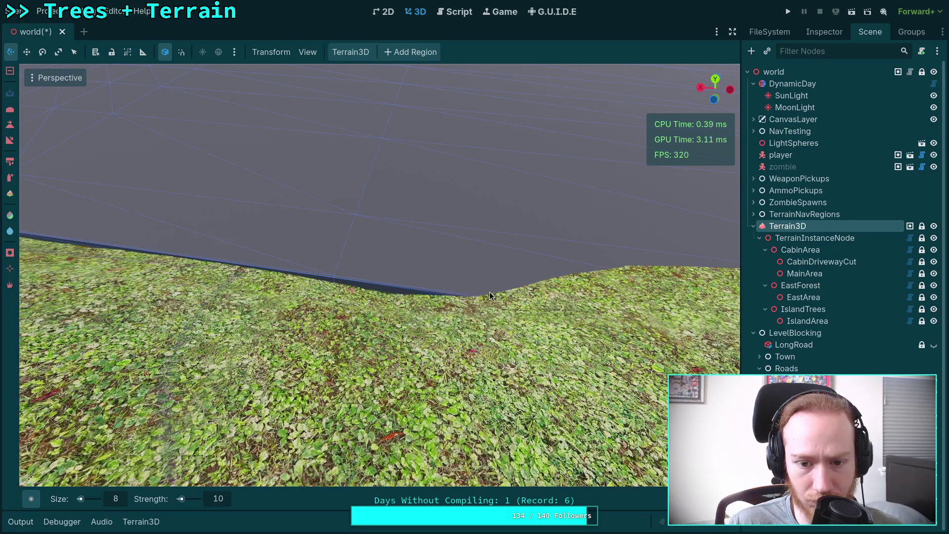
Step: Try lowering the hill under the road, then undo the dip
mouse_move(392, 292)
left_mouse_down()
mouse_move(458, 298)
mouse_move(417, 311)
mouse_move(430, 314)
mouse_move(378, 307)
mouse_move(458, 314)
left_mouse_up()
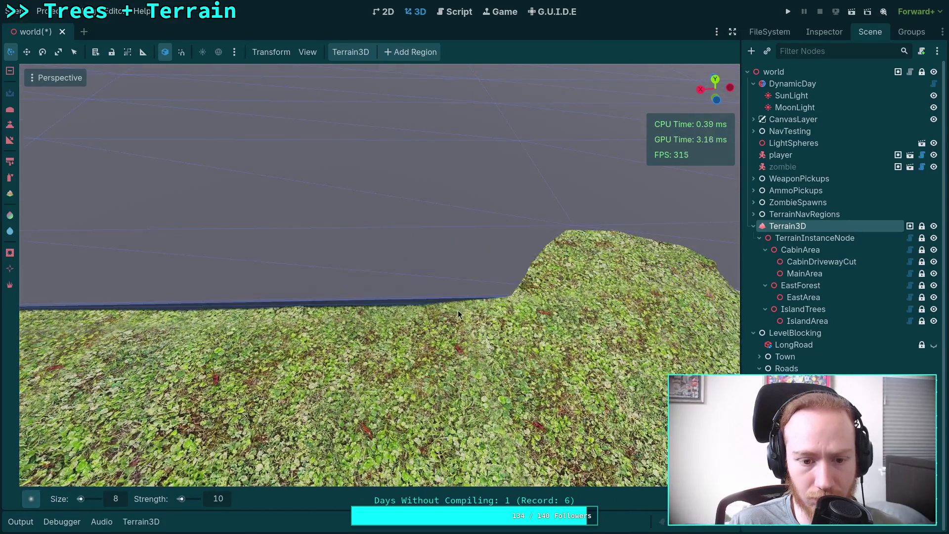
mouse_move(387, 308)
left_mouse_down()
mouse_move(428, 311)
mouse_move(365, 278)
mouse_move(380, 290)
left_mouse_up()
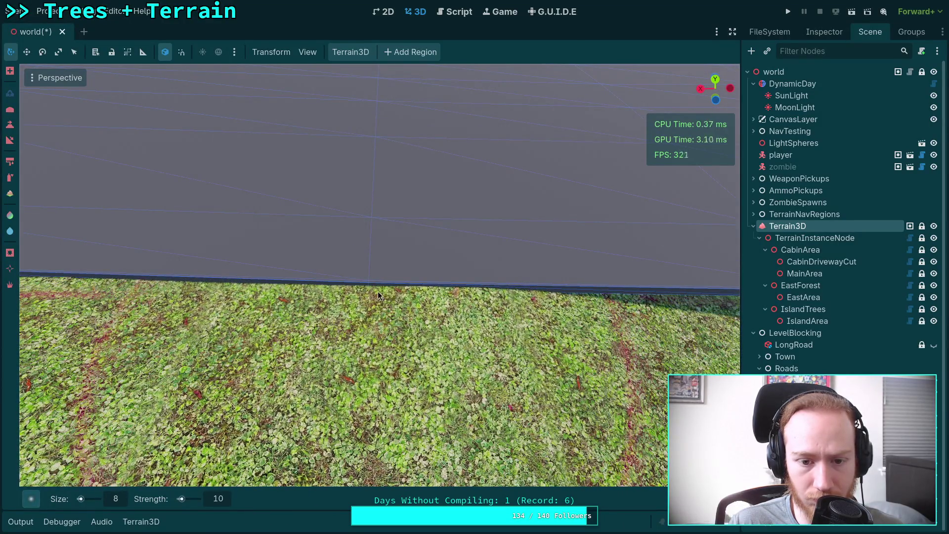
left_click_drag(442, 298, 493, 297)
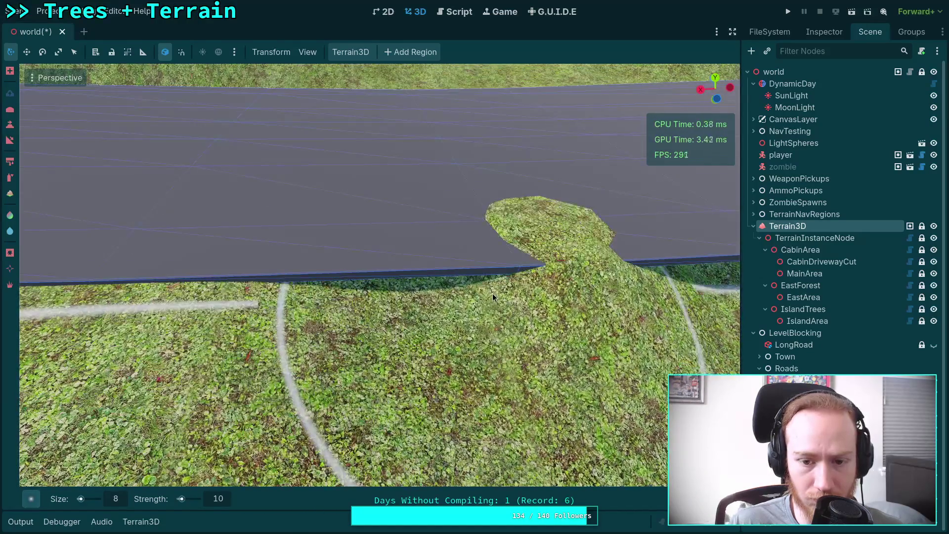
mouse_move(391, 311)
left_mouse_down()
mouse_move(430, 269)
mouse_move(505, 294)
left_mouse_up()
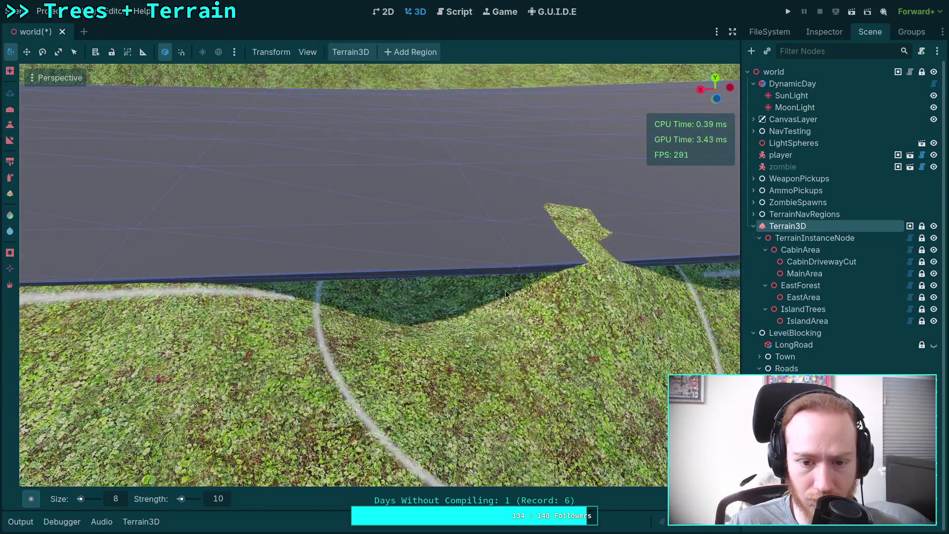
key("ctrl+z")
Step: Flatten the stray grass hill under the road, undoing a bulge into the road
mouse_move(410, 285)
left_mouse_down()
mouse_move(387, 263)
mouse_move(564, 241)
mouse_move(401, 293)
left_mouse_up()
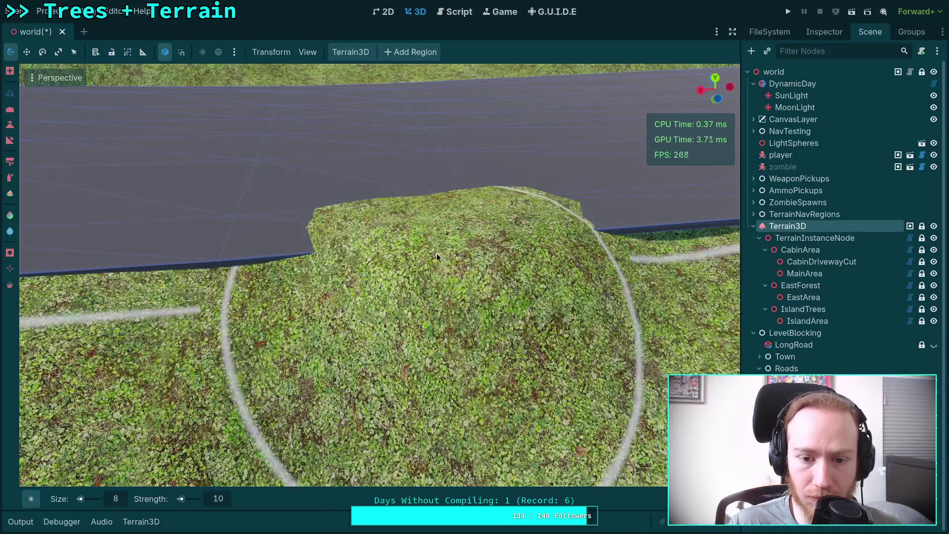
mouse_move(438, 257)
left_mouse_down()
mouse_move(379, 222)
mouse_move(520, 201)
mouse_move(413, 217)
mouse_move(414, 239)
left_mouse_up()
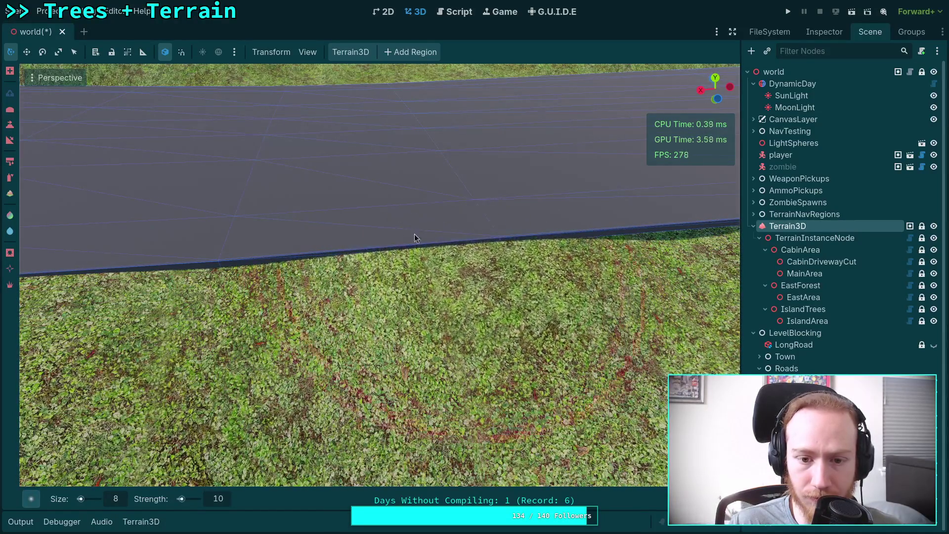
key("ctrl+z")
key("ctrl+shift+z")
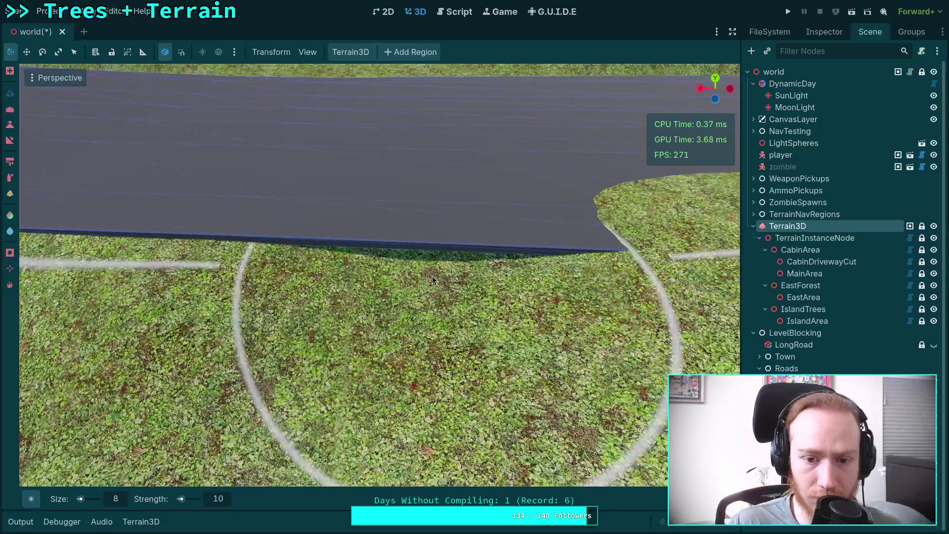
left_click_drag(396, 237, 387, 231)
key("ctrl+z")
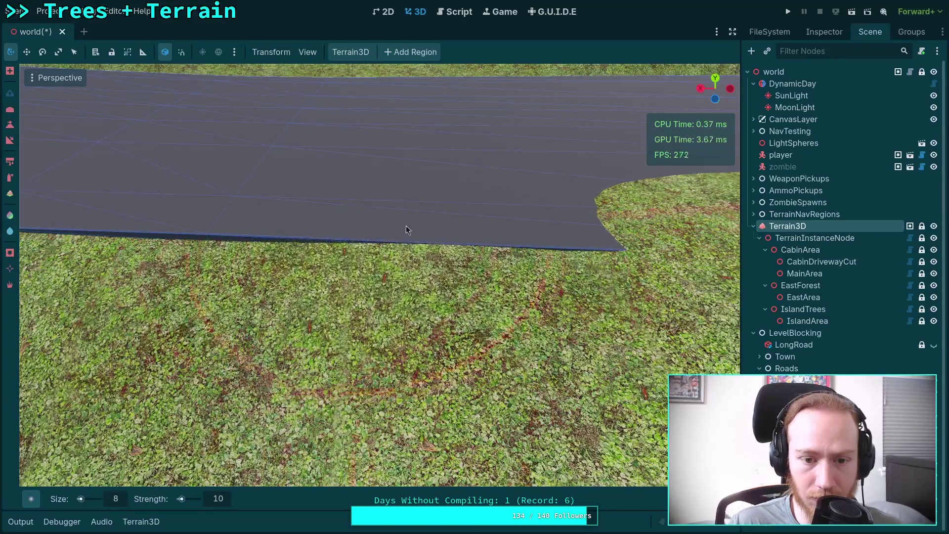
Step: Slope the grass up flush against the road edge and save the world scene
mouse_move(455, 251)
left_mouse_down()
mouse_move(393, 245)
mouse_move(529, 237)
mouse_move(559, 254)
left_mouse_up()
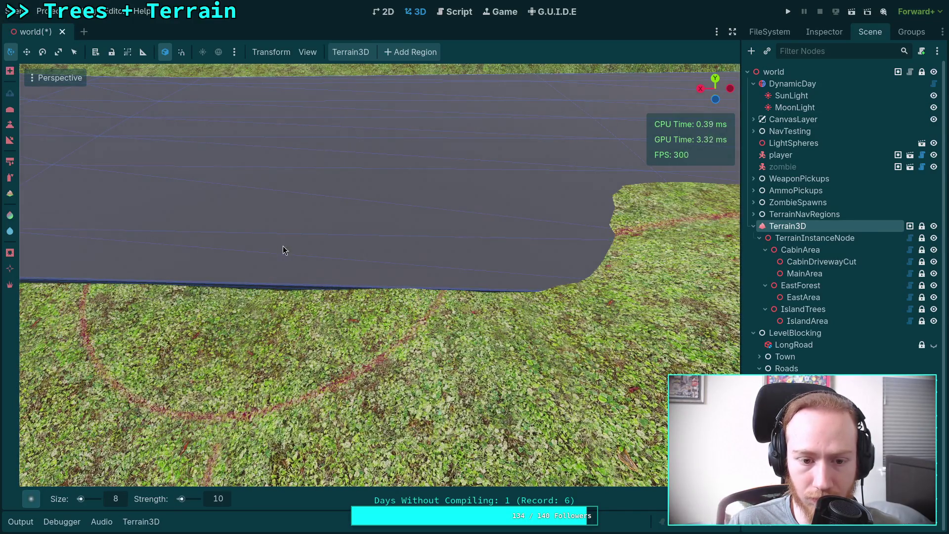
left_click_drag(361, 250, 235, 260)
mouse_move(395, 250)
left_mouse_down()
mouse_move(417, 253)
mouse_move(363, 241)
left_mouse_up()
key("ctrl+z")
key("ctrl+z")
key("ctrl+z")
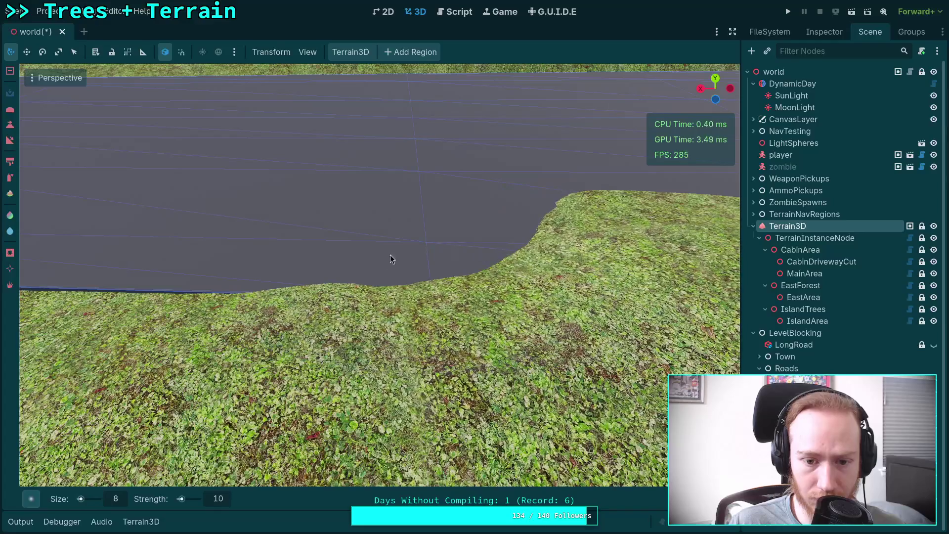
mouse_move(296, 271)
left_mouse_down()
mouse_move(367, 277)
mouse_move(265, 264)
mouse_move(164, 276)
mouse_move(693, 257)
mouse_move(377, 263)
left_mouse_up()
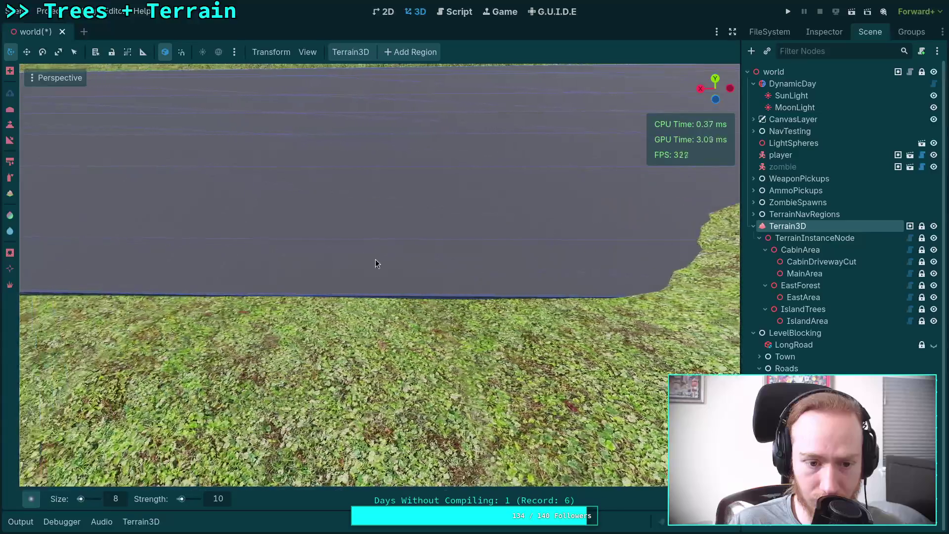
left_click_drag(309, 269, 346, 346)
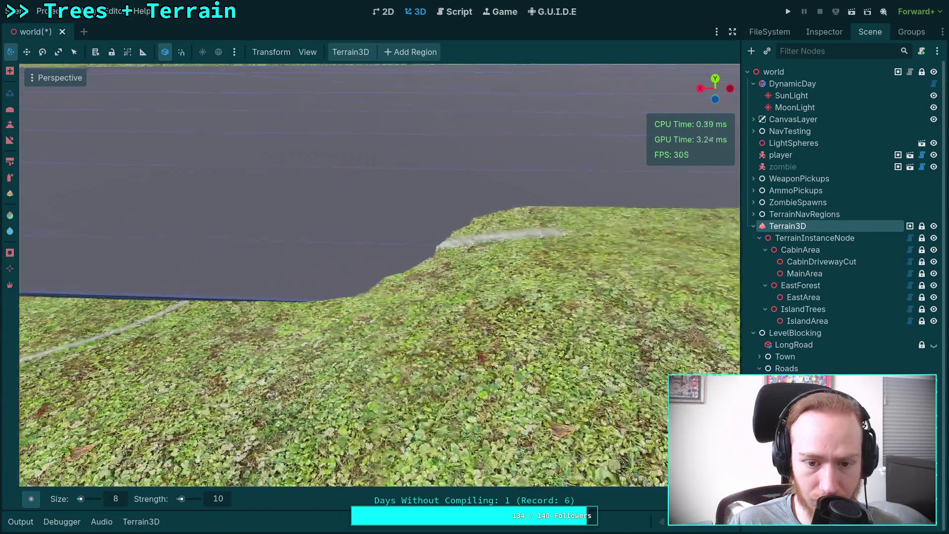
mouse_move(356, 277)
left_mouse_down()
mouse_move(378, 268)
mouse_move(436, 274)
mouse_move(475, 307)
mouse_move(253, 304)
mouse_move(311, 301)
mouse_move(297, 287)
mouse_move(189, 285)
mouse_move(286, 259)
mouse_move(346, 277)
mouse_move(257, 277)
mouse_move(502, 283)
mouse_move(455, 291)
mouse_move(259, 270)
left_mouse_up()
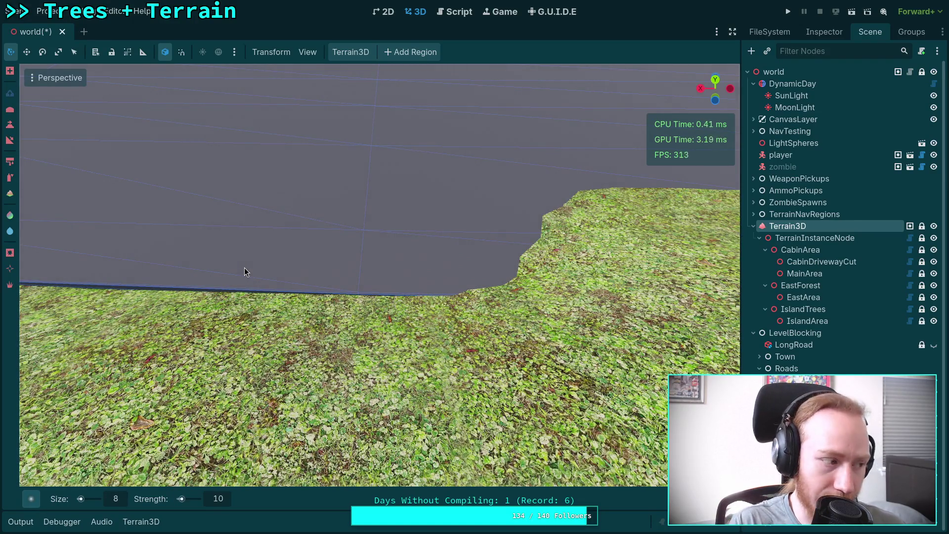
key("ctrl+s")
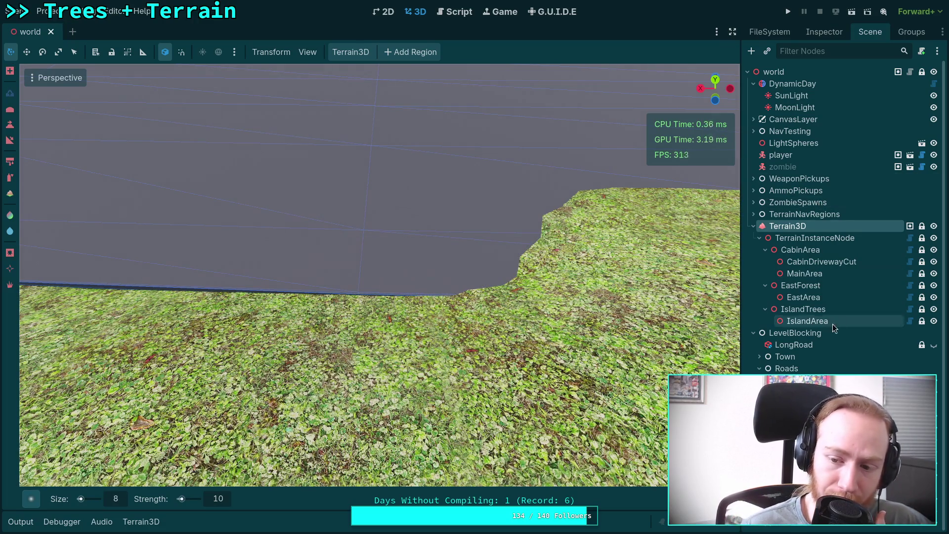
Step: Select the Juniper road node and set its Material to a new StandardMaterial3D
left_click(791, 368)
left_click(826, 31)
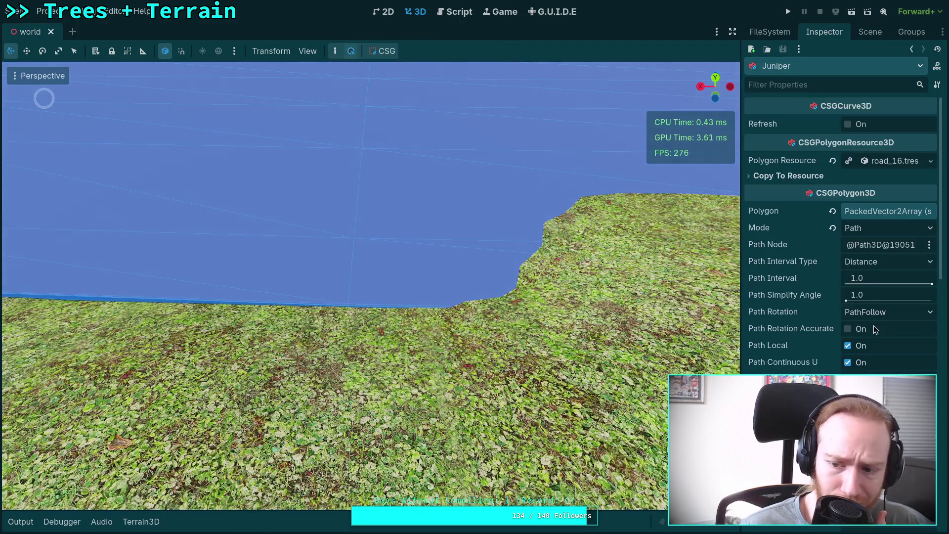
scroll(890, 223, "down", 5)
left_click(929, 276)
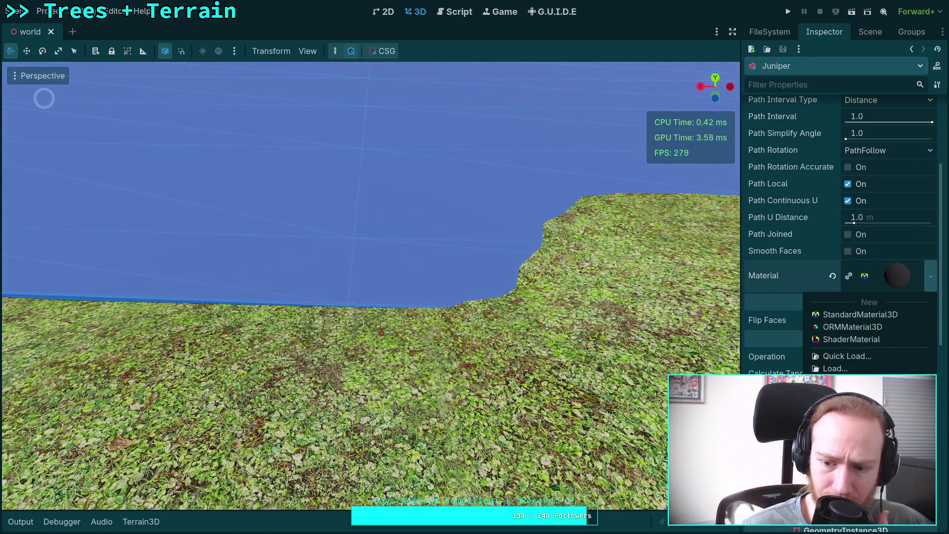
left_click(860, 315)
Step: Start saving the new material and browse to the project's material folder
left_click(930, 276)
left_click(840, 418)
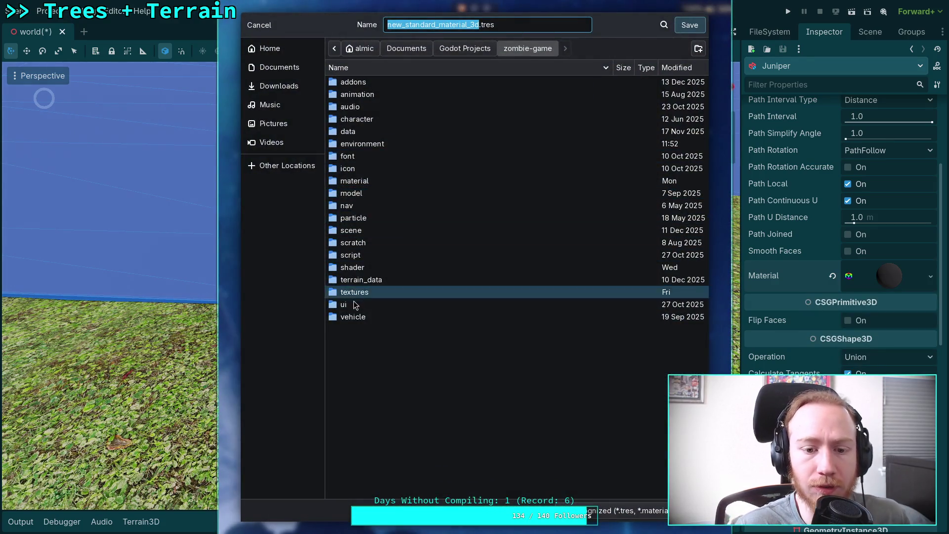
double_click(375, 182)
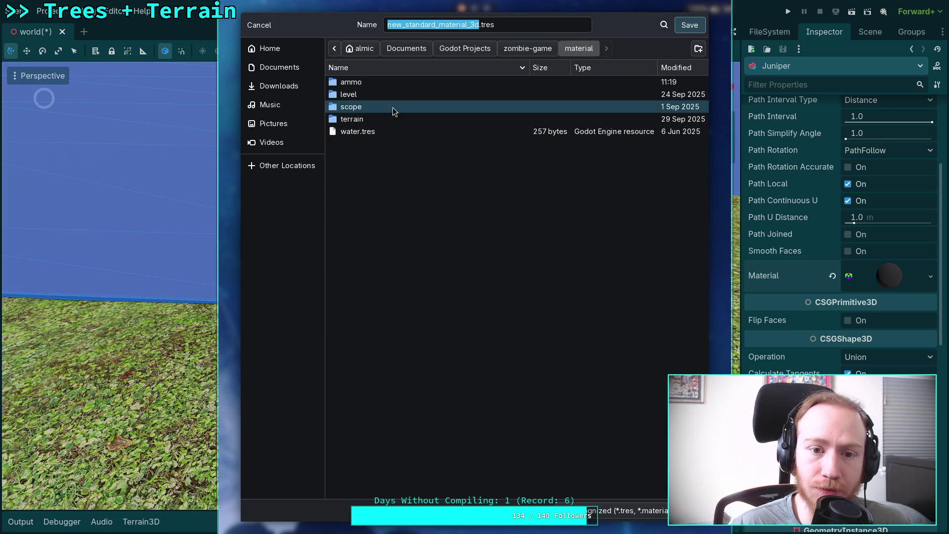
double_click(376, 94)
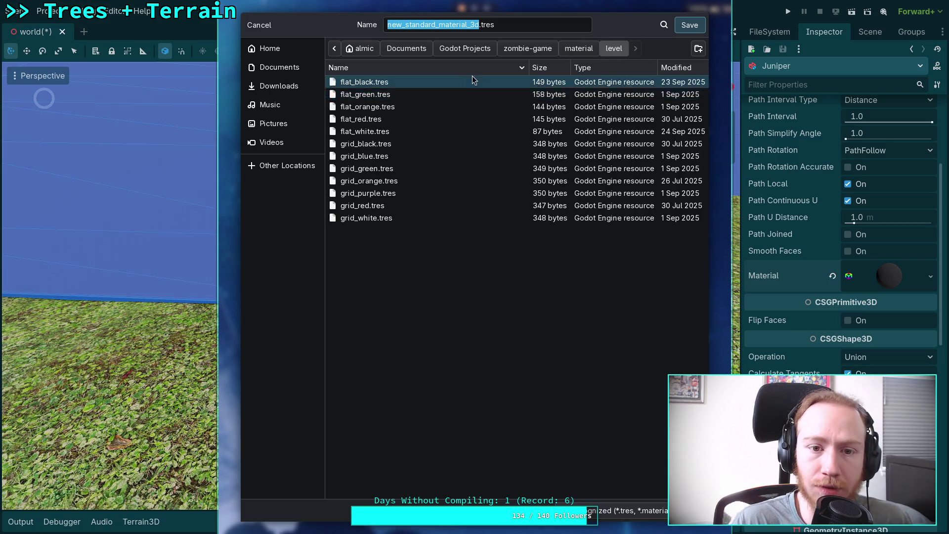
left_click(579, 48)
double_click(353, 120)
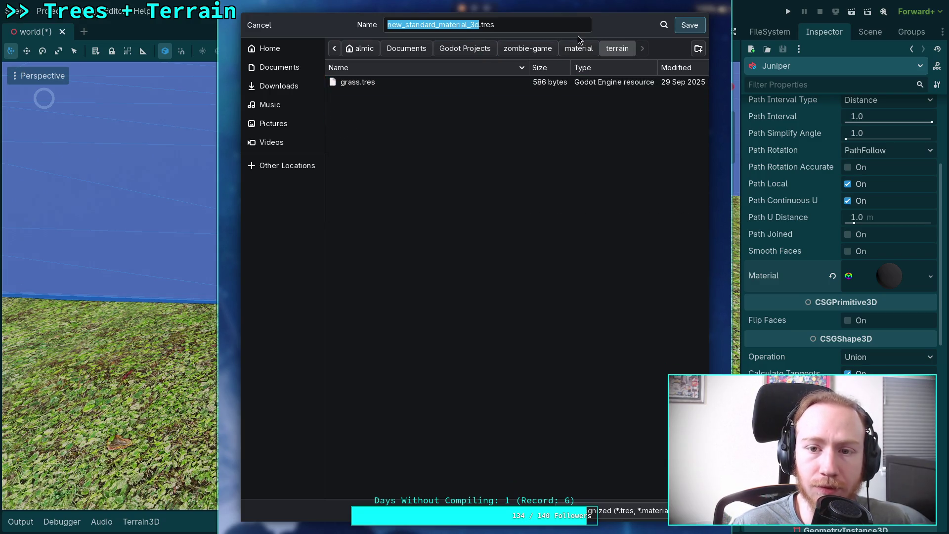
left_click(579, 48)
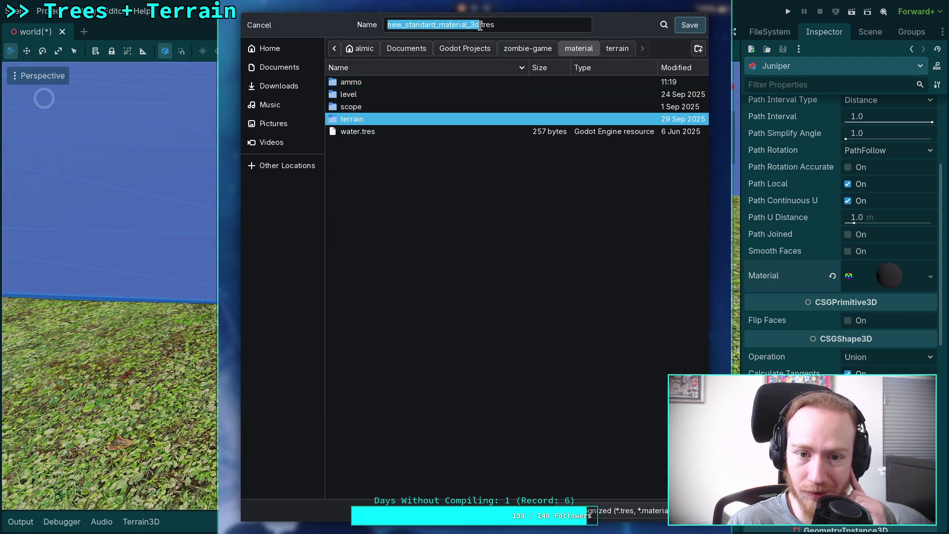
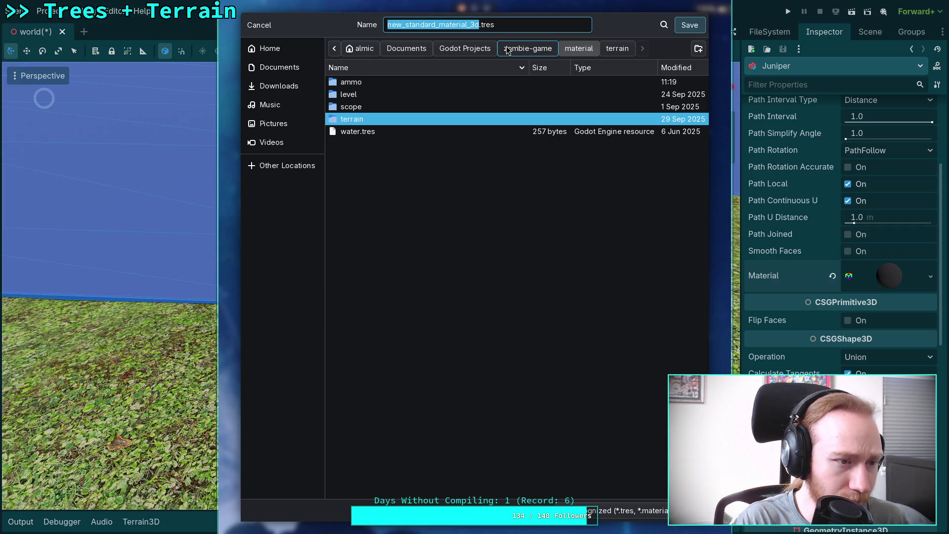
Step: Name the material file glass_black.tres and save it into the level subfolder
type("glass_black")
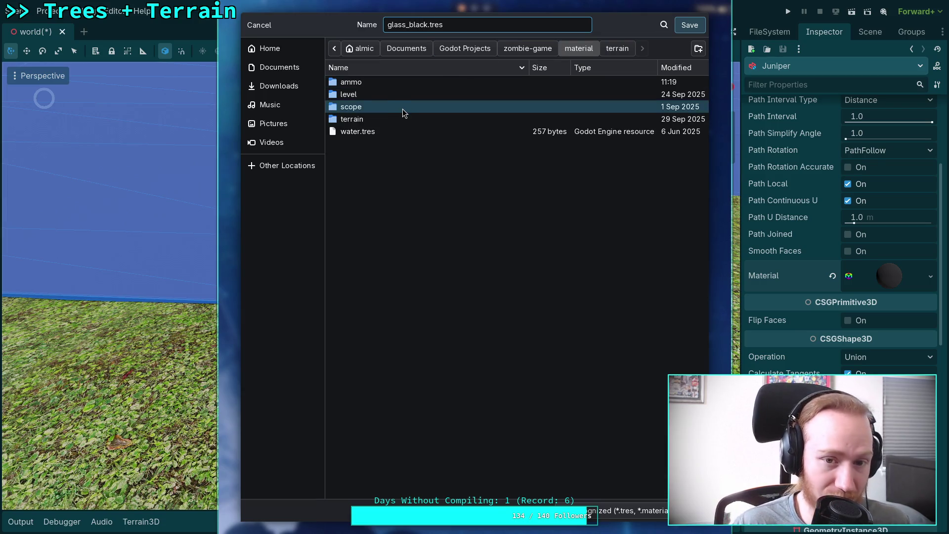
double_click(404, 97)
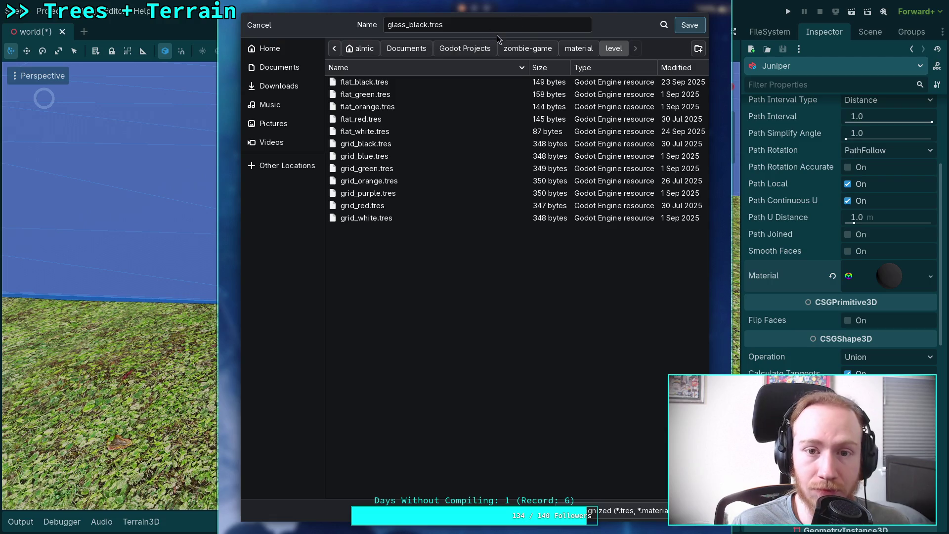
left_click(689, 26)
Step: Finish saving the material and try lowering its roughness from 1.0 to 0.0
left_click(898, 279)
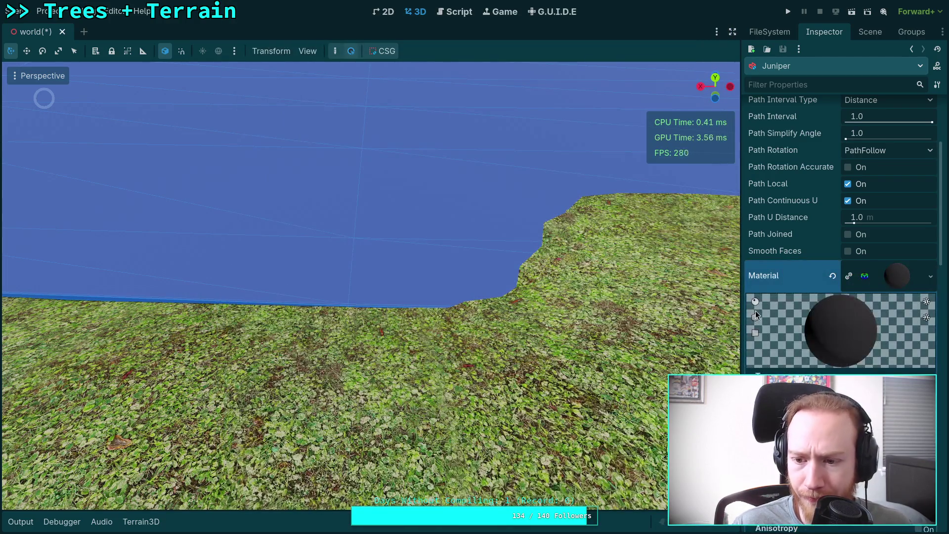
left_click_drag(742, 312, 683, 313)
scroll(718, 325, "down", 5)
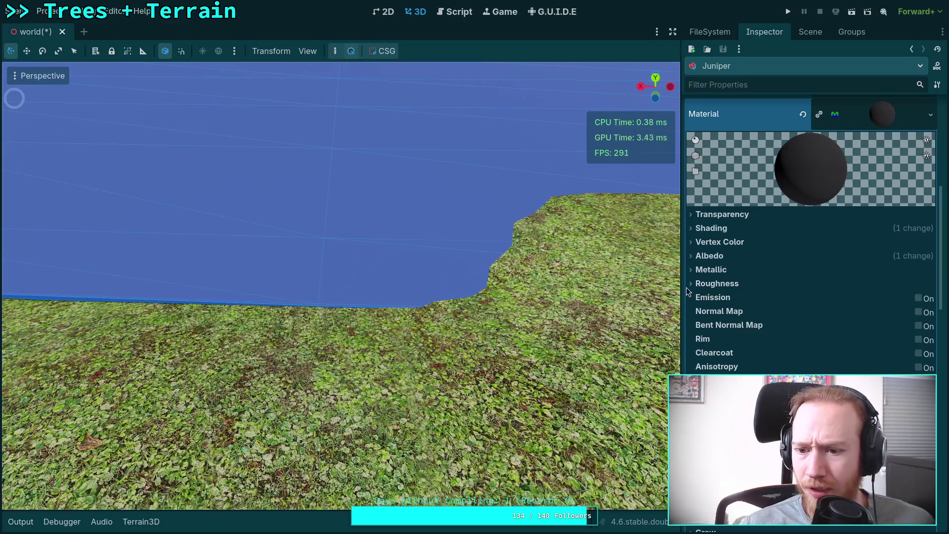
left_click(691, 285)
left_click_drag(913, 302, 819, 302)
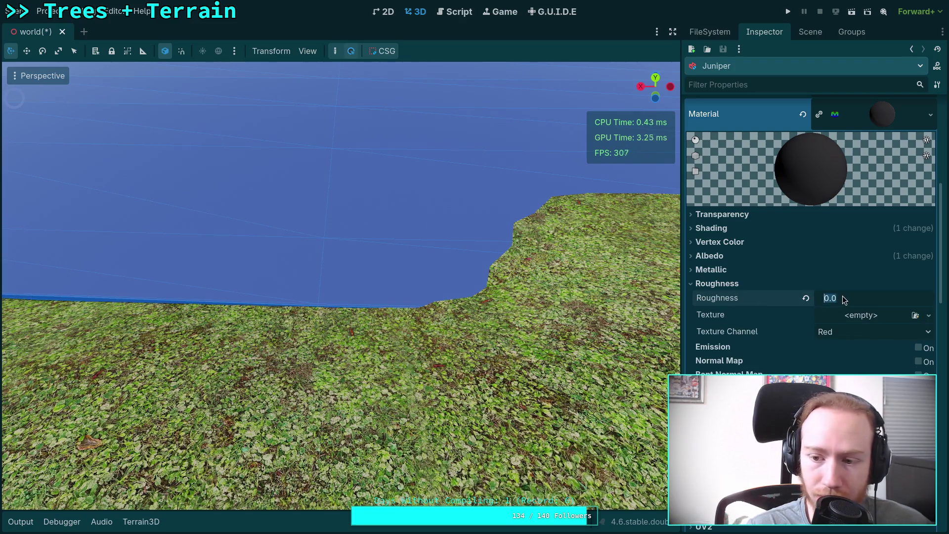
left_click(742, 321)
left_click(692, 285)
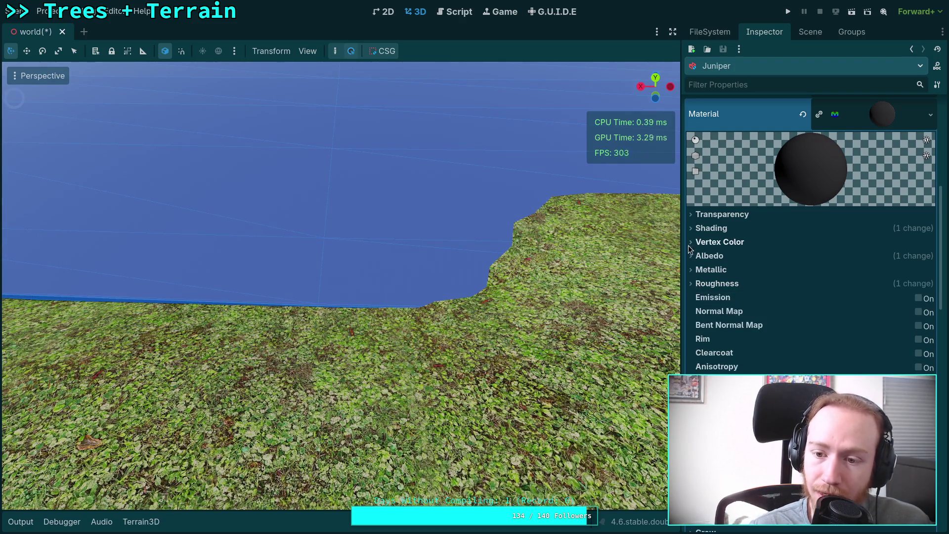
Step: Check the albedo and vertex colour sections, then reset roughness back to 1.0
left_click(691, 258)
left_click(690, 257)
left_click(693, 243)
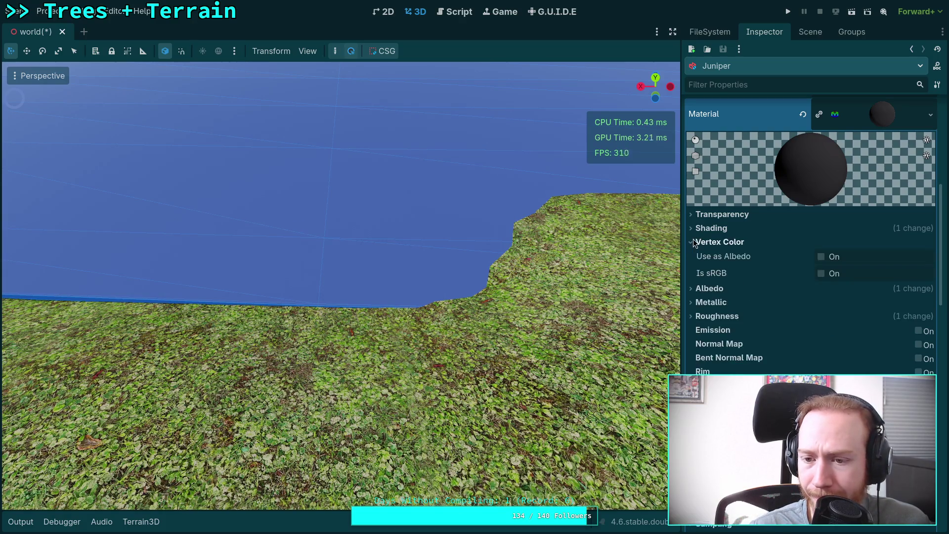
left_click(692, 242)
left_click(692, 284)
left_click(806, 298)
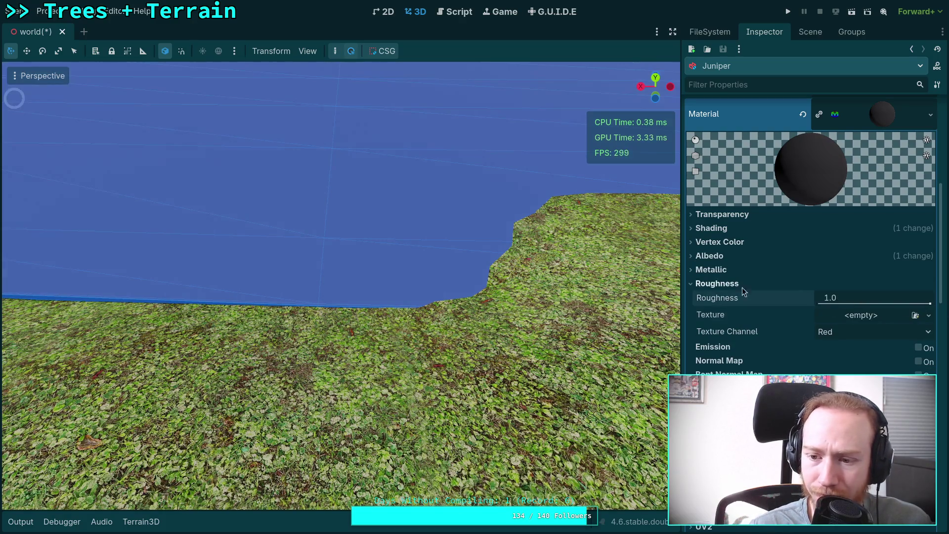
left_click(693, 285)
Step: Set the material's Transparency to Alpha and lower the albedo colour's alpha
left_click(691, 215)
left_click(866, 230)
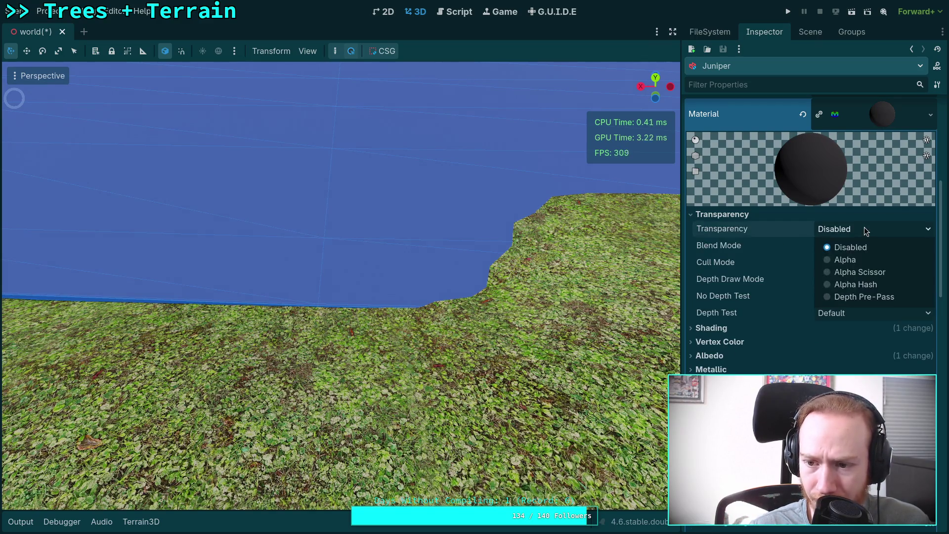
left_click(847, 260)
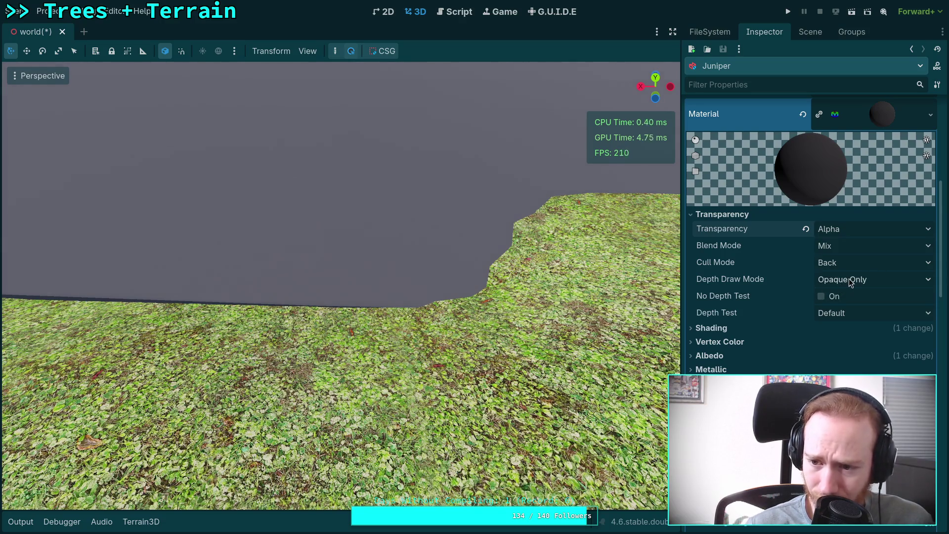
left_click(747, 214)
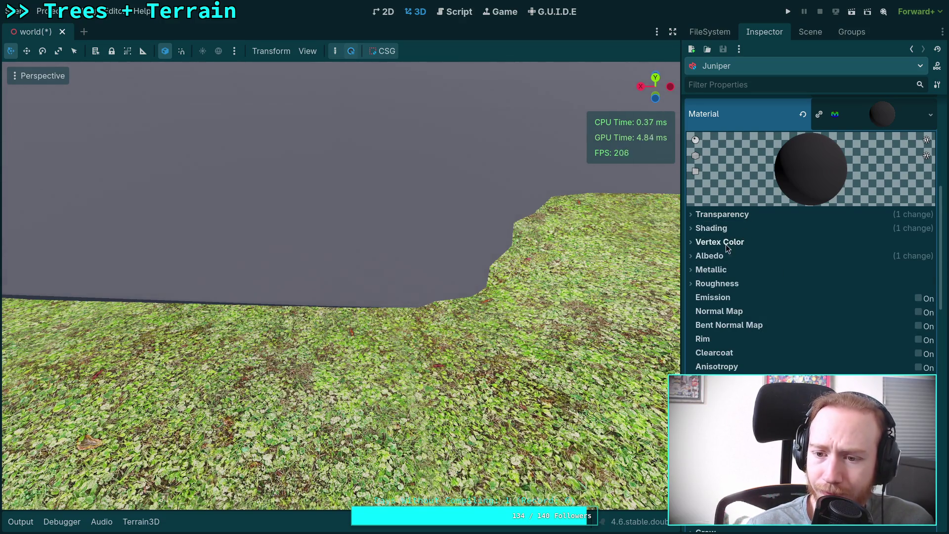
left_click(725, 255)
left_click(871, 271)
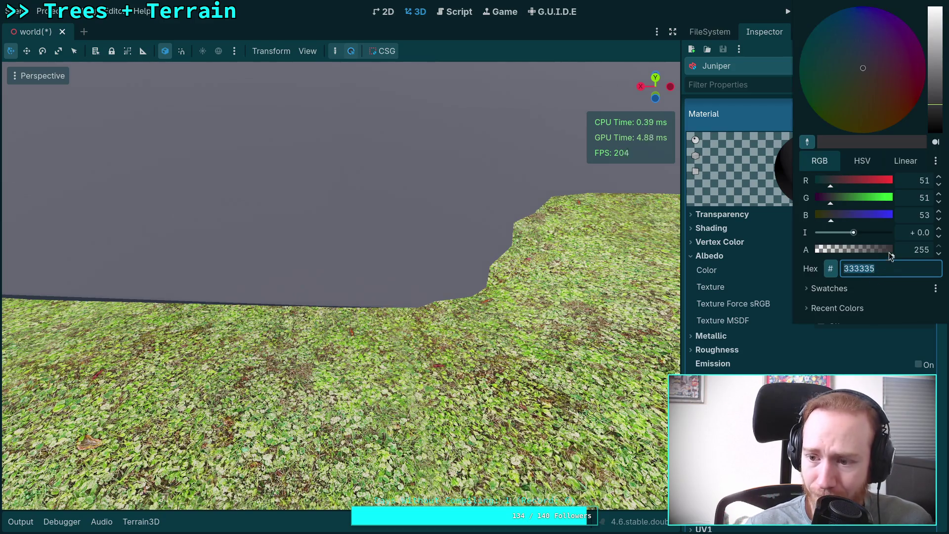
mouse_move(863, 251)
left_mouse_down()
mouse_move(847, 253)
mouse_move(870, 254)
left_mouse_up()
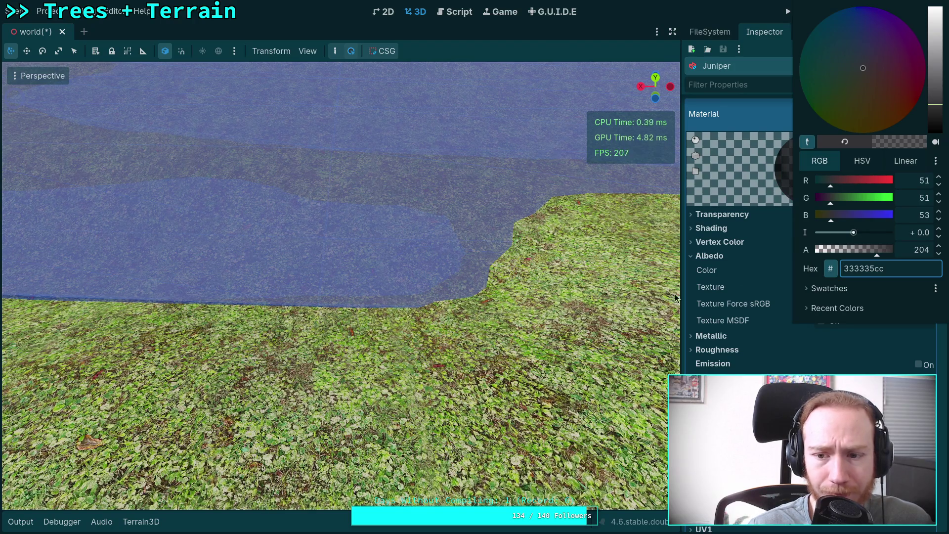
left_click(737, 278)
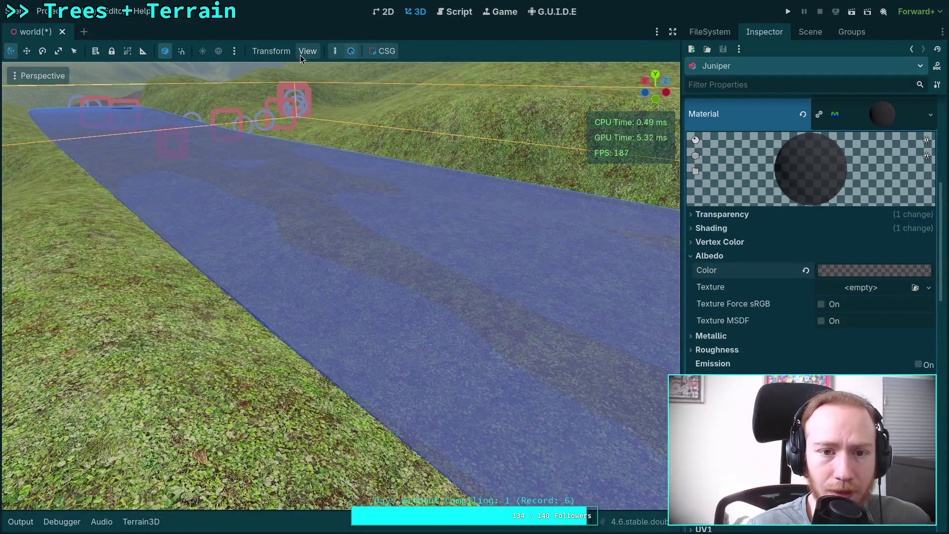
Step: Hide the CSGShape3D gizmos under View > Gizmos
left_click(303, 53)
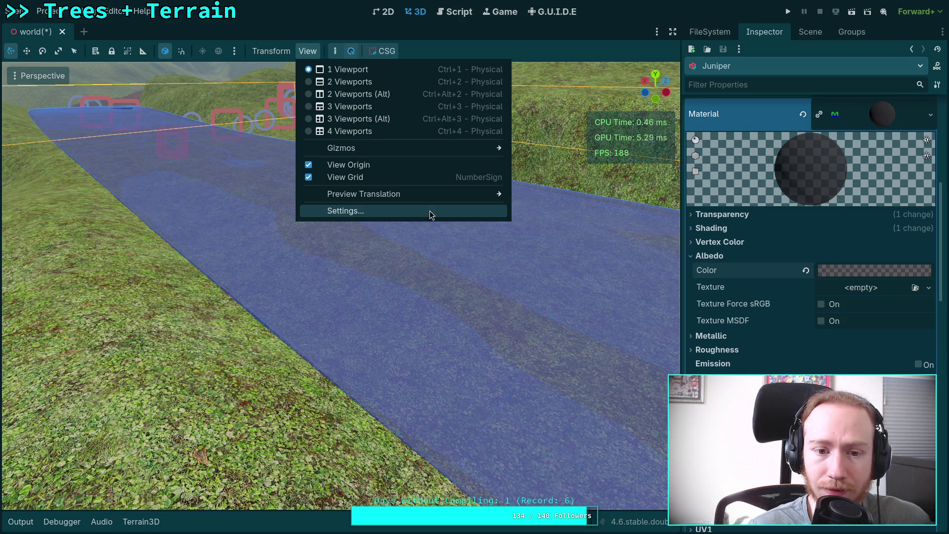
mouse_move(450, 150)
left_click(525, 92)
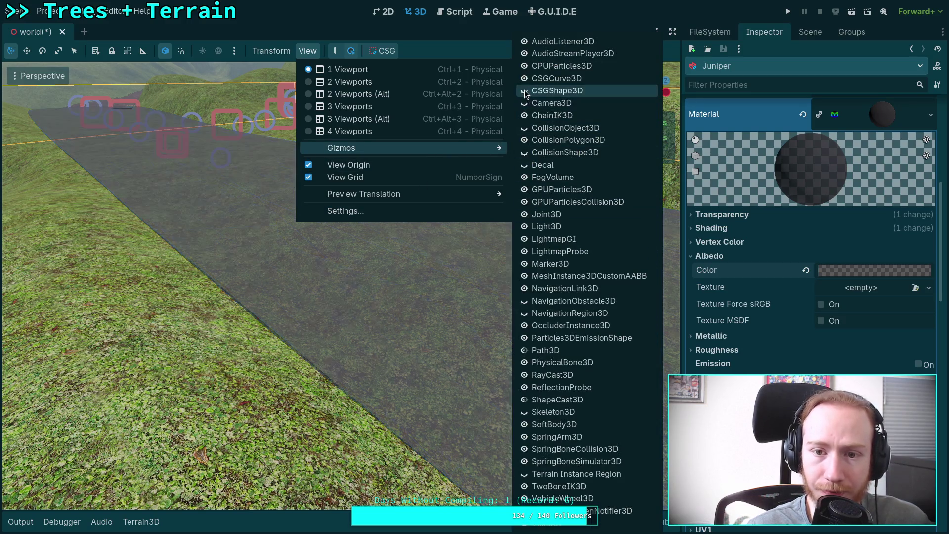
key("Escape")
key("Escape")
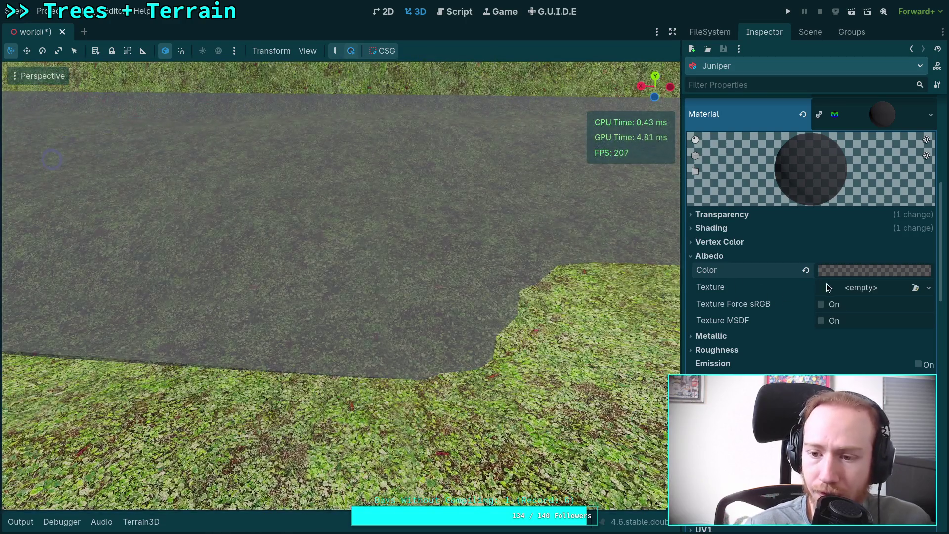
Step: Raise the albedo alpha slightly to 220 (333335dc) for a more opaque road
left_click(848, 272)
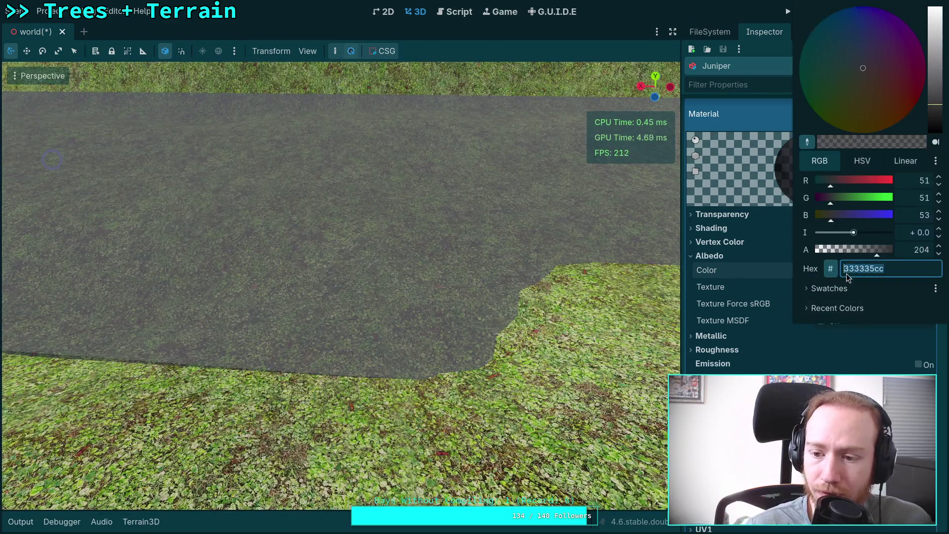
left_click_drag(877, 249, 883, 250)
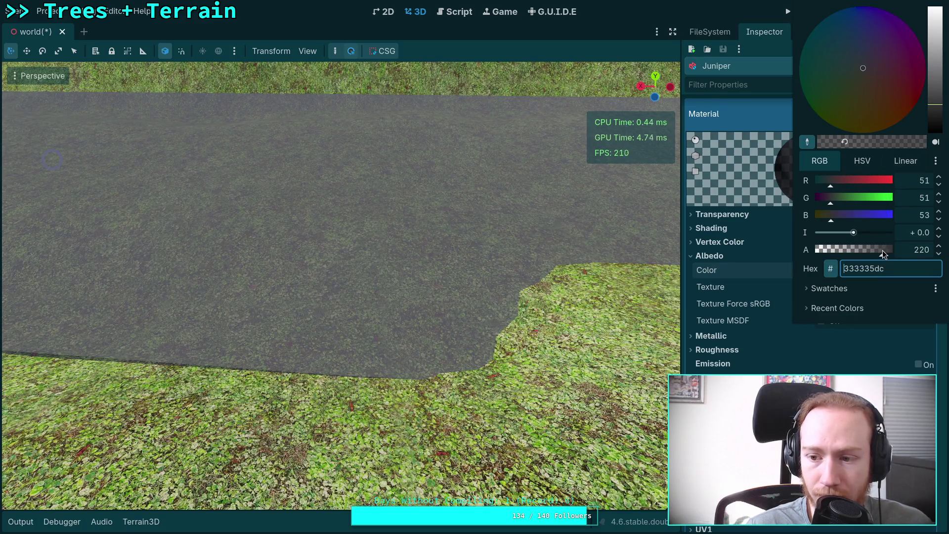
key("Escape")
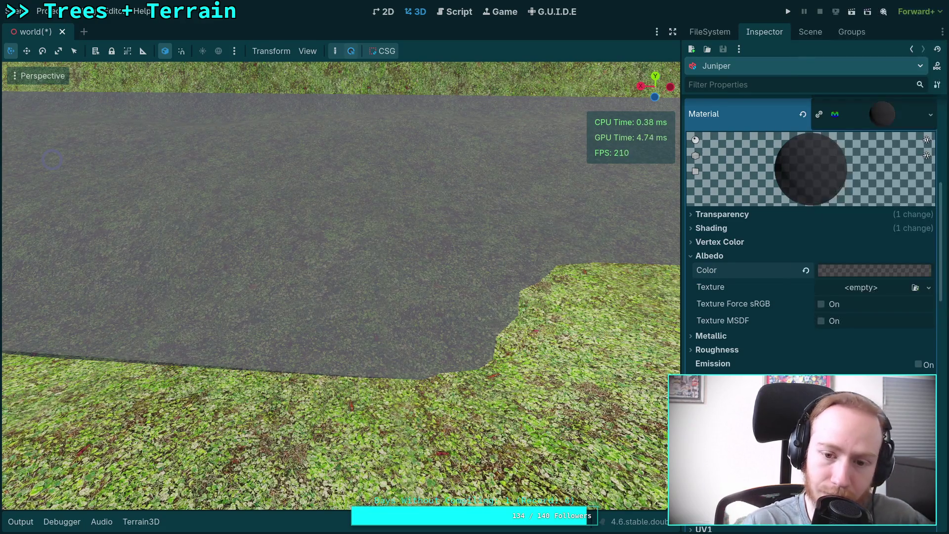
left_click(915, 115)
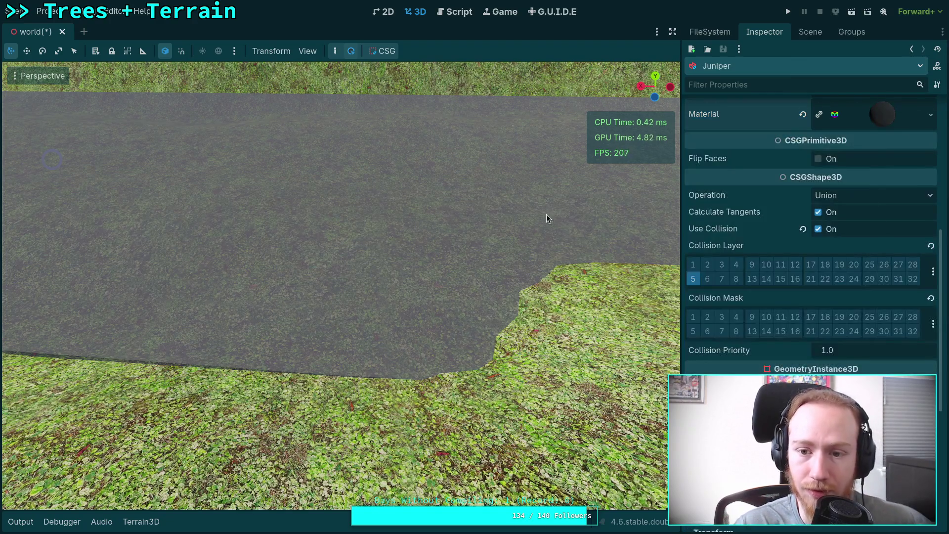
left_click_drag(681, 67, 704, 66)
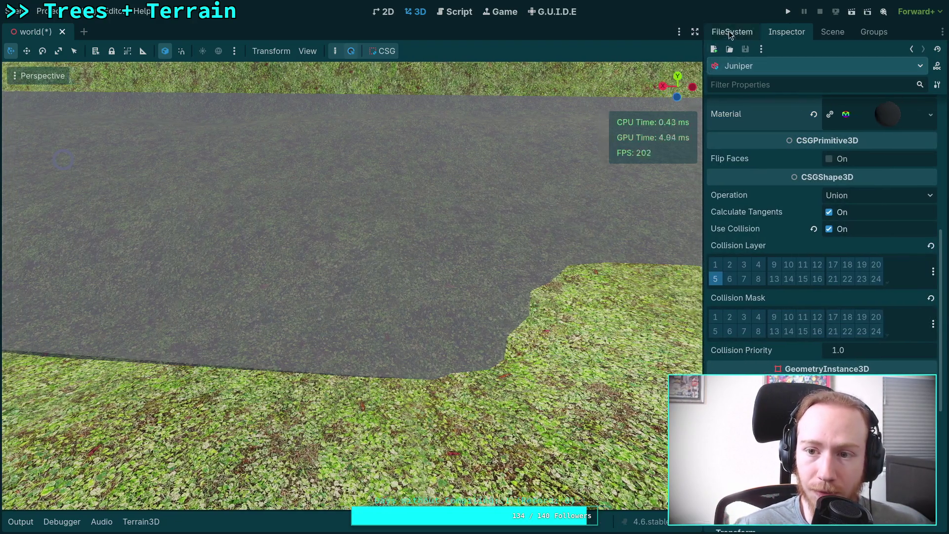
left_click(833, 32)
left_click(766, 227)
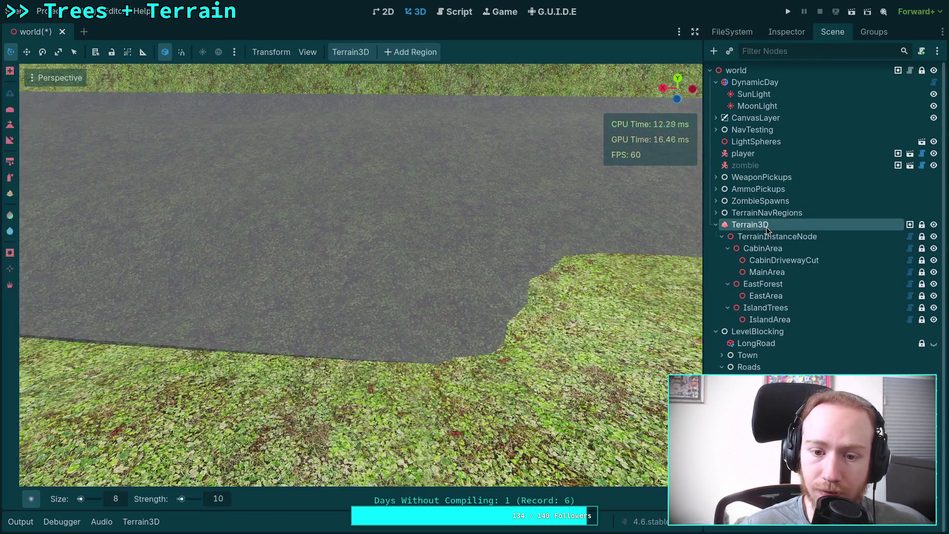
key("w")
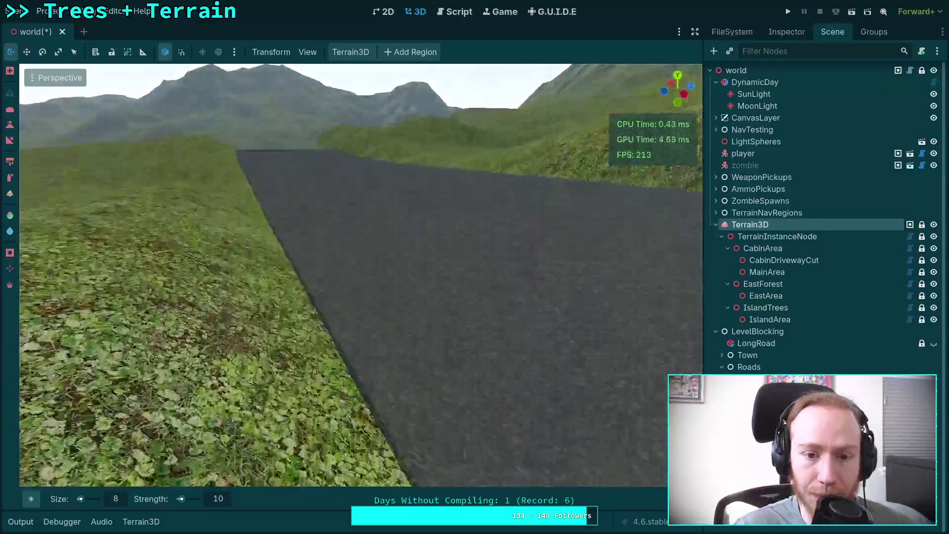
key("d")
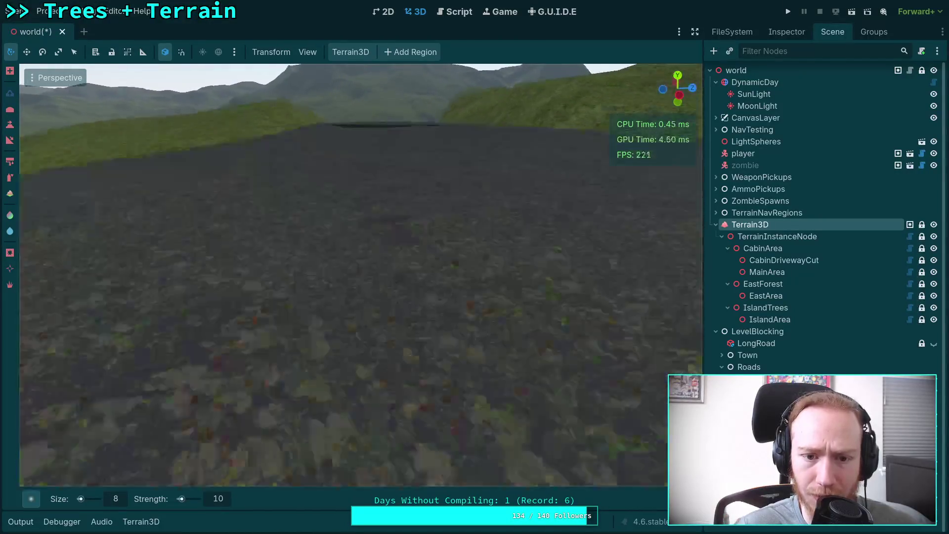
key("d")
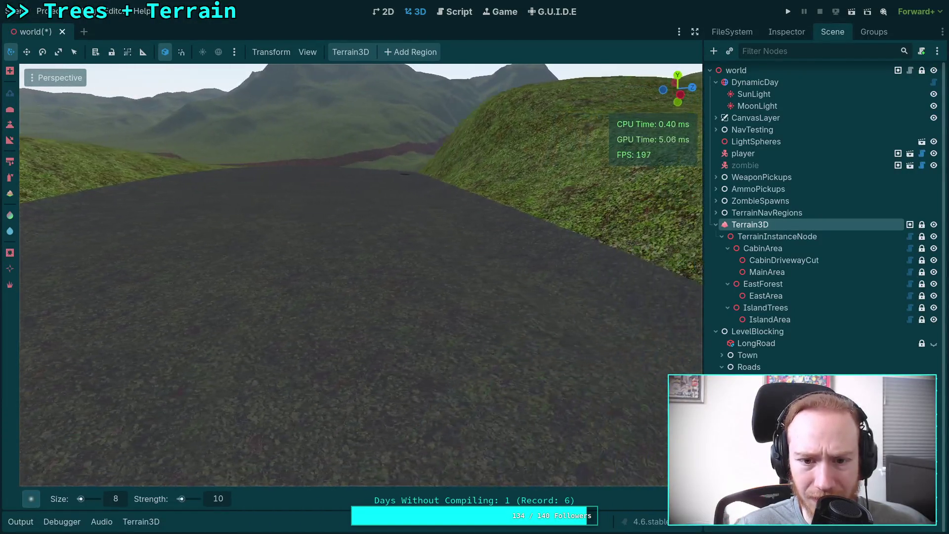
key("w")
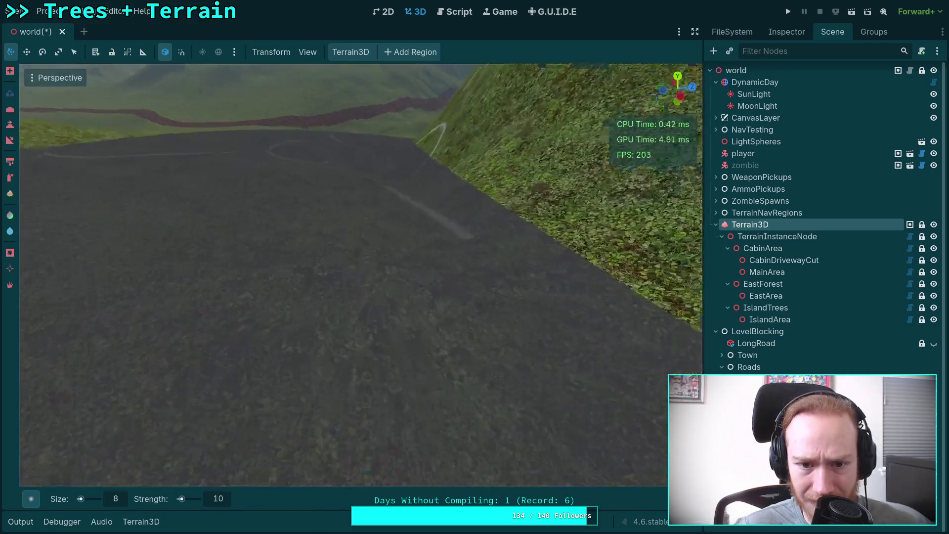
key("s")
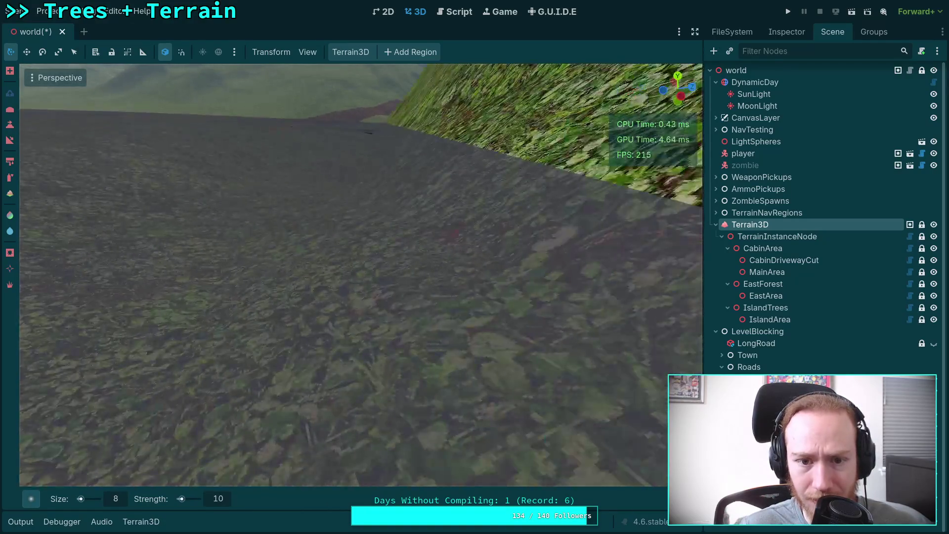
key("s")
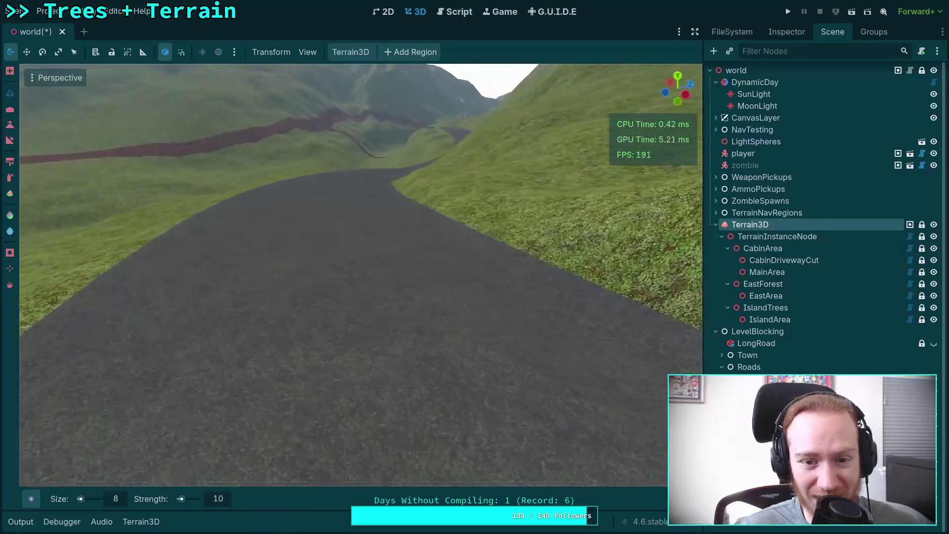
key("w")
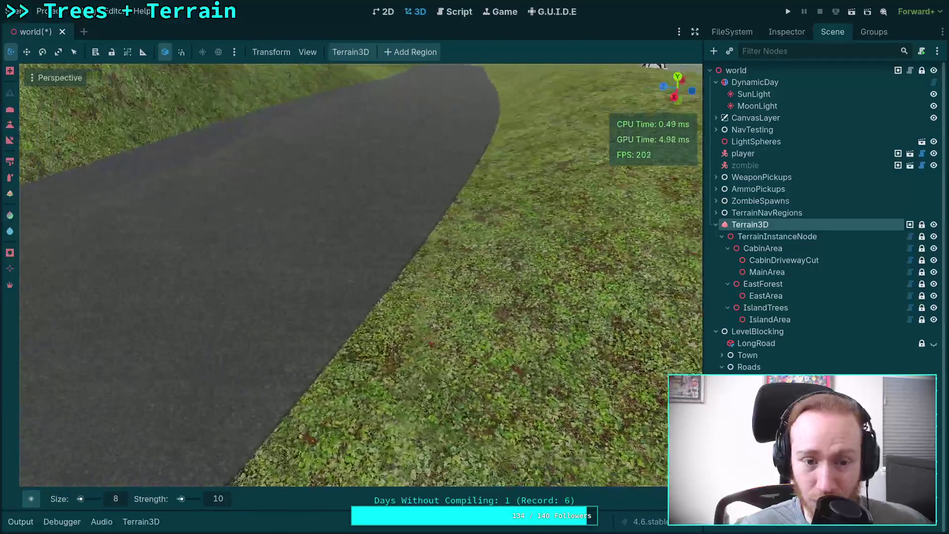
key("w")
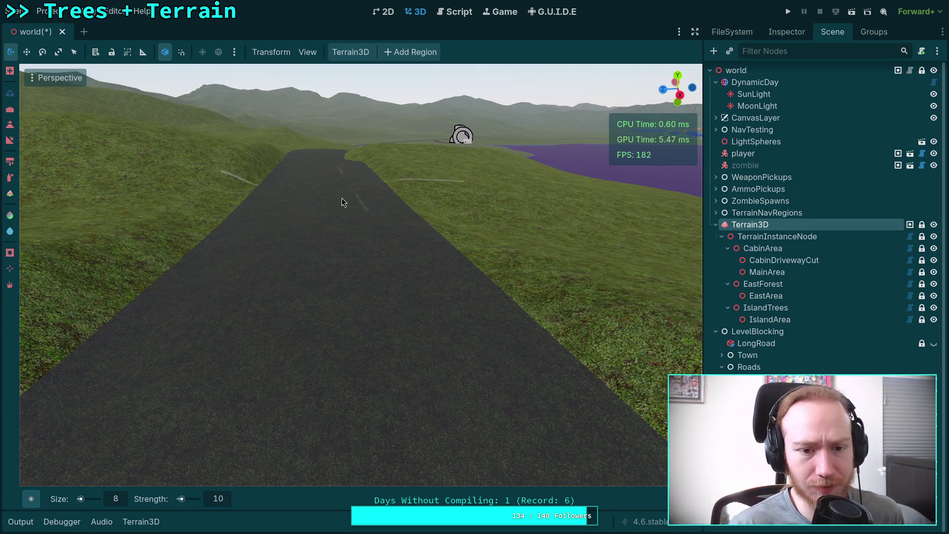
key("w")
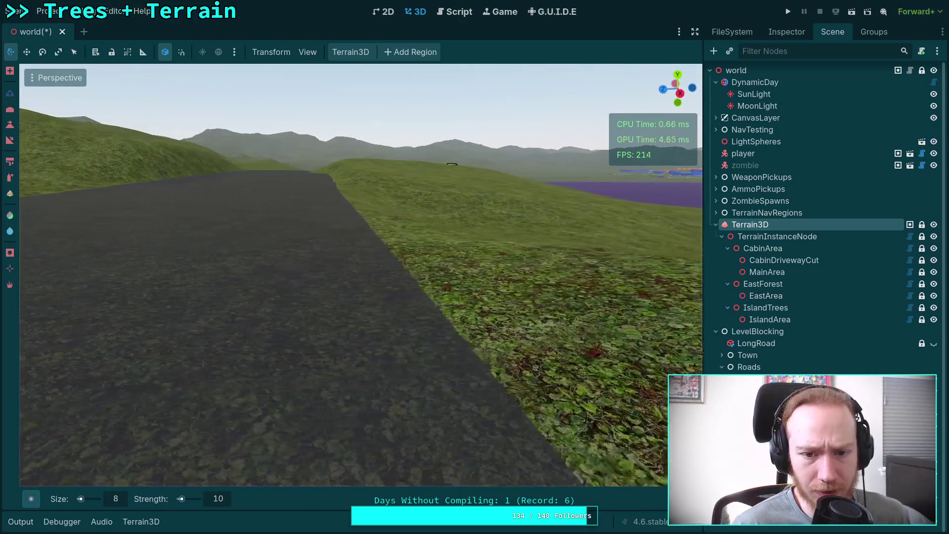
key("w")
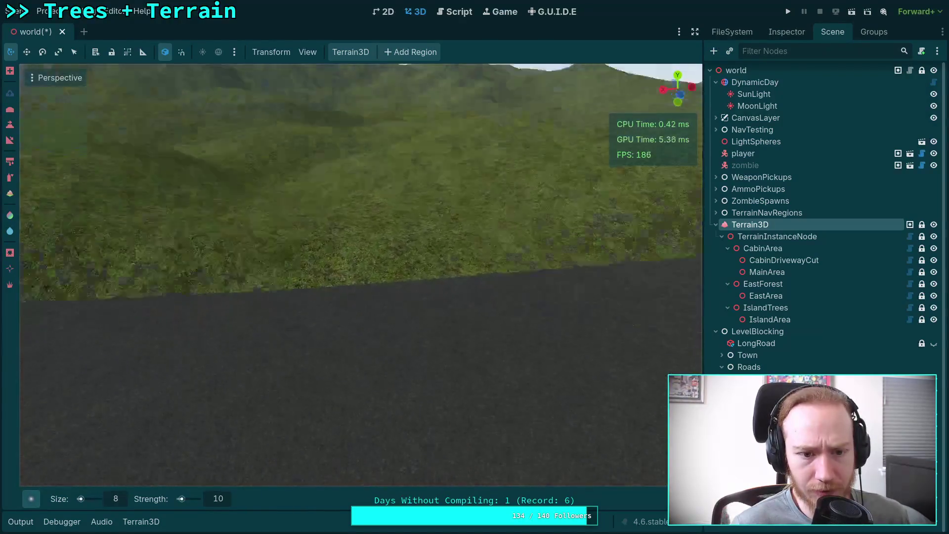
key("w")
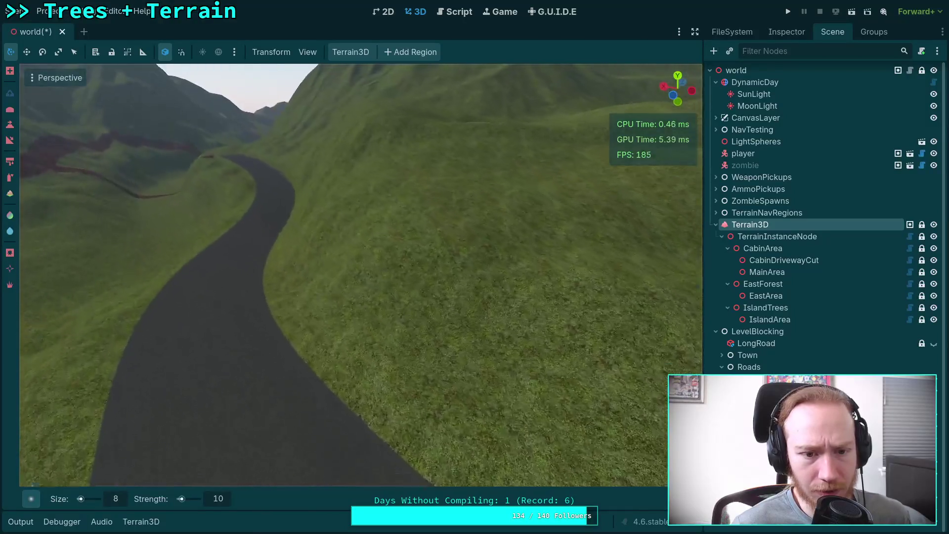
key("w")
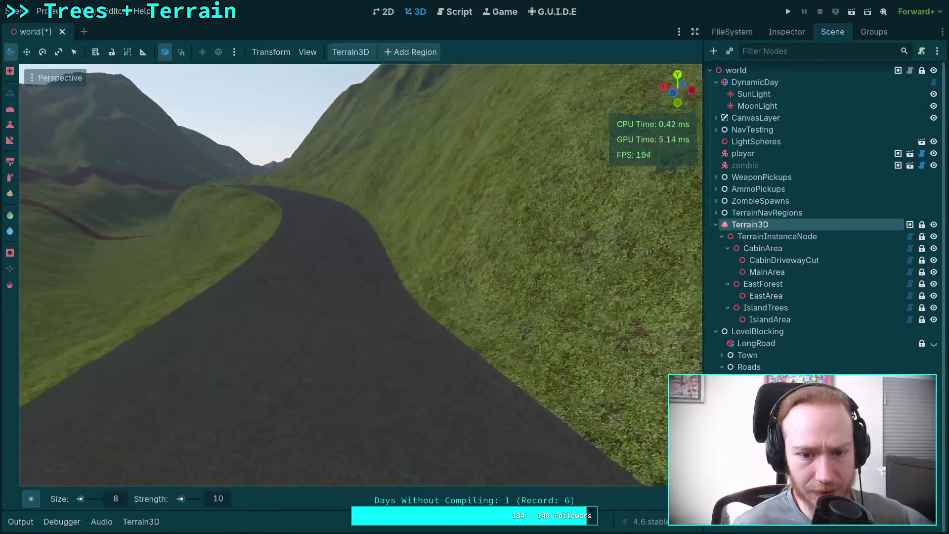
key("w")
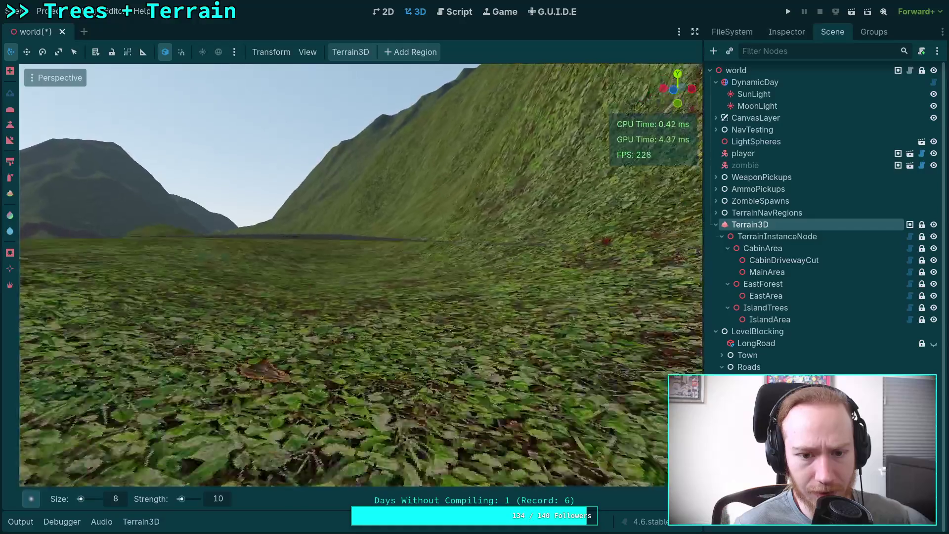
key("w")
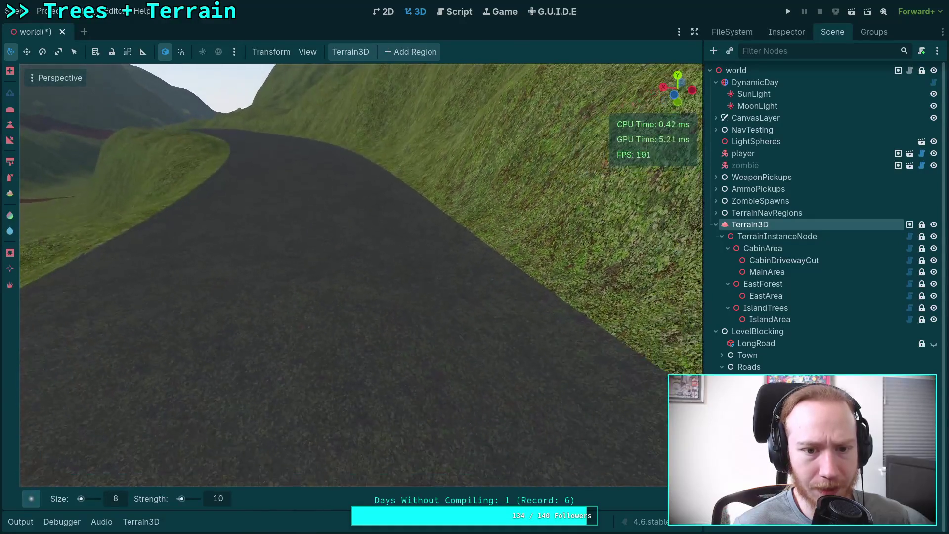
key("w")
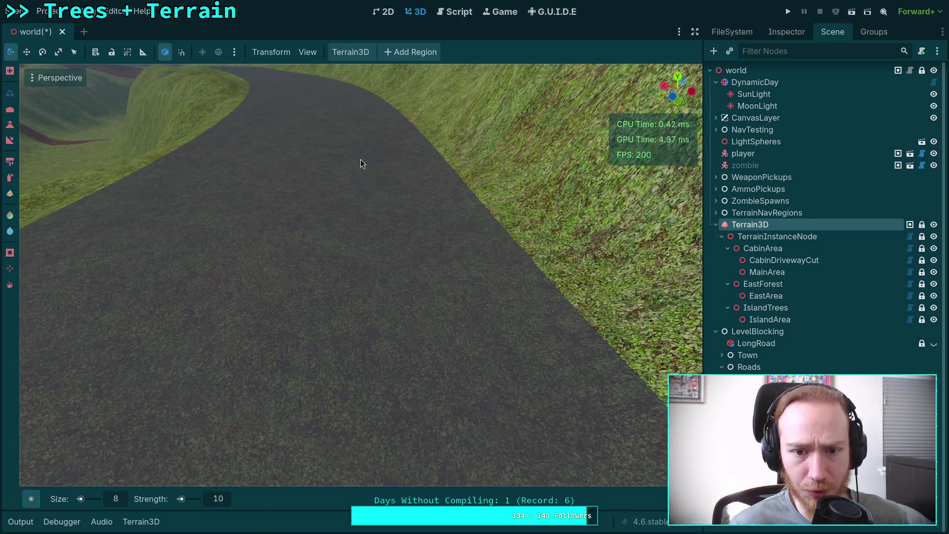
key("s")
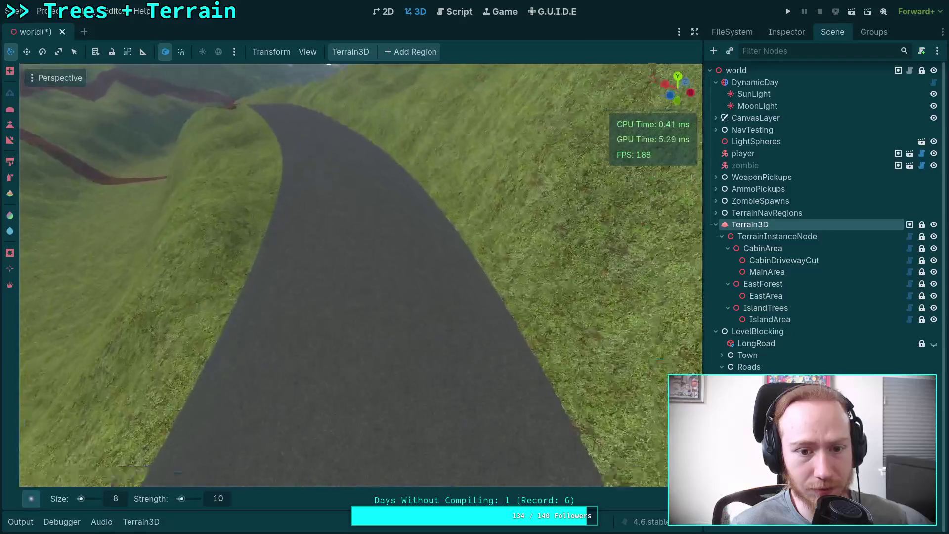
key("w")
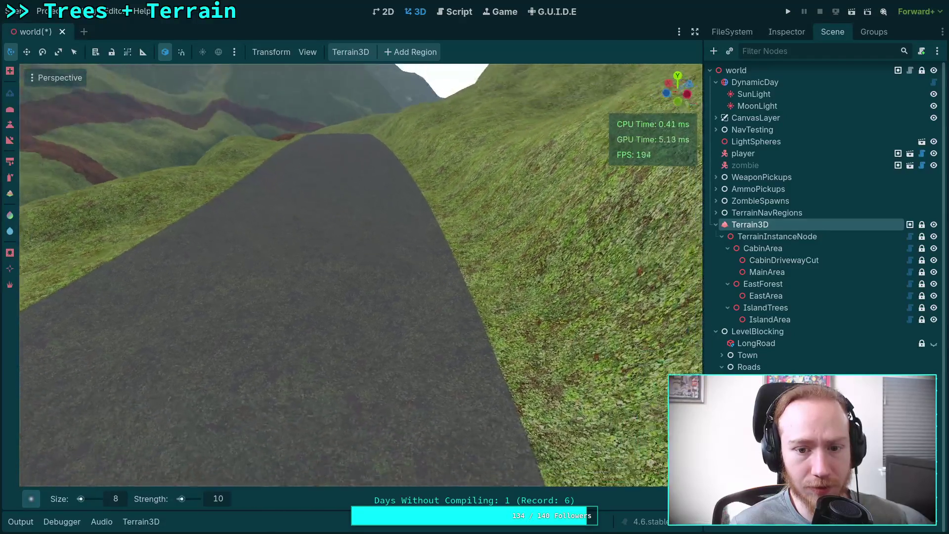
key("w")
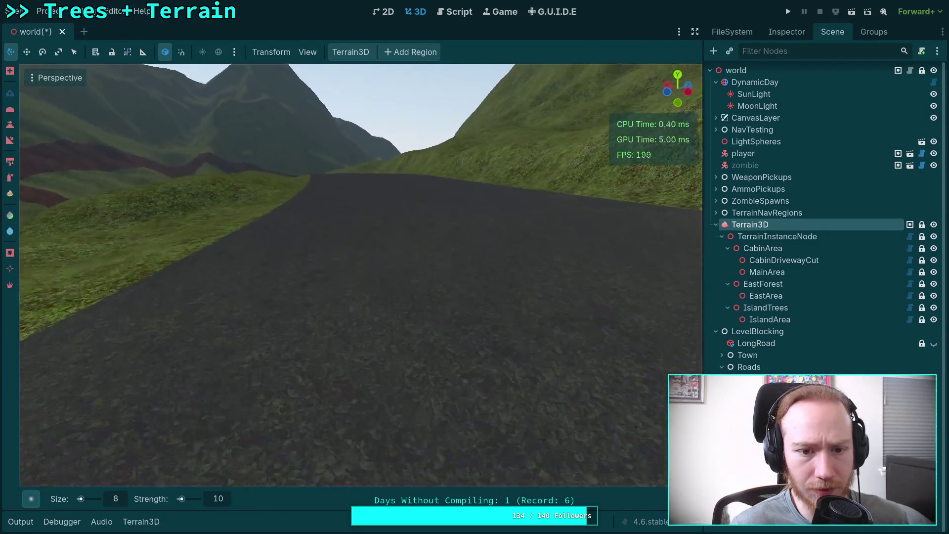
key("e")
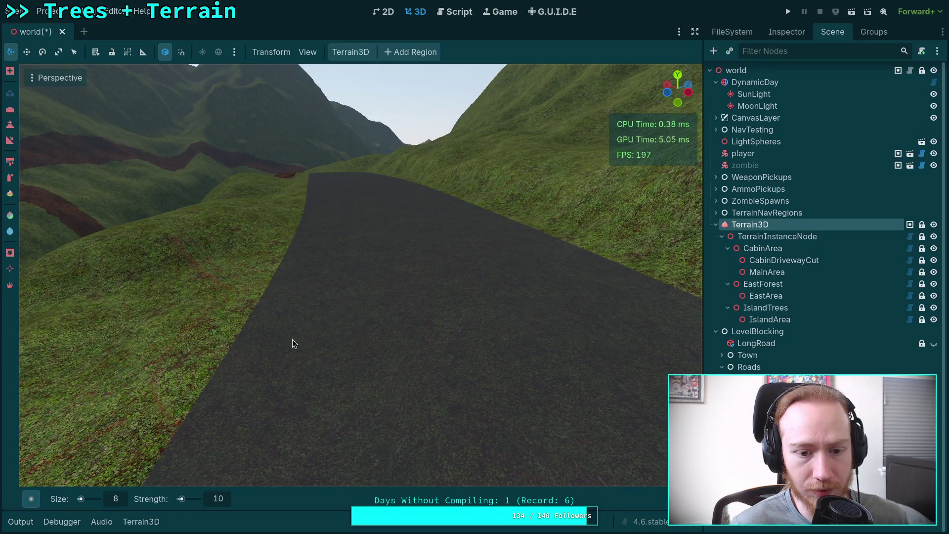
key("w")
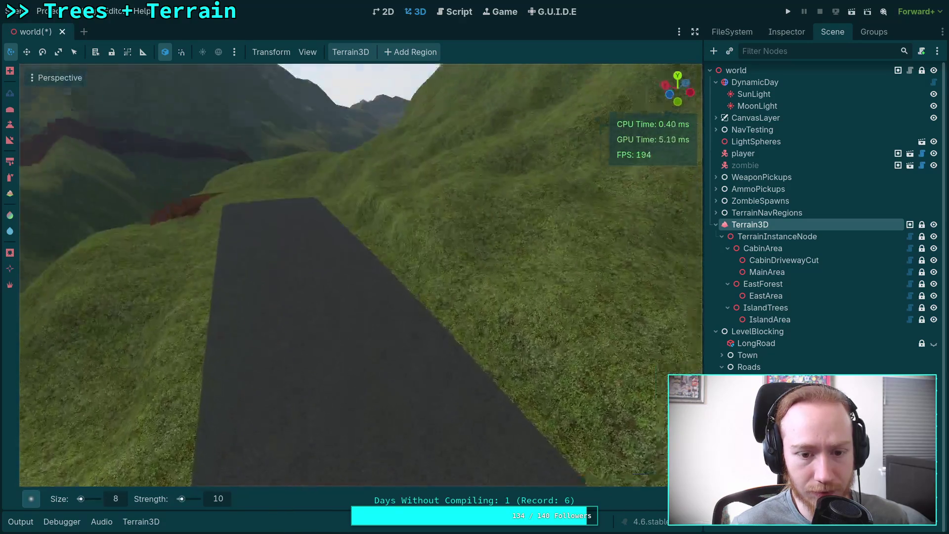
key("w")
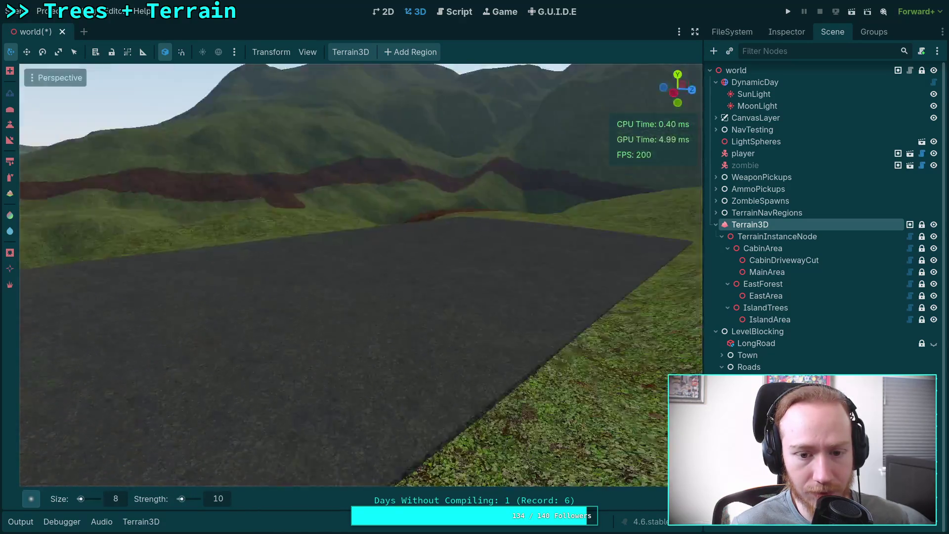
key("w")
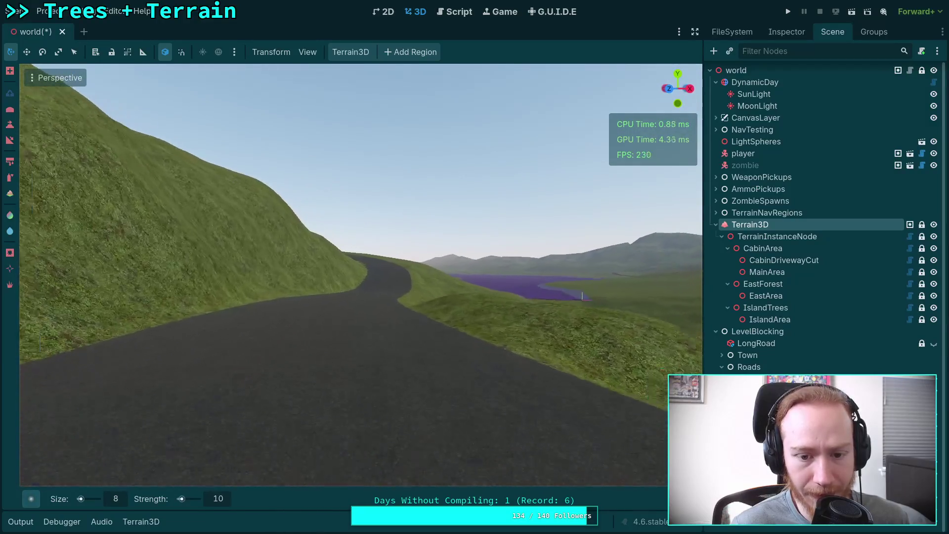
key("w")
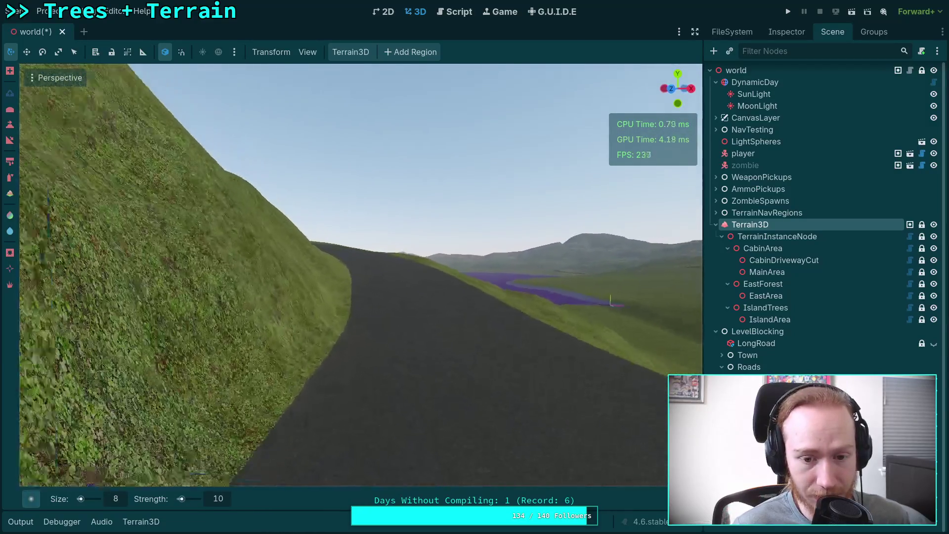
key("w")
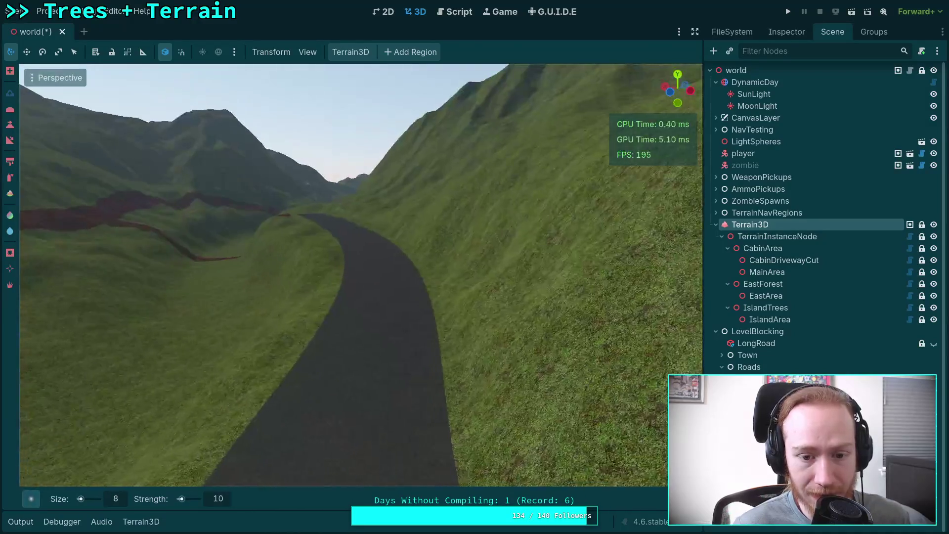
key("w")
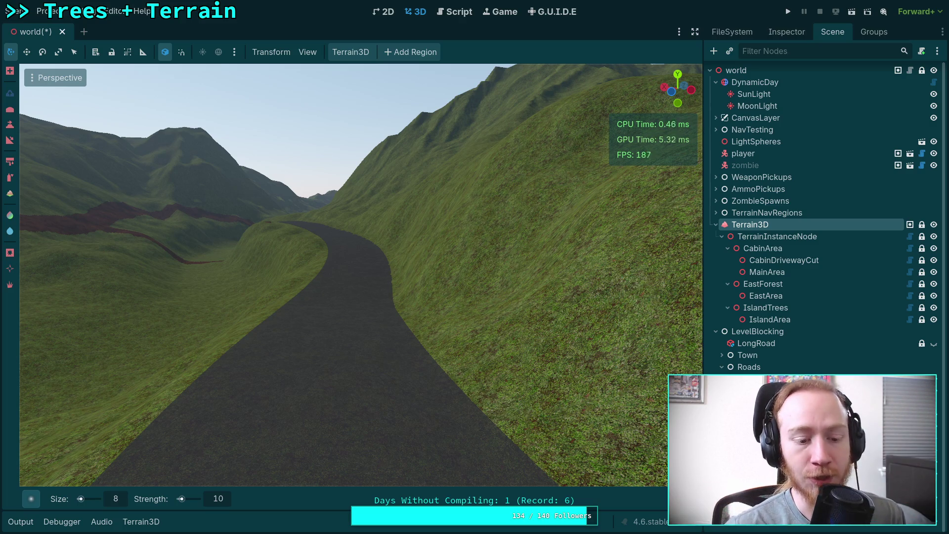
key("w")
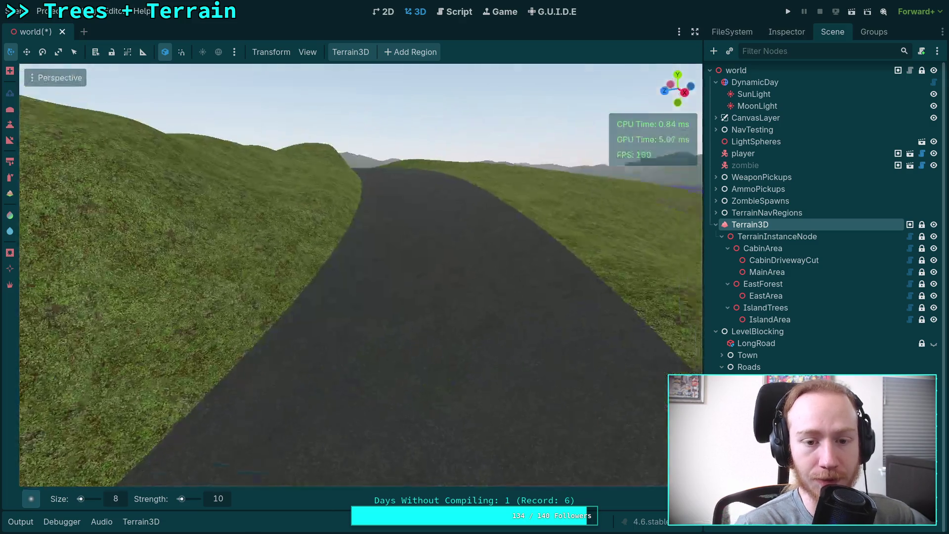
key("w")
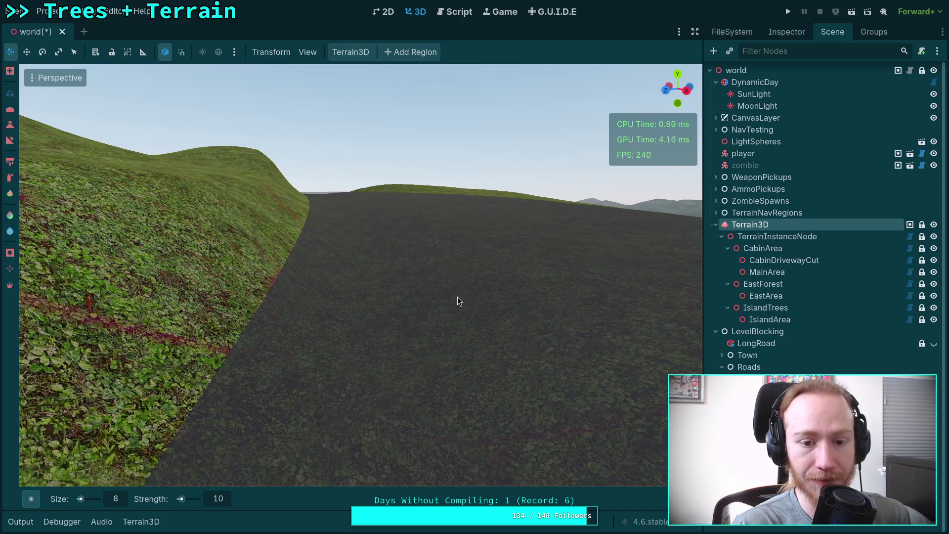
key("w")
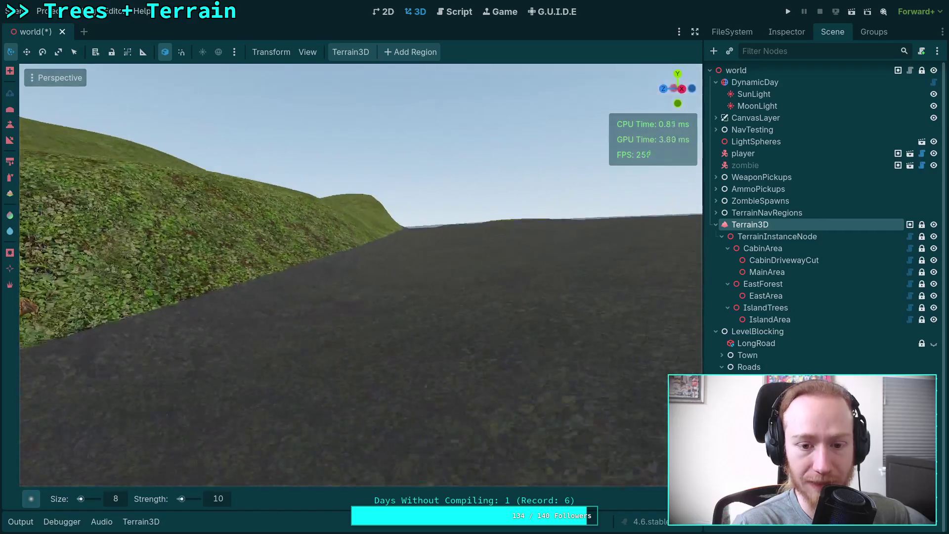
key("w")
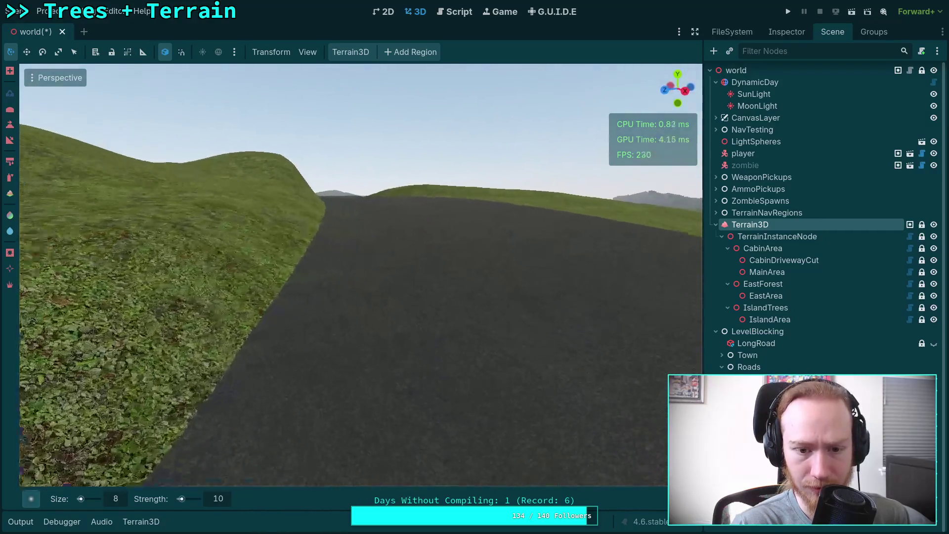
key("w")
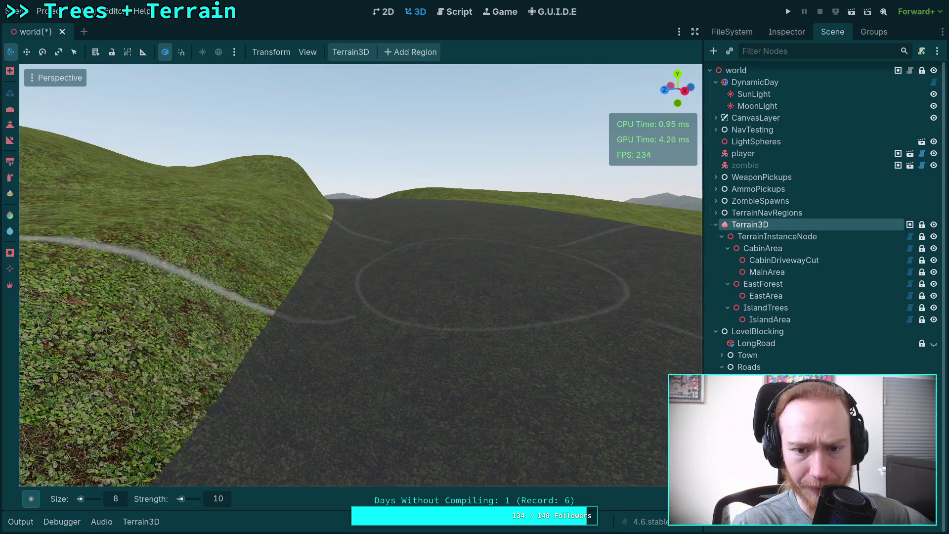
key("w")
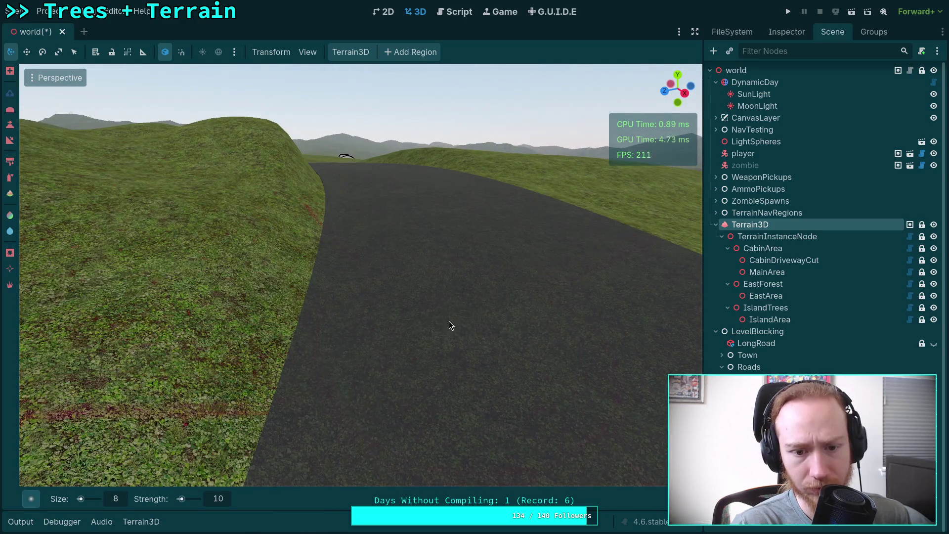
key("w")
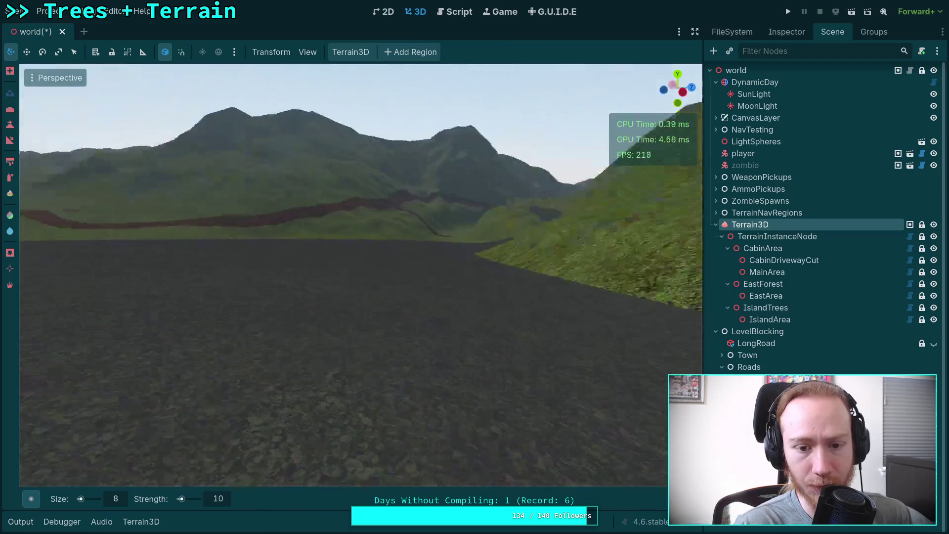
key("w")
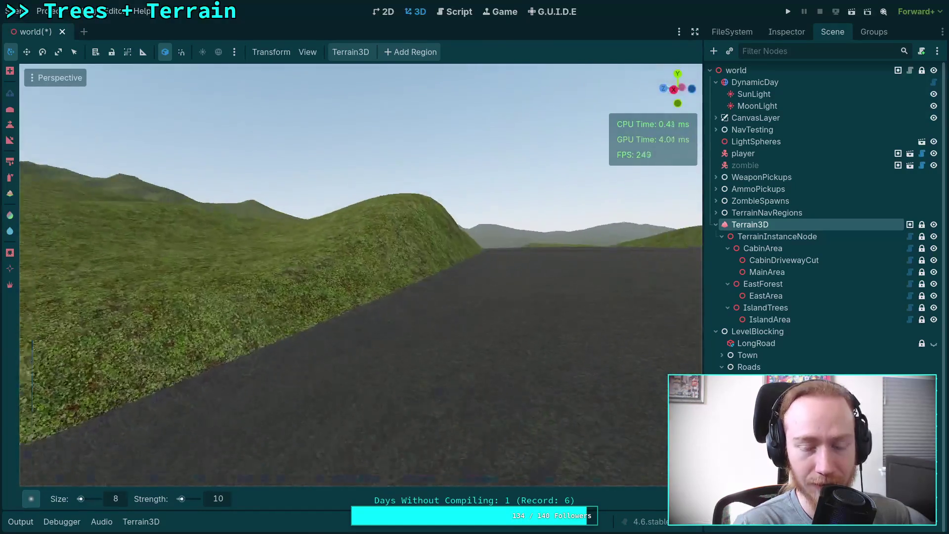
key("w")
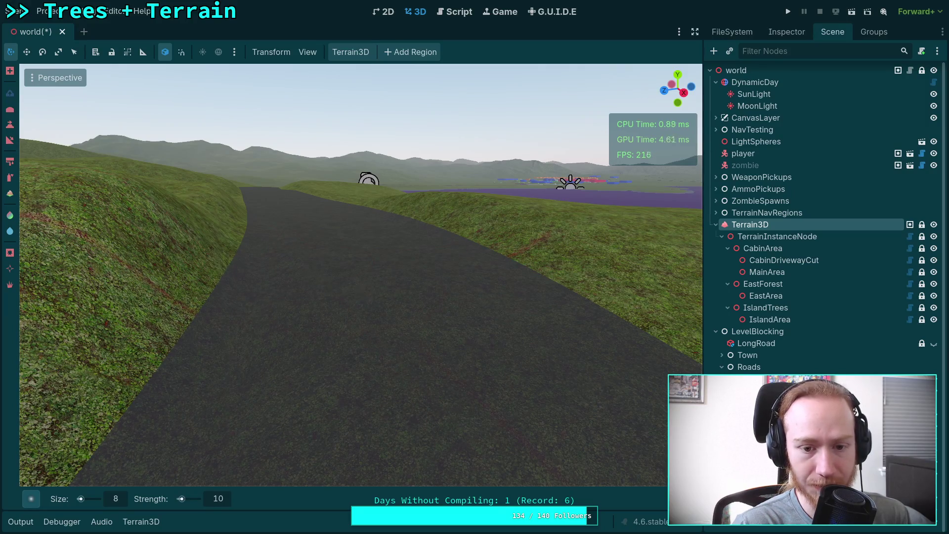
key("w")
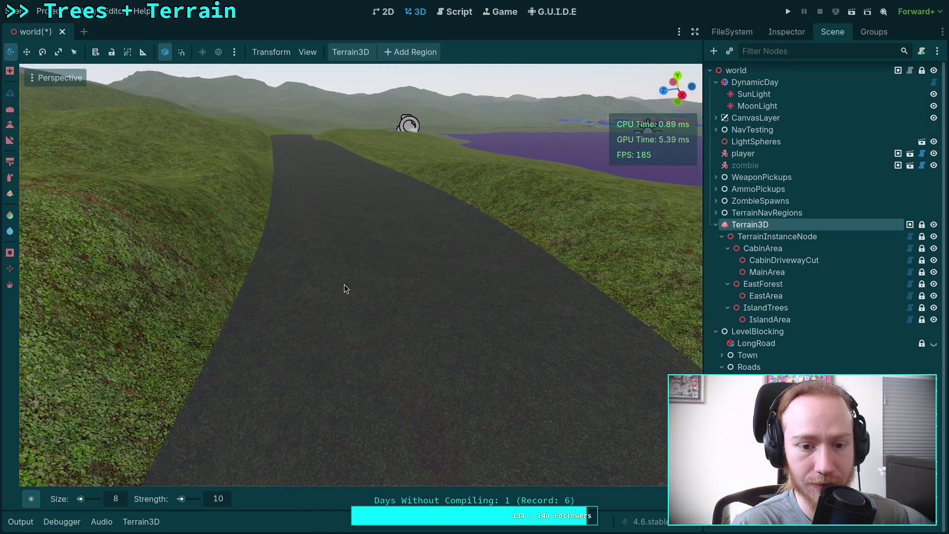
key("w")
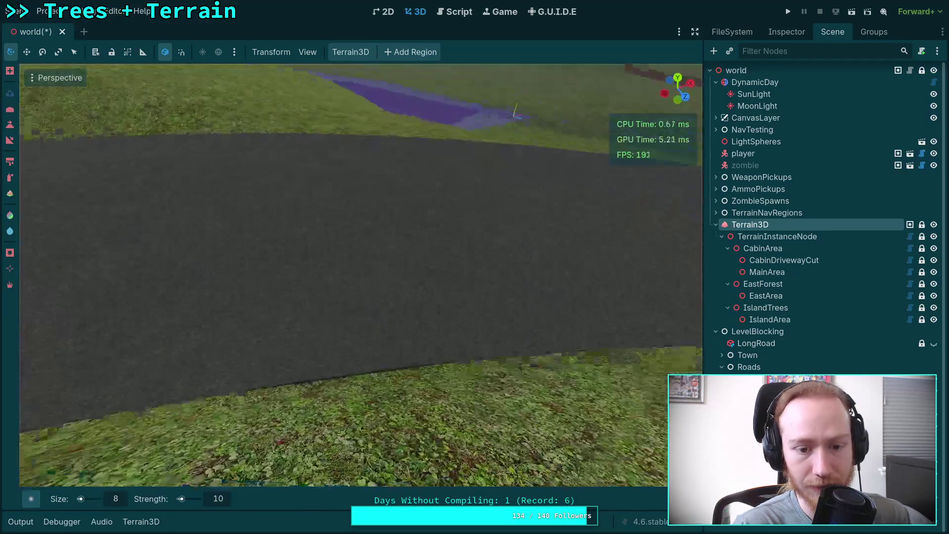
key("w")
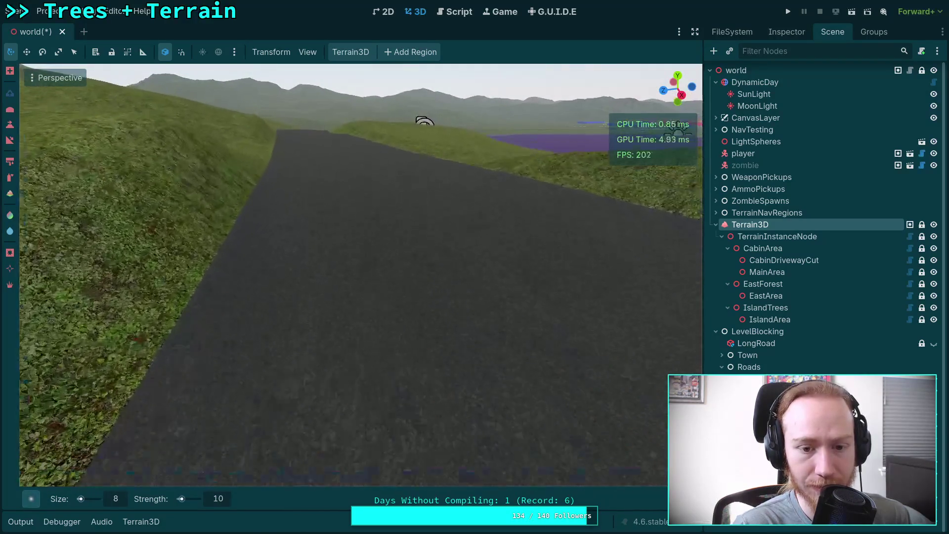
key("w")
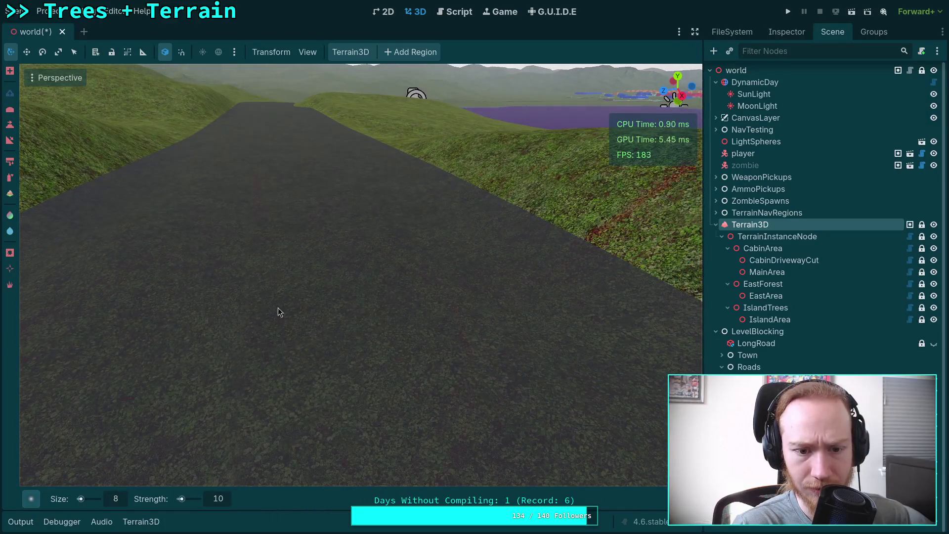
key("s")
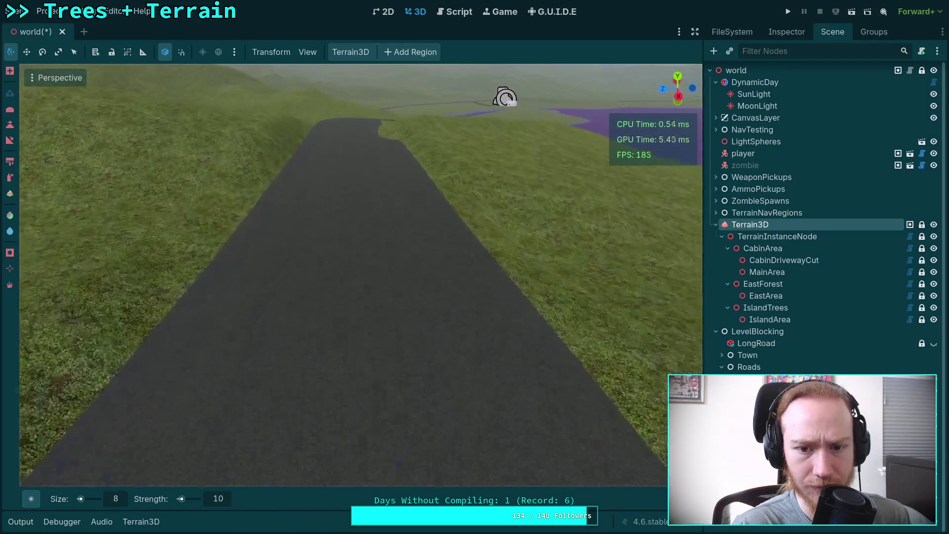
key("w")
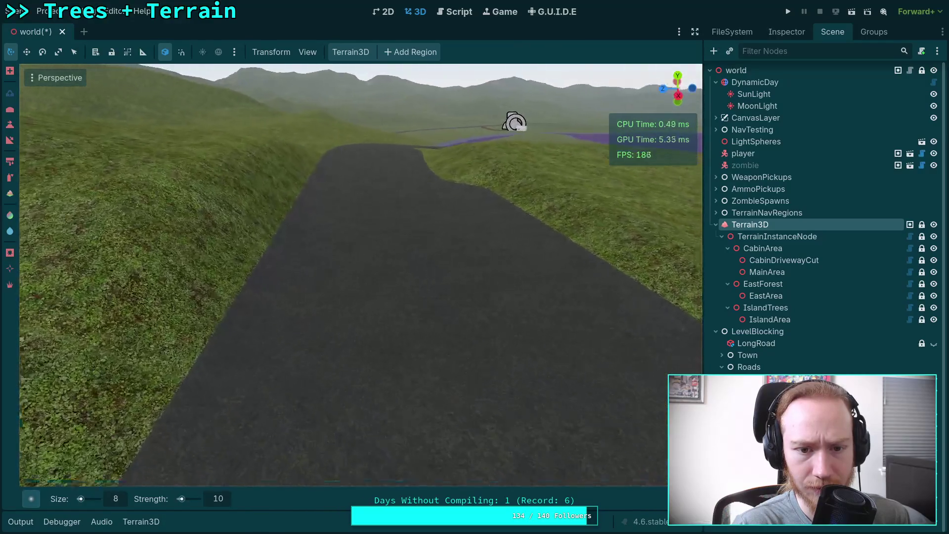
key("q")
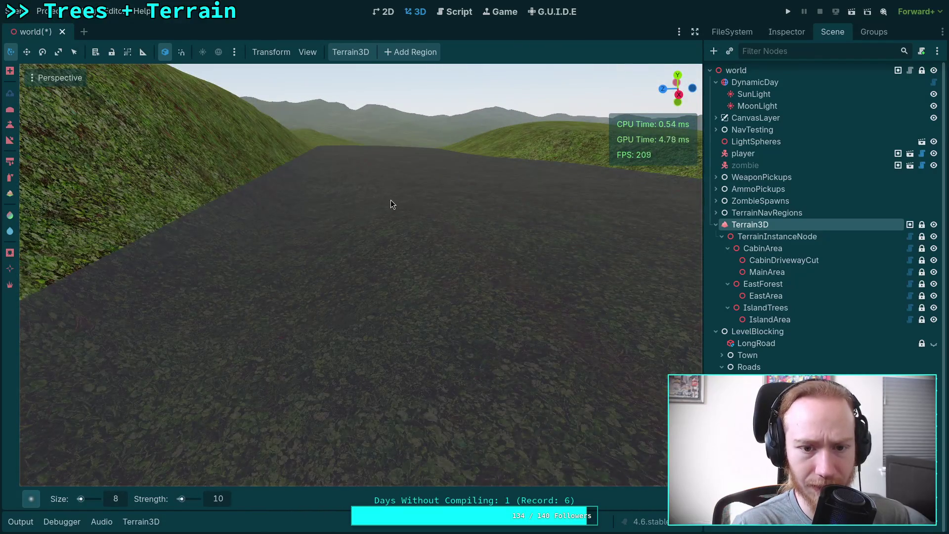
key("e")
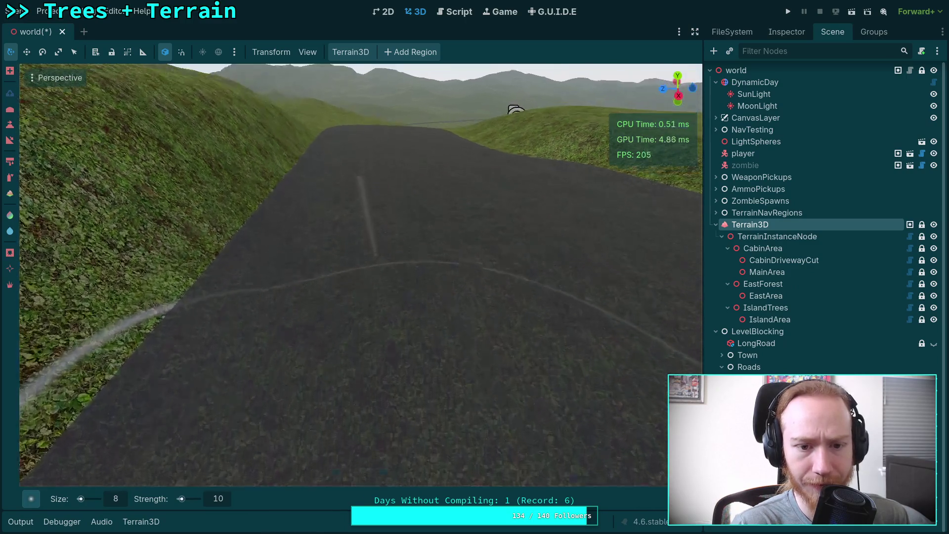
key("e")
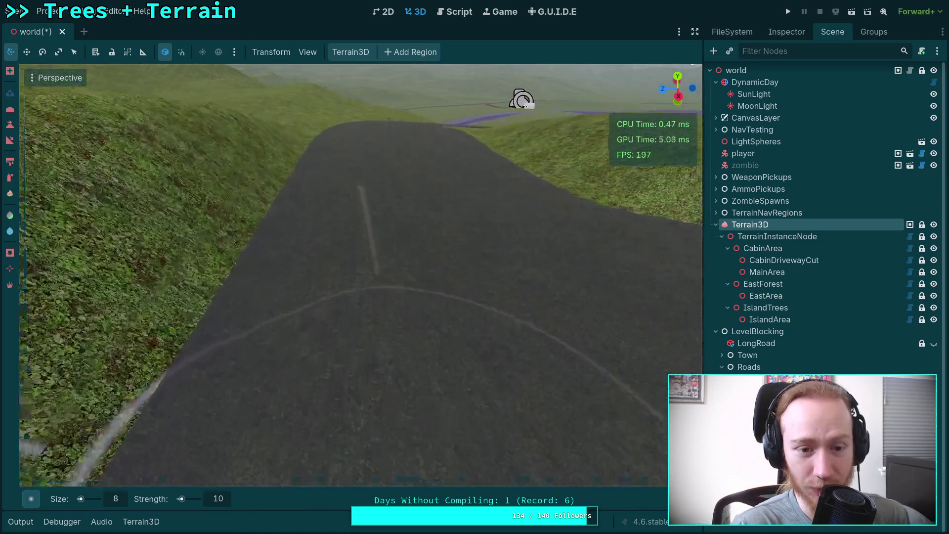
key("w")
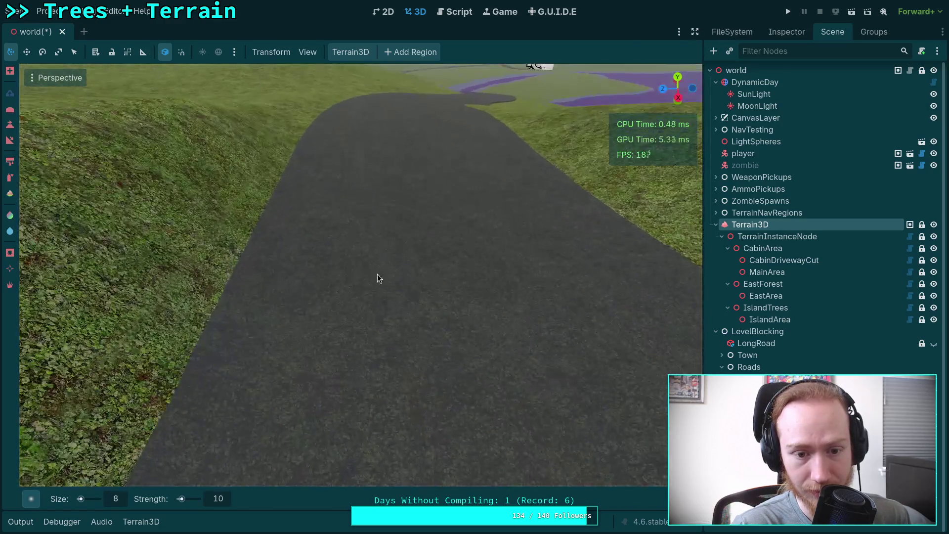
left_click_drag(394, 295, 487, 265)
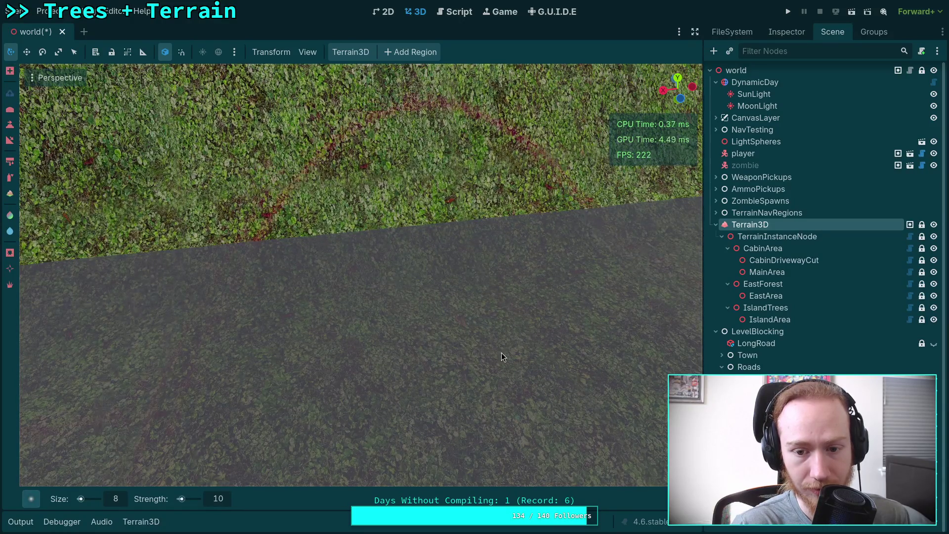
mouse_move(502, 352)
left_mouse_down()
mouse_move(445, 321)
mouse_move(444, 331)
left_mouse_up()
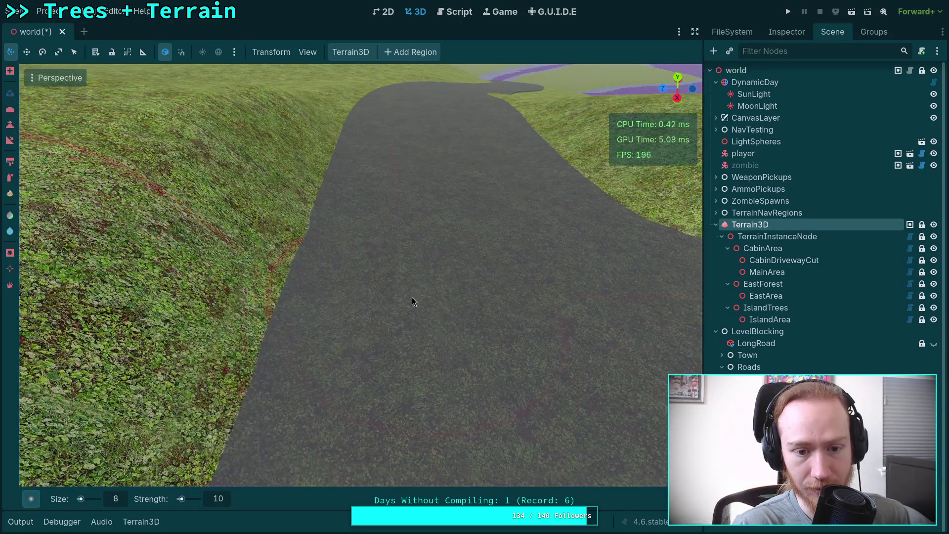
left_click_drag(411, 298, 430, 327)
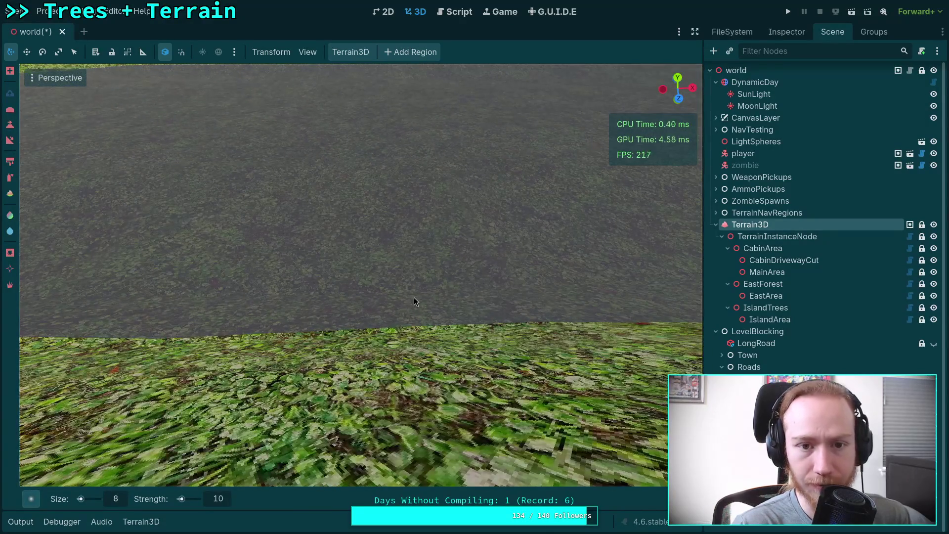
left_click_drag(536, 261, 532, 227)
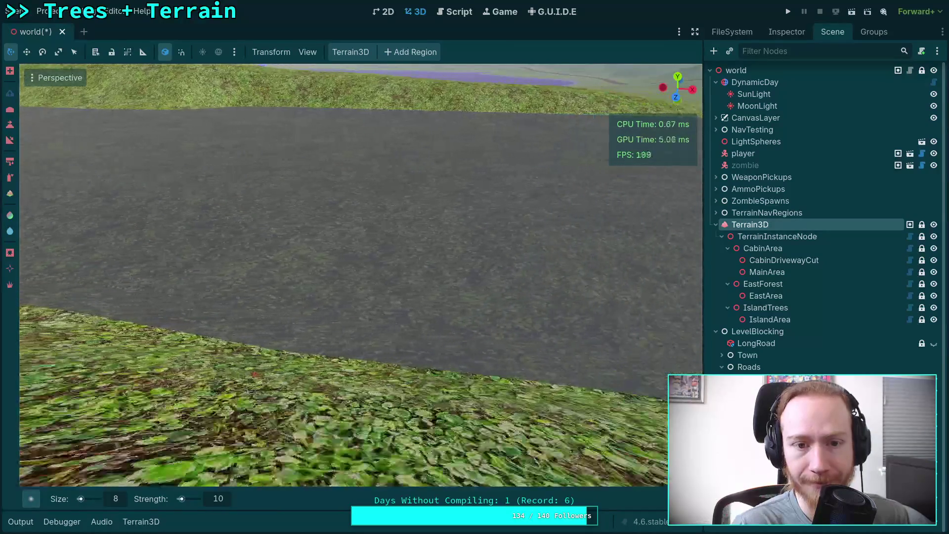
Step: Hide the CSGShape3D gizmos, check the Roads node, then reselect Terrain3D
left_click(313, 54)
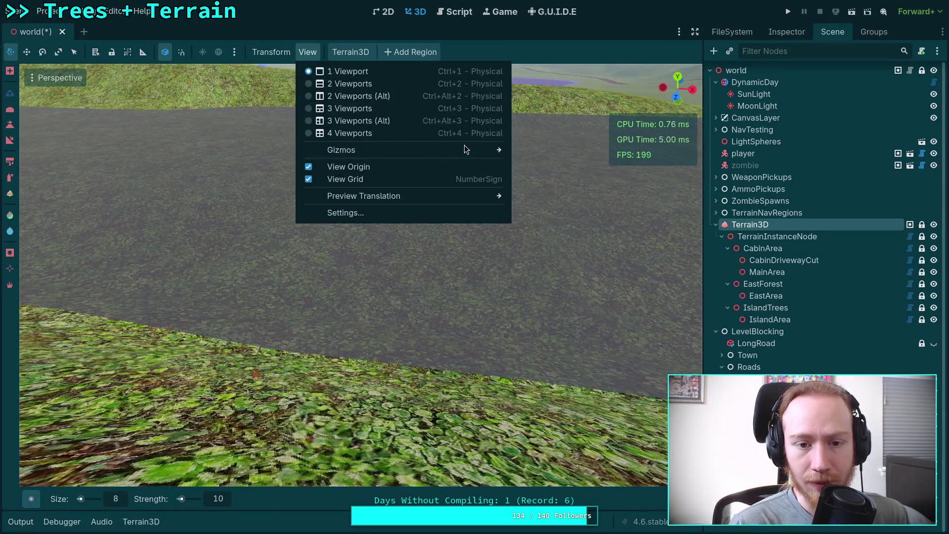
mouse_move(465, 147)
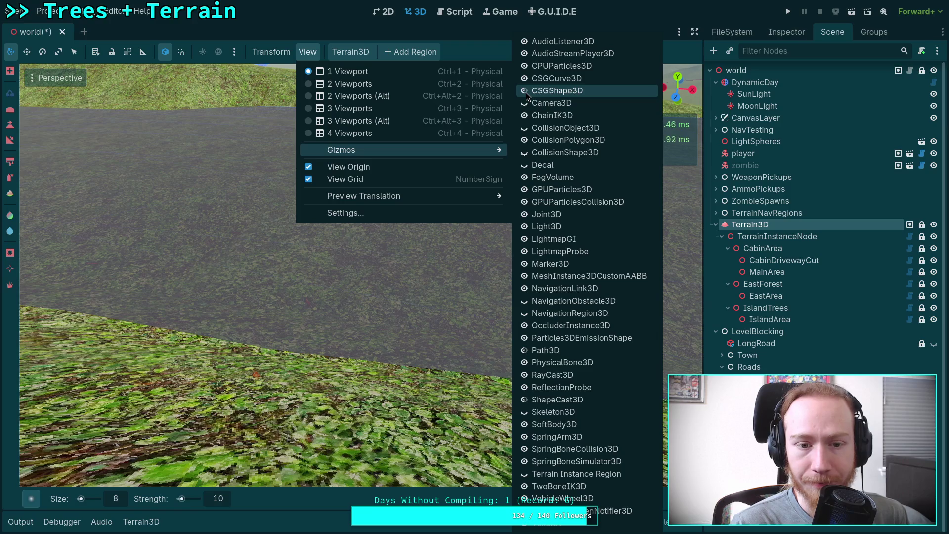
left_click(526, 93)
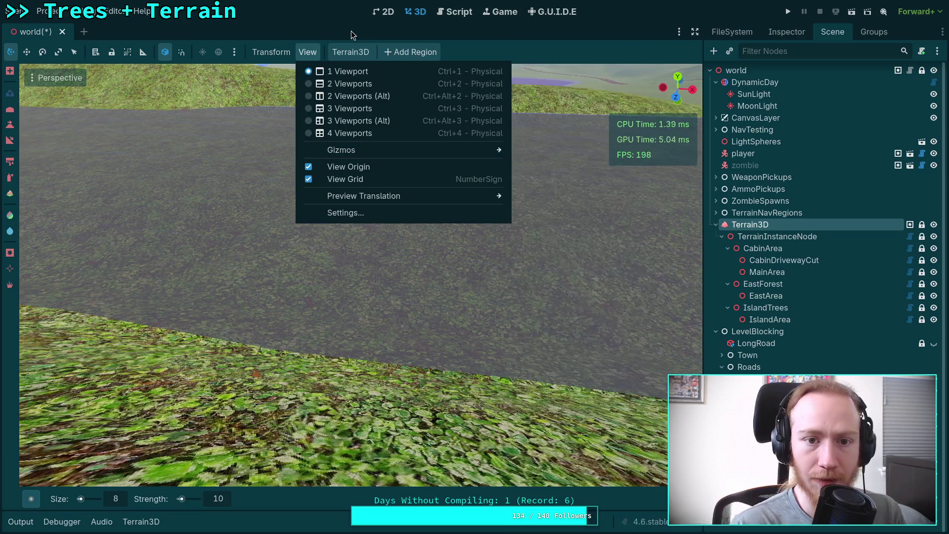
left_click(351, 34)
left_click(771, 367)
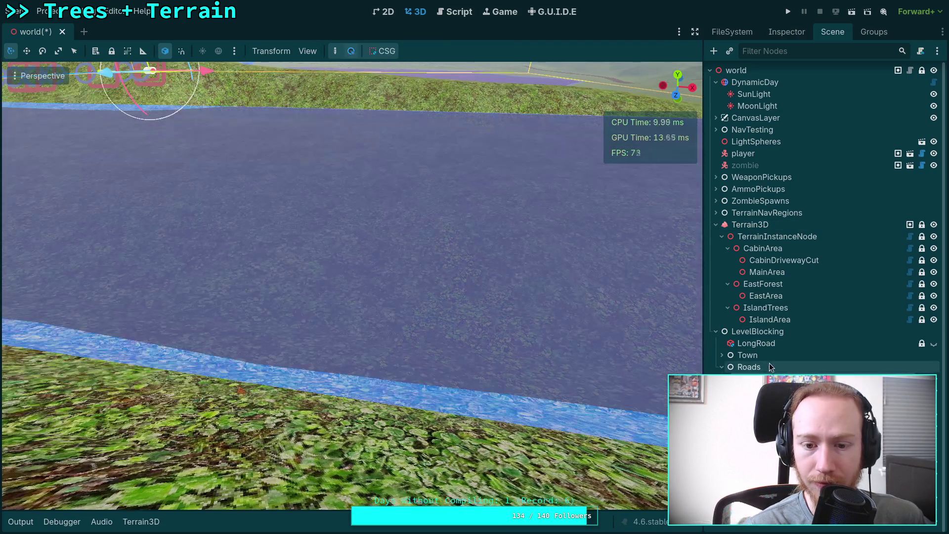
left_click(779, 225)
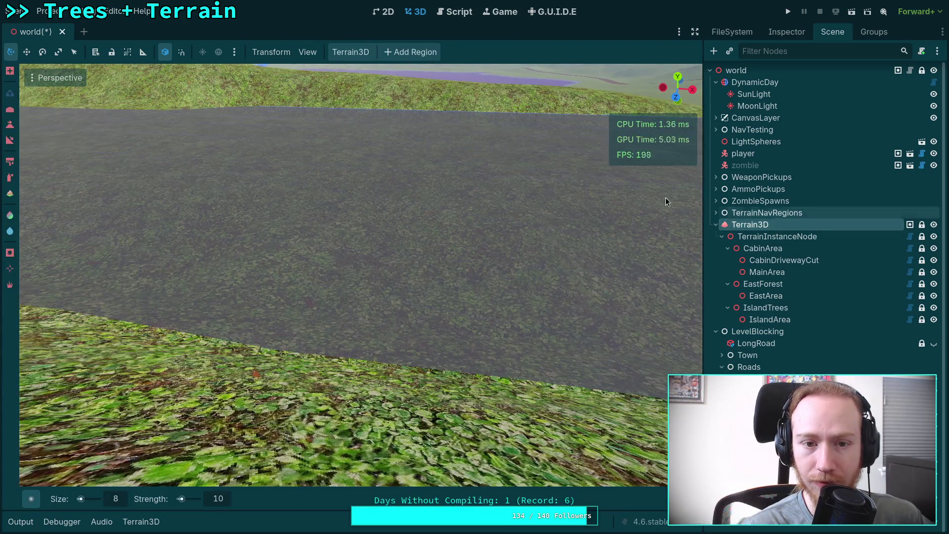
Step: Toggle CSGShape3D gizmo visibility and hide the CollisionPolygon3D gizmos
left_click(306, 53)
mouse_move(482, 150)
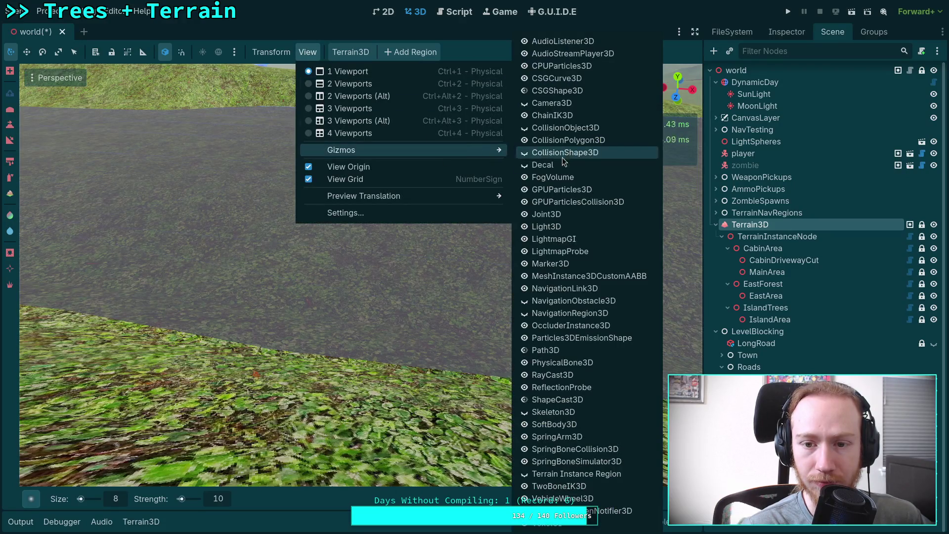
double_click(568, 140)
double_click(558, 90)
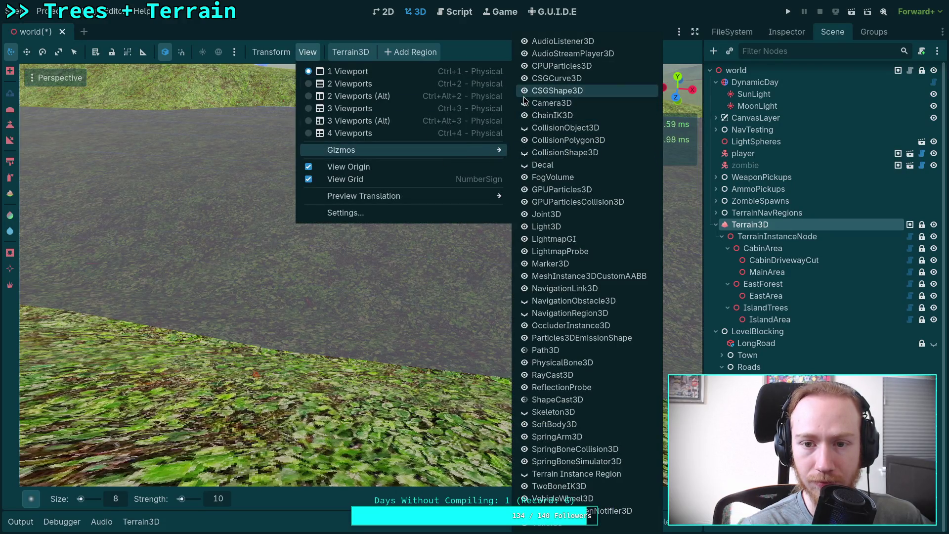
left_click(647, 14)
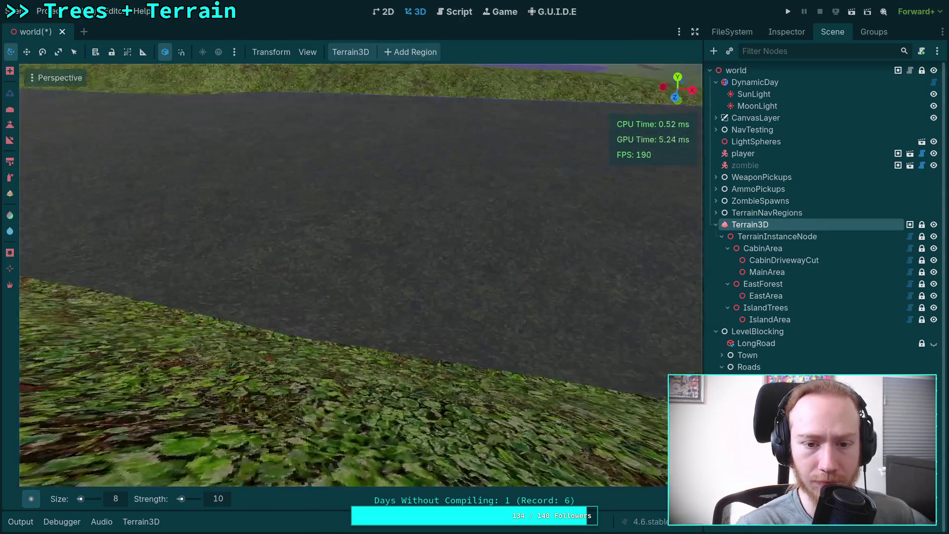
Step: Select the road's CSG shape and make its albedo colour more transparent
scroll(346, 274, "down", 5)
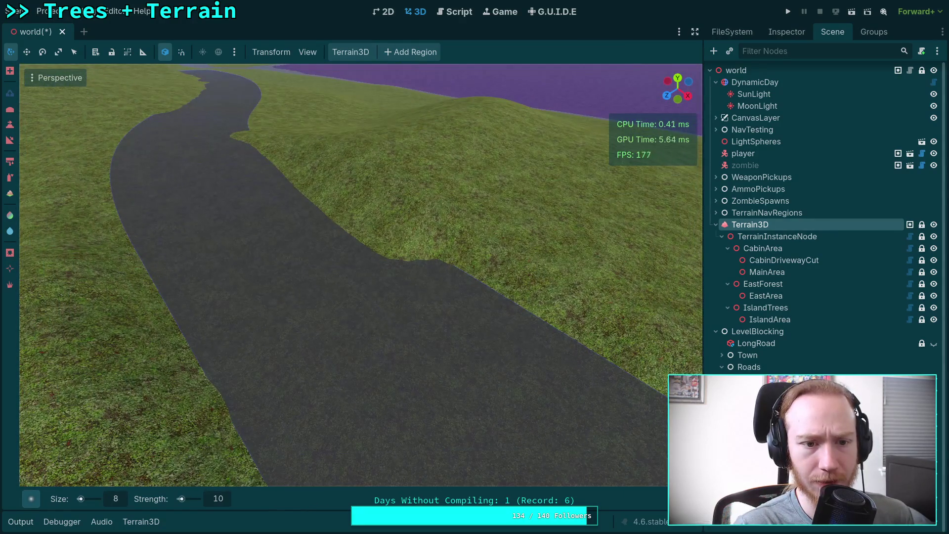
scroll(346, 274, "up", 5)
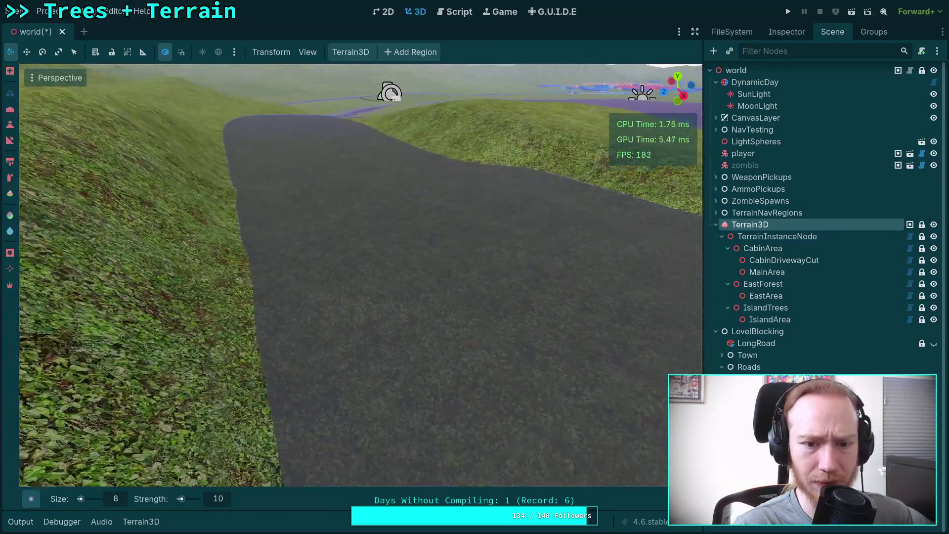
left_click(771, 379)
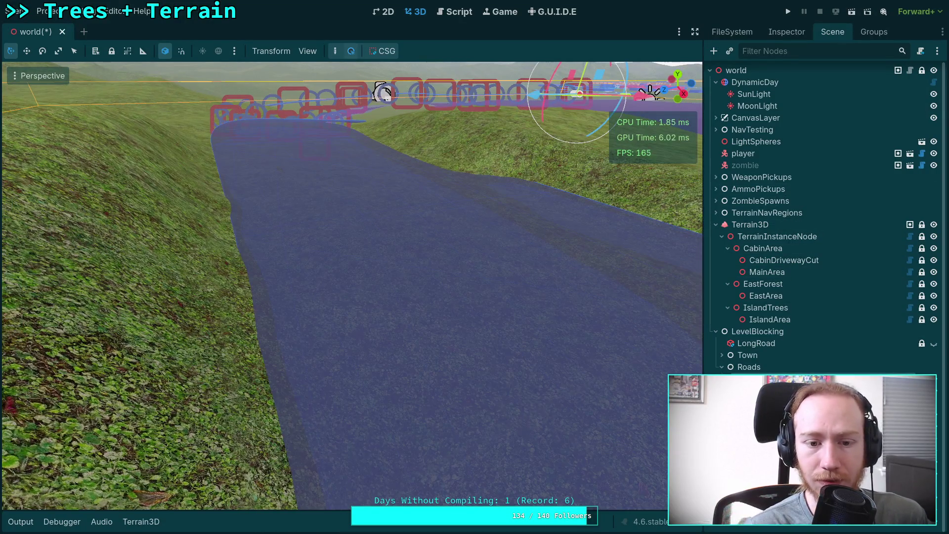
left_click(791, 33)
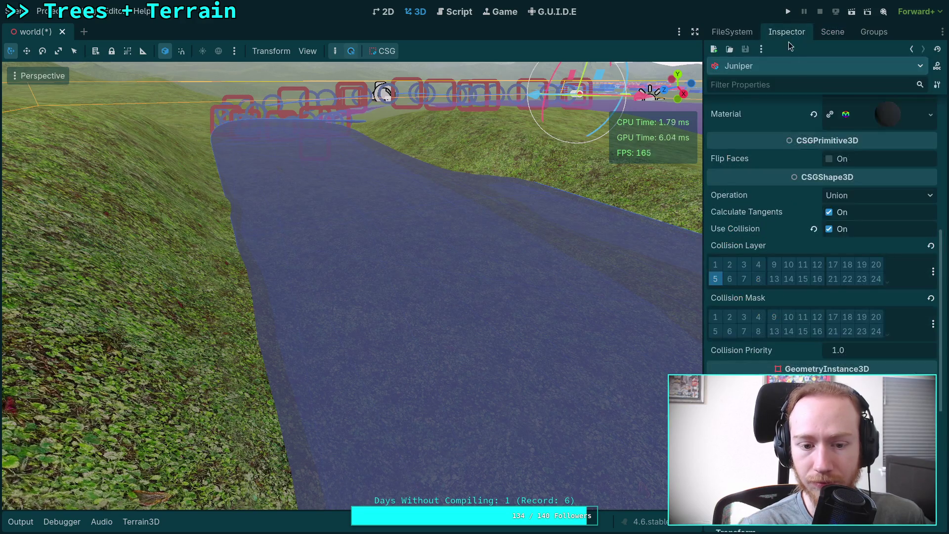
scroll(802, 233, "up", 2)
left_click(895, 164)
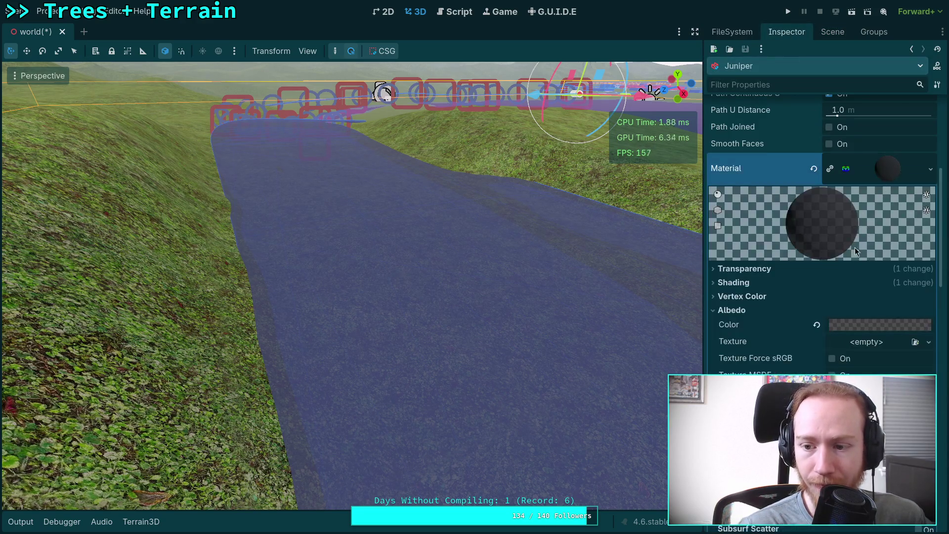
left_click(852, 325)
mouse_move(878, 251)
left_mouse_down()
mouse_move(812, 250)
mouse_move(844, 252)
left_mouse_up()
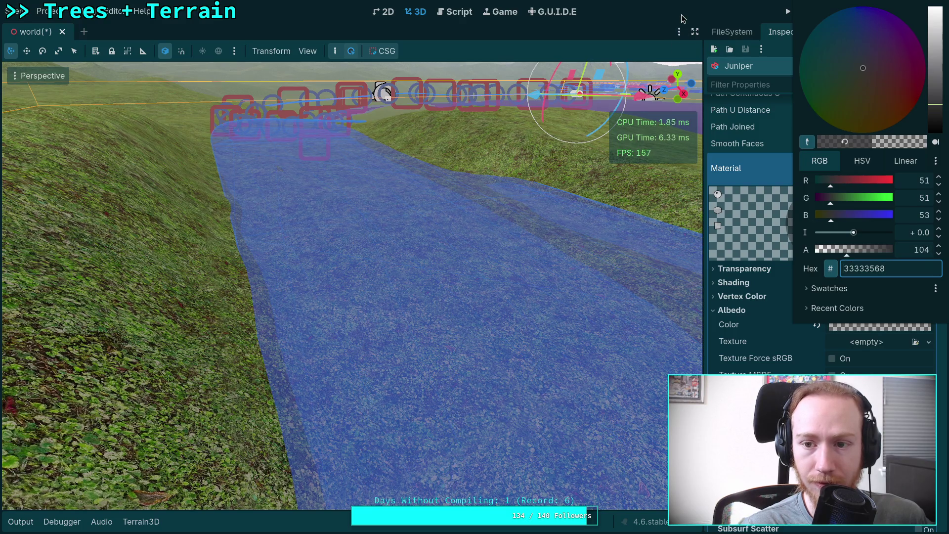
left_click(732, 31)
Step: Return to the scene tree and select the Terrain3D node
left_click(732, 31)
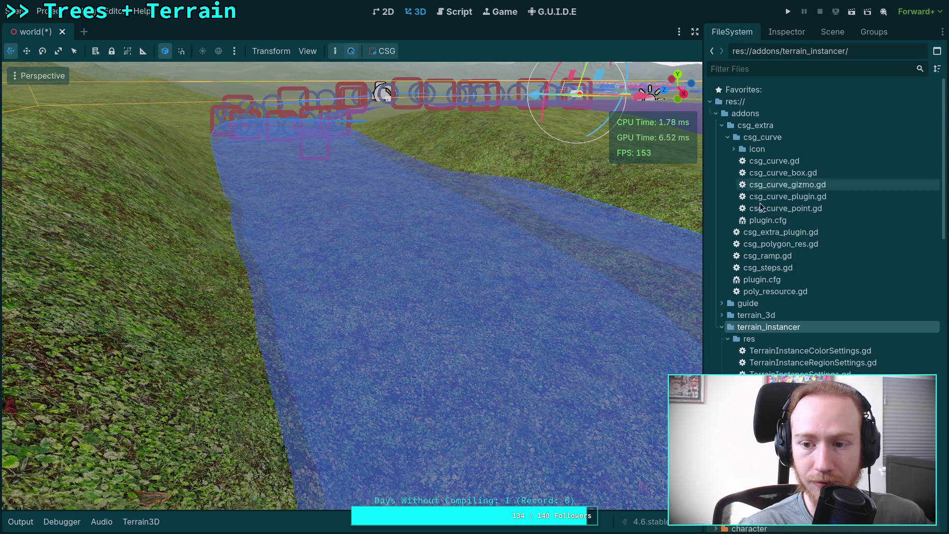
left_click(834, 35)
left_click(744, 226)
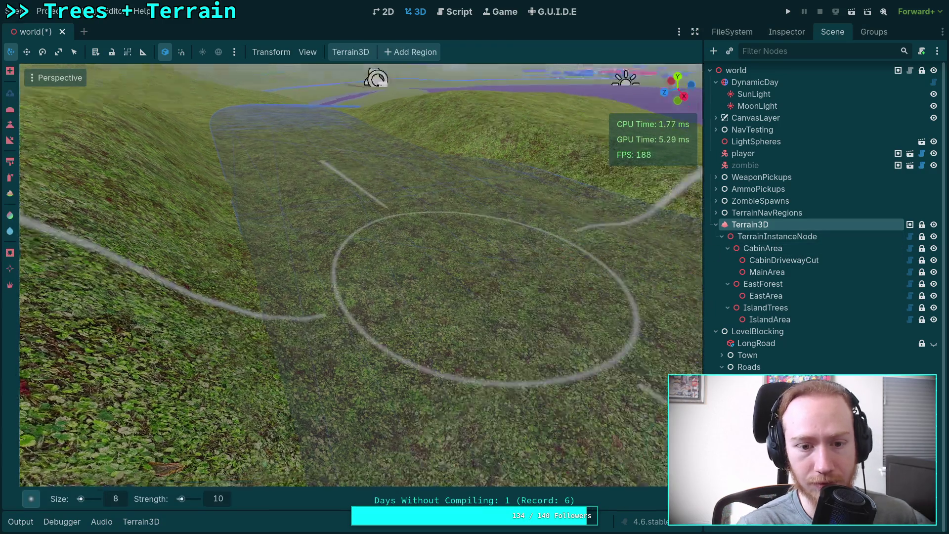
scroll(485, 297, "up", 5)
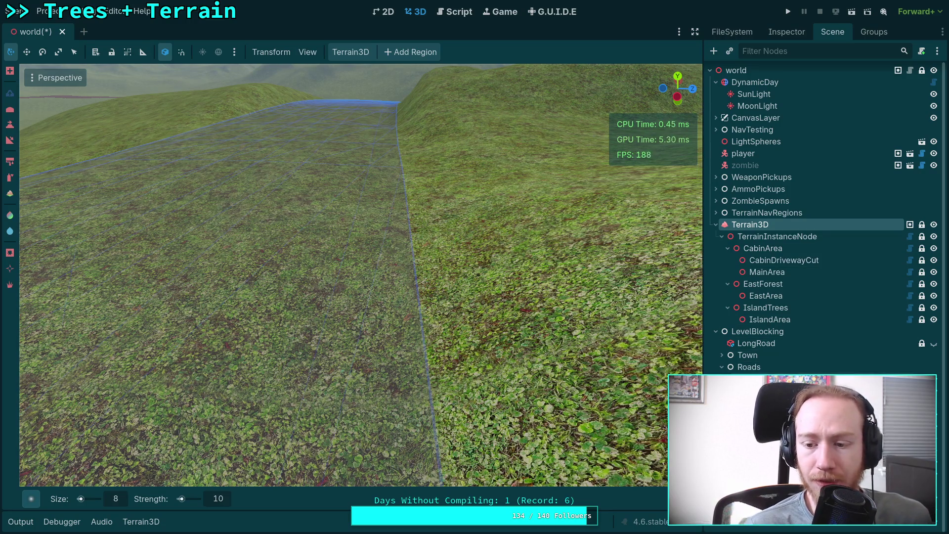
Step: Set the LongRoad albedo alpha to 231, giving colour 333335e7
left_click(756, 344)
left_click(787, 32)
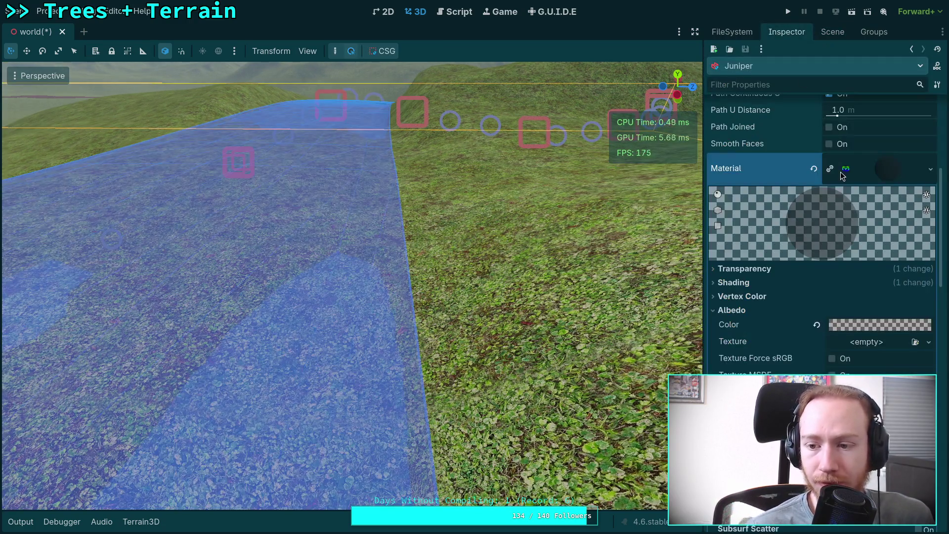
left_click(873, 324)
left_click_drag(860, 250, 888, 251)
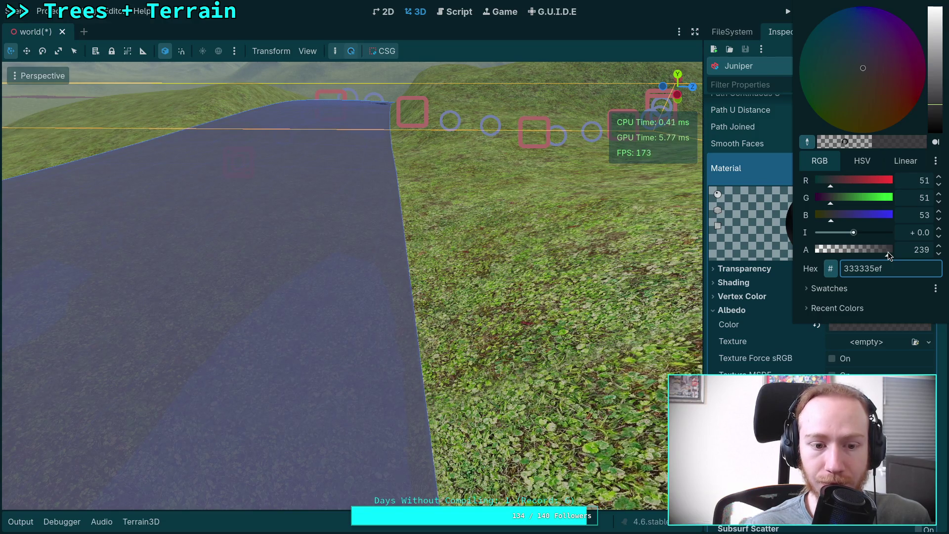
left_click_drag(888, 251, 885, 251)
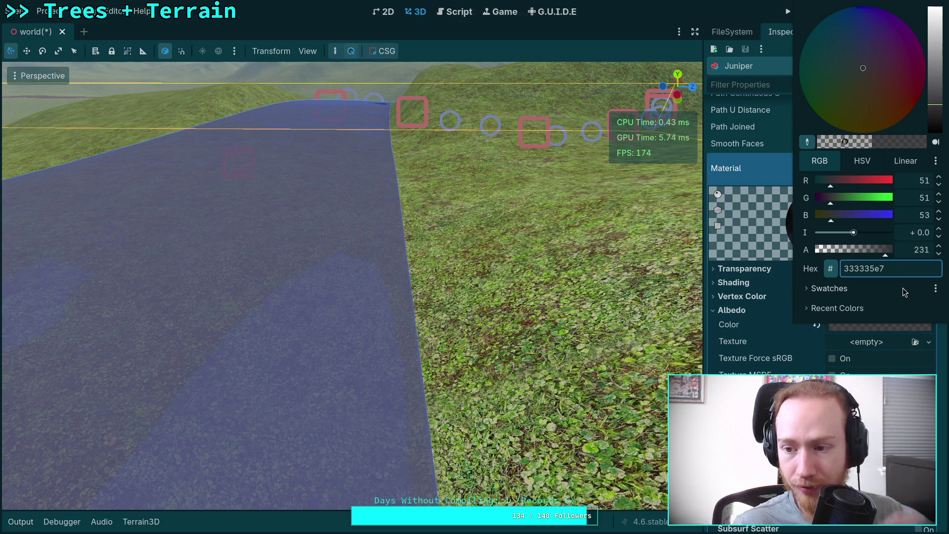
left_click(738, 26)
Step: Select Terrain3D and bring up its sculpting tools with the brush set to lower
left_click(734, 30)
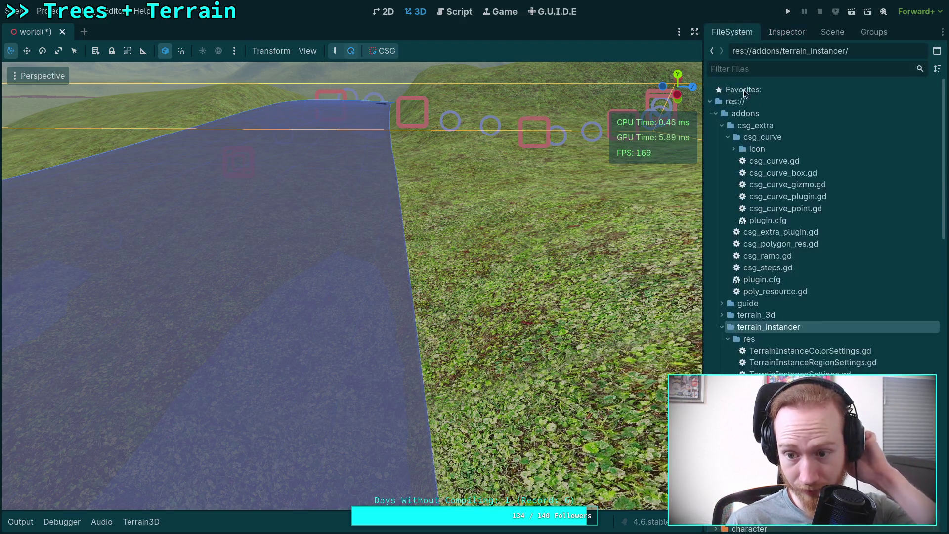
left_click(833, 31)
left_click(749, 225)
key("w")
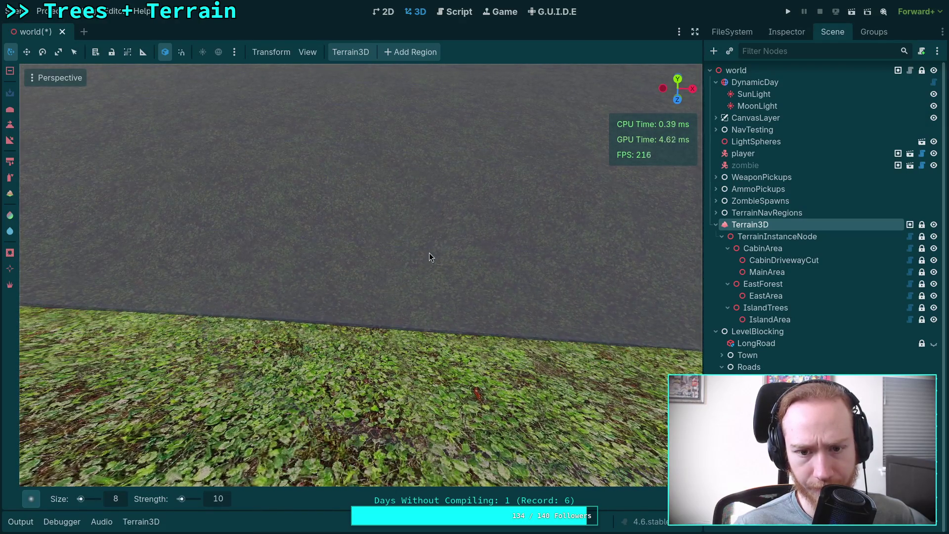
key("ctrl")
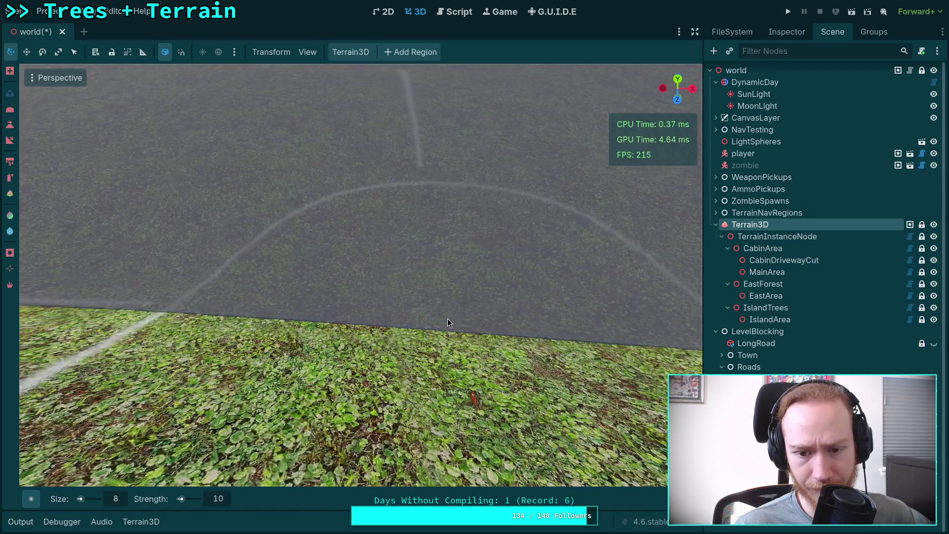
key("ctrl")
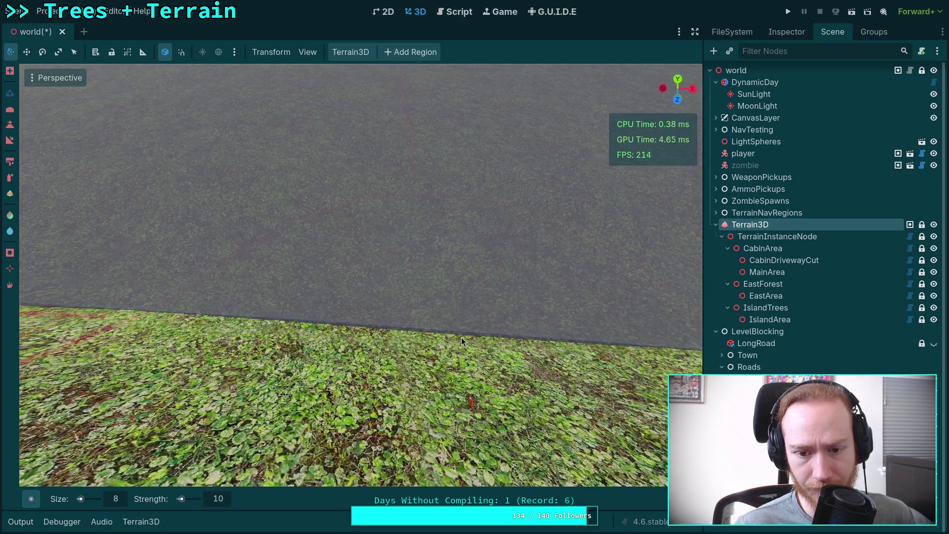
mouse_move(462, 340)
left_mouse_down()
mouse_move(406, 277)
mouse_move(417, 321)
mouse_move(388, 321)
mouse_move(391, 277)
mouse_move(313, 239)
mouse_move(346, 237)
mouse_move(369, 265)
mouse_move(365, 297)
mouse_move(385, 295)
mouse_move(352, 283)
mouse_move(399, 295)
mouse_move(373, 287)
mouse_move(388, 314)
mouse_move(544, 297)
mouse_move(493, 301)
left_mouse_up()
Step: Raise and lower the grass along the road edge until it meets the road
left_click_drag(355, 272, 347, 271)
mouse_move(463, 266)
left_mouse_down()
mouse_move(428, 280)
mouse_move(456, 271)
mouse_move(442, 277)
mouse_move(470, 291)
mouse_move(455, 287)
left_mouse_up()
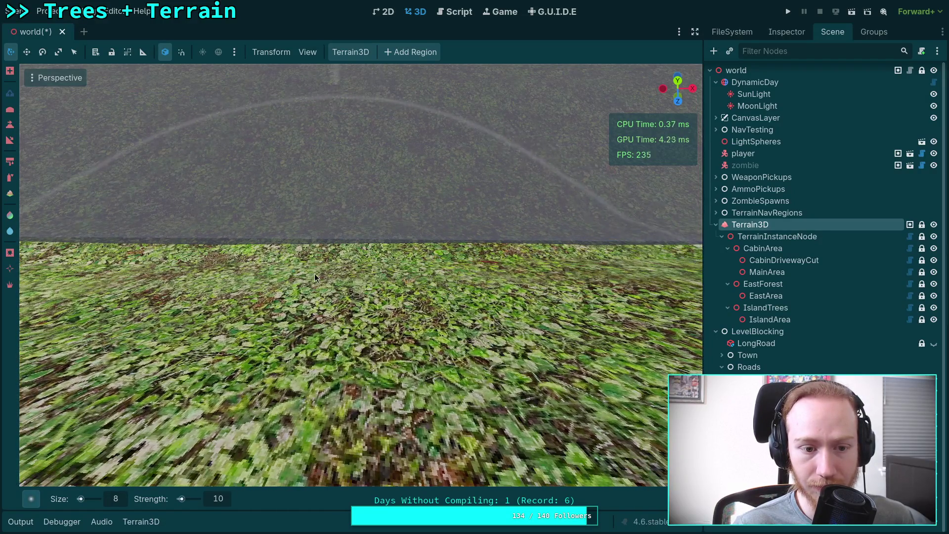
mouse_move(314, 274)
left_mouse_down()
mouse_move(521, 257)
mouse_move(498, 265)
mouse_move(544, 279)
mouse_move(356, 263)
left_mouse_up()
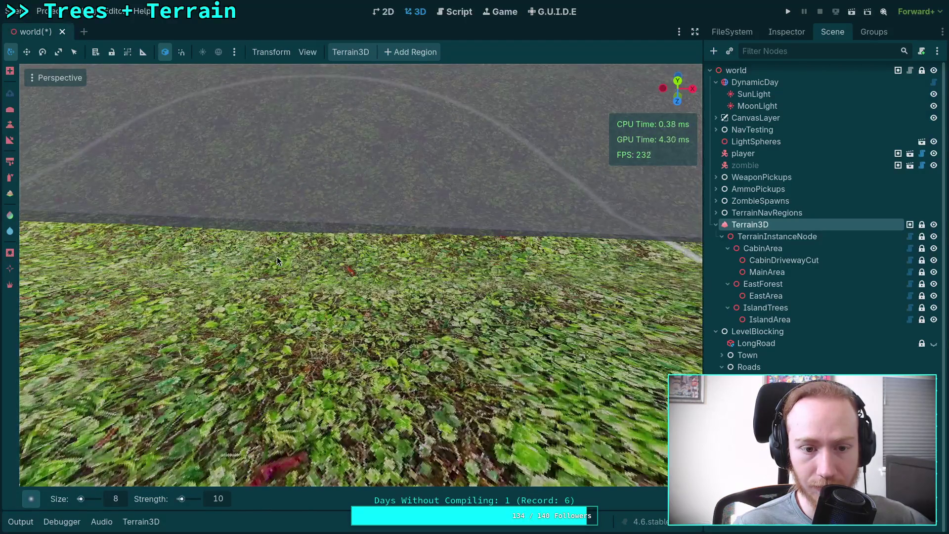
mouse_move(277, 257)
left_mouse_down()
mouse_move(259, 255)
mouse_move(248, 236)
mouse_move(458, 272)
mouse_move(355, 267)
mouse_move(428, 260)
mouse_move(256, 256)
mouse_move(274, 251)
mouse_move(243, 246)
left_mouse_up()
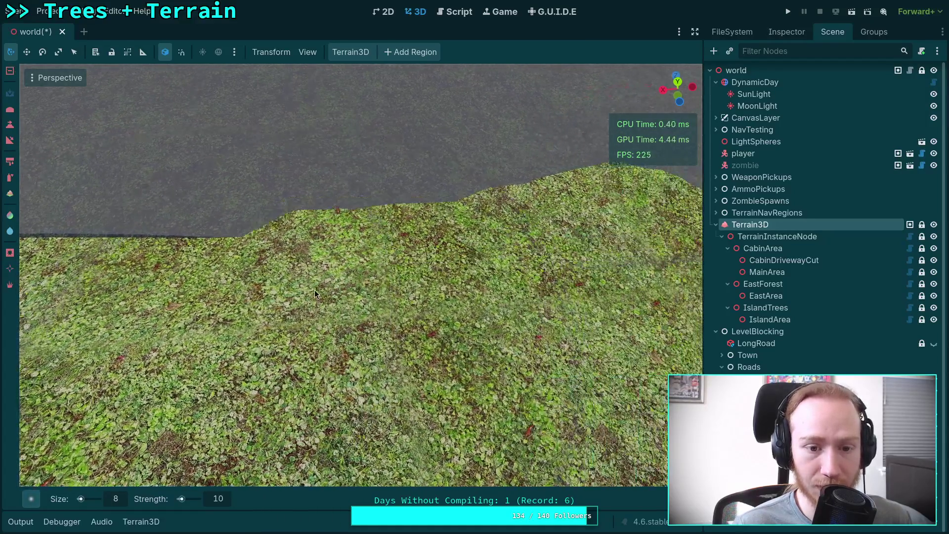
mouse_move(314, 290)
left_mouse_down()
mouse_move(387, 292)
mouse_move(284, 278)
mouse_move(387, 296)
mouse_move(244, 289)
mouse_move(312, 284)
mouse_move(456, 308)
mouse_move(391, 346)
mouse_move(361, 322)
mouse_move(402, 387)
mouse_move(303, 293)
mouse_move(327, 332)
mouse_move(355, 294)
left_mouse_up()
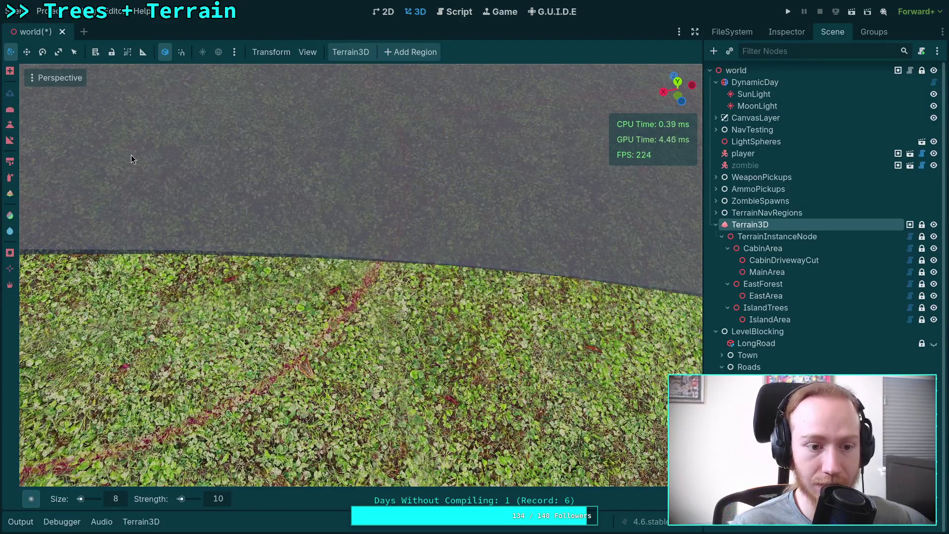
key("s")
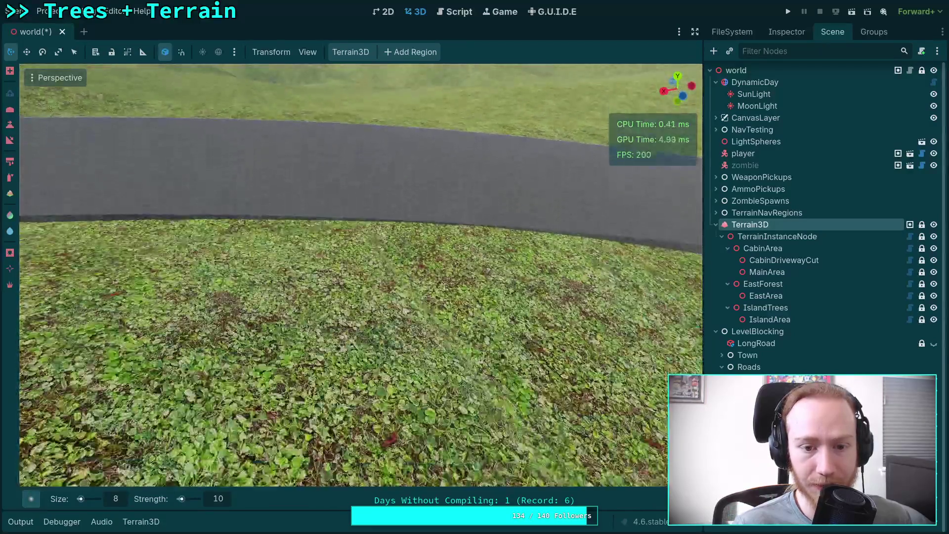
key("w")
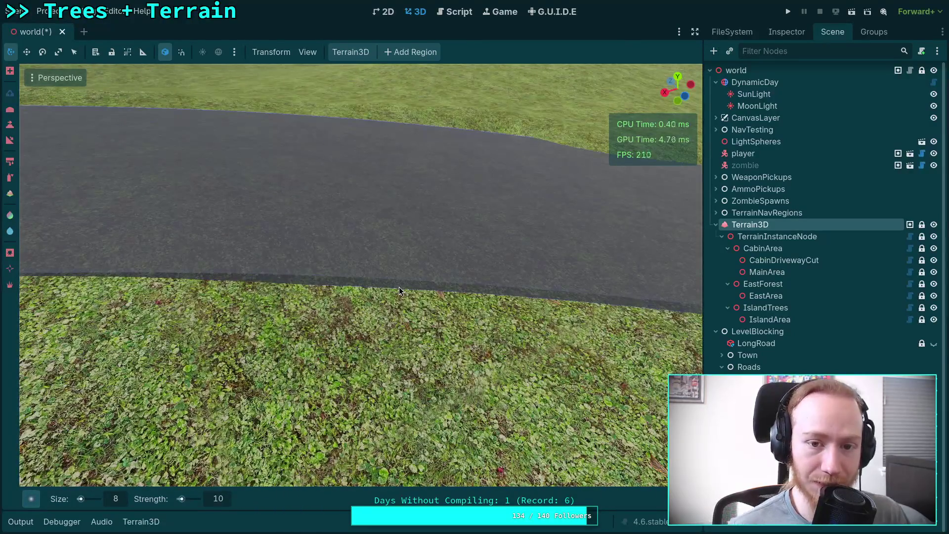
key("s")
key("w")
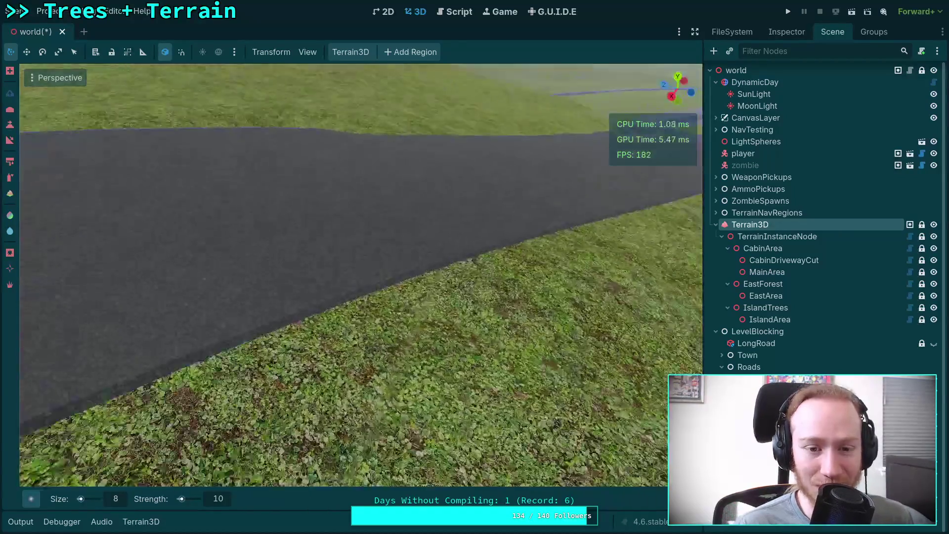
key("w")
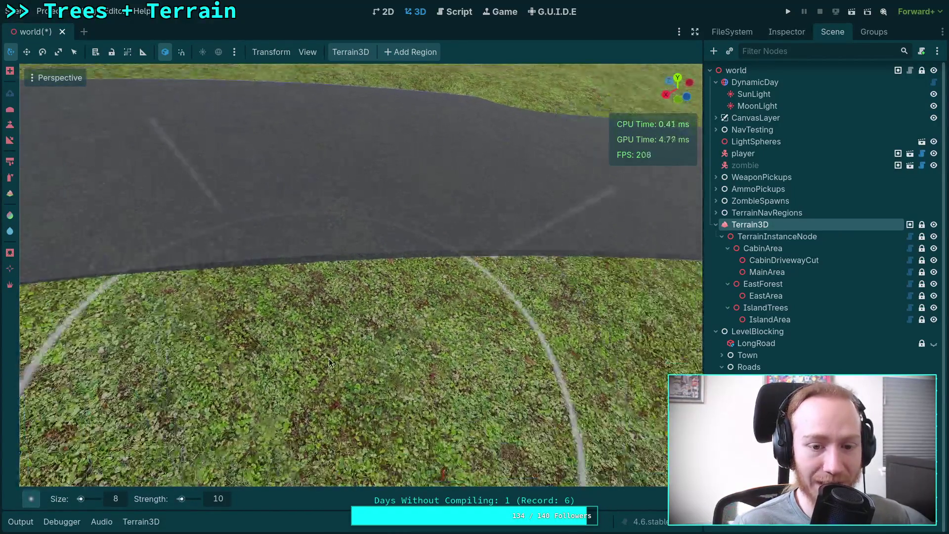
key("s")
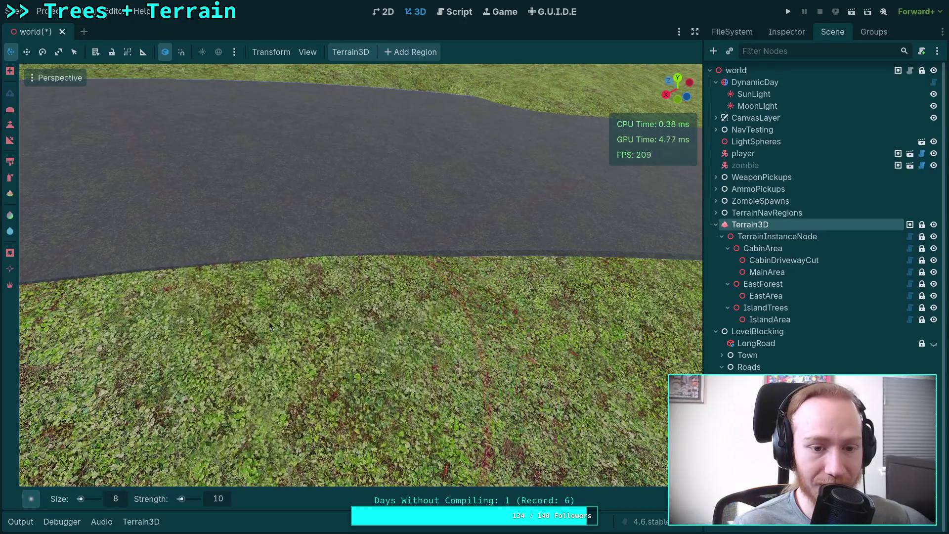
key("d")
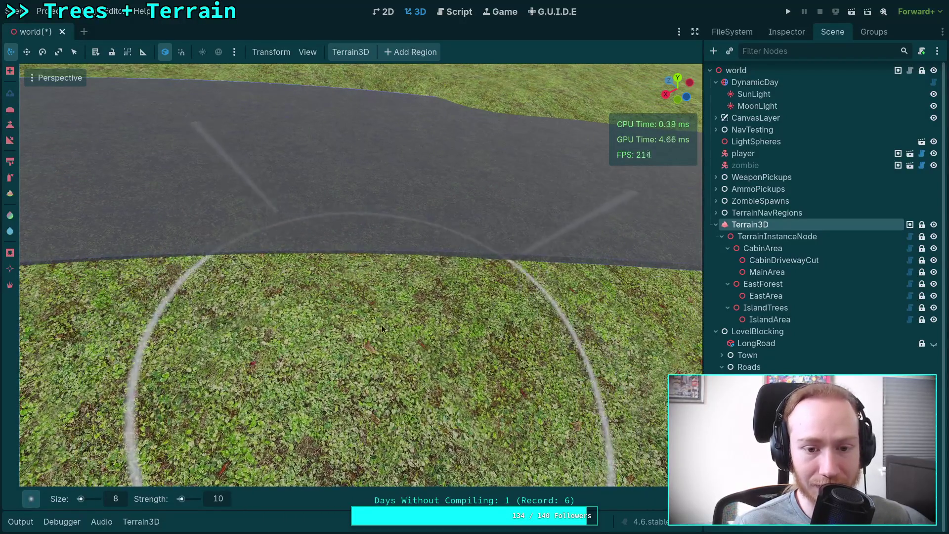
key("s")
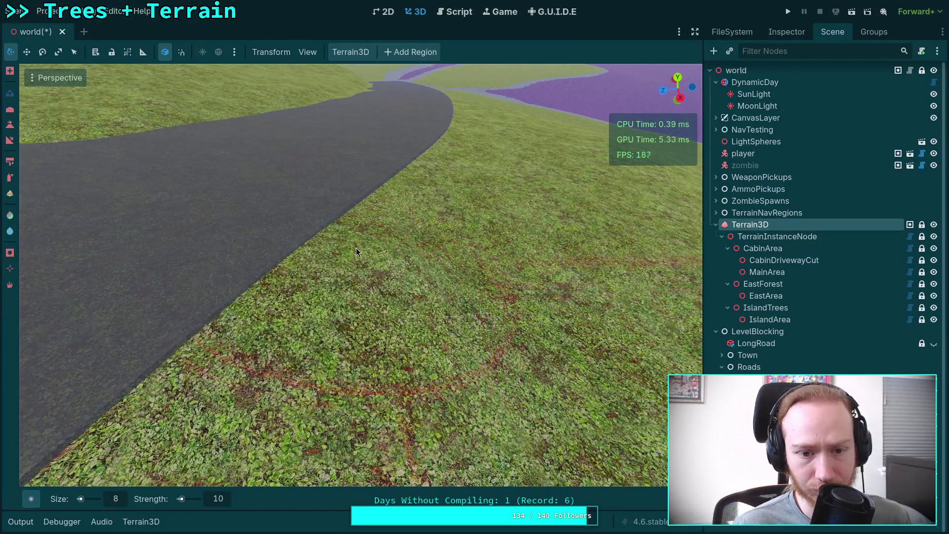
key("w")
key("s")
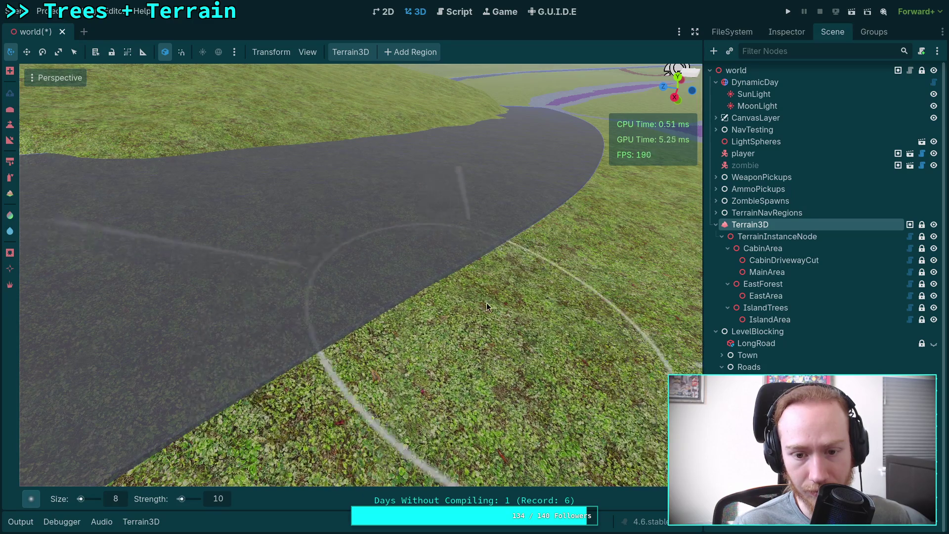
key("w")
key("w")
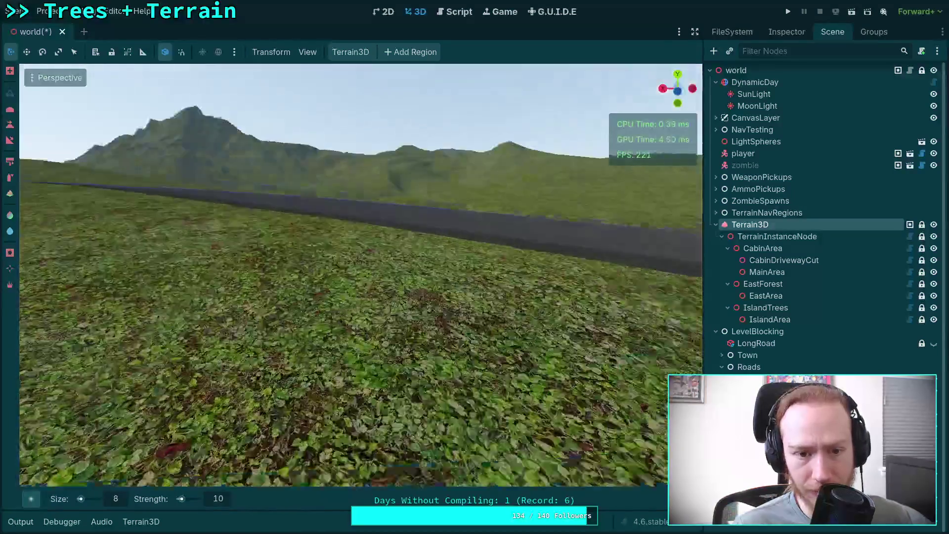
key("e")
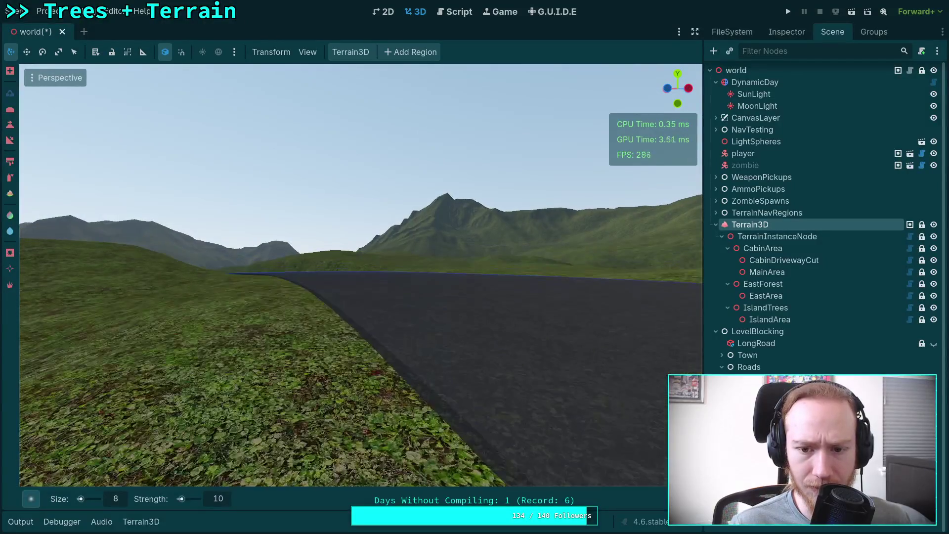
key("e")
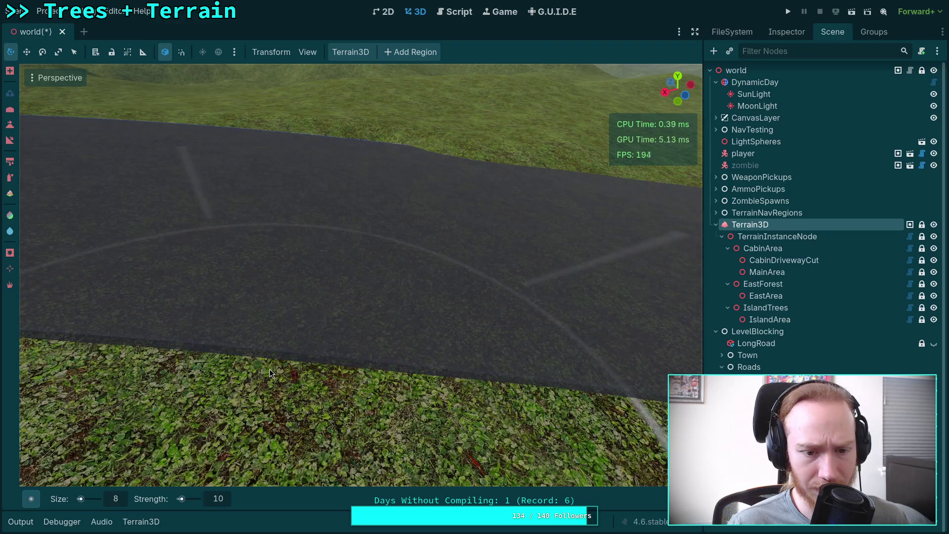
key("e")
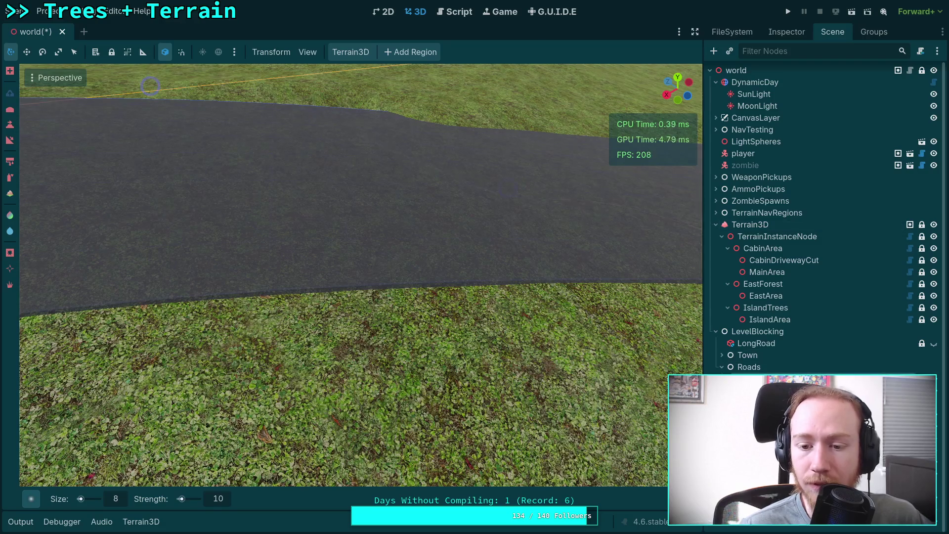
Step: Try depth draw mode Always on the road material, then revert to Opaque Only with Mix blend
left_click(346, 198)
left_click(777, 31)
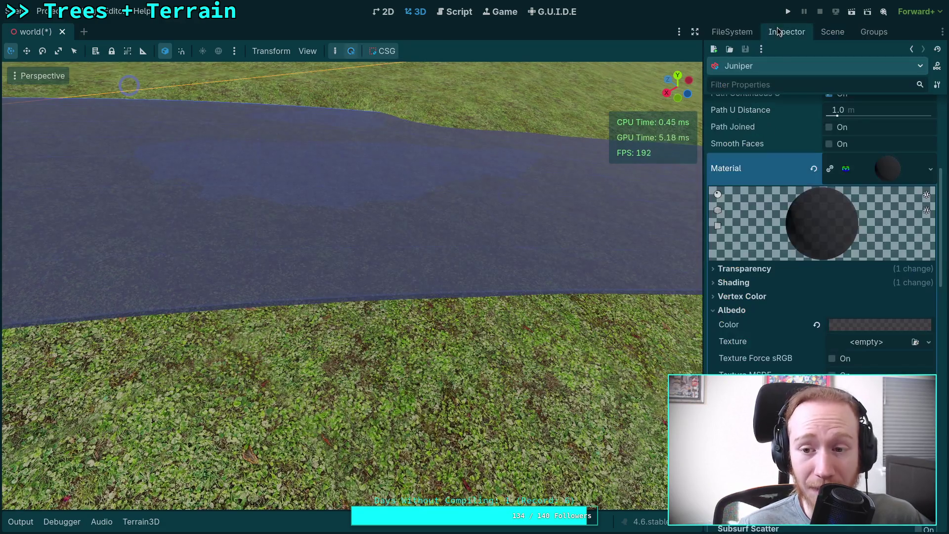
left_click(747, 269)
left_click(883, 340)
left_click(898, 334)
left_click(898, 334)
left_click(879, 367)
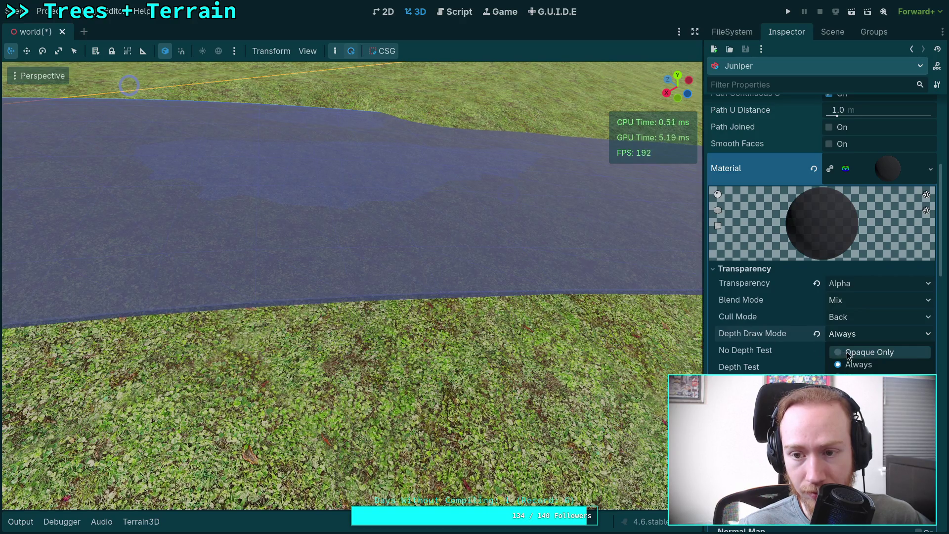
left_click(848, 353)
left_click(861, 304)
left_click(867, 300)
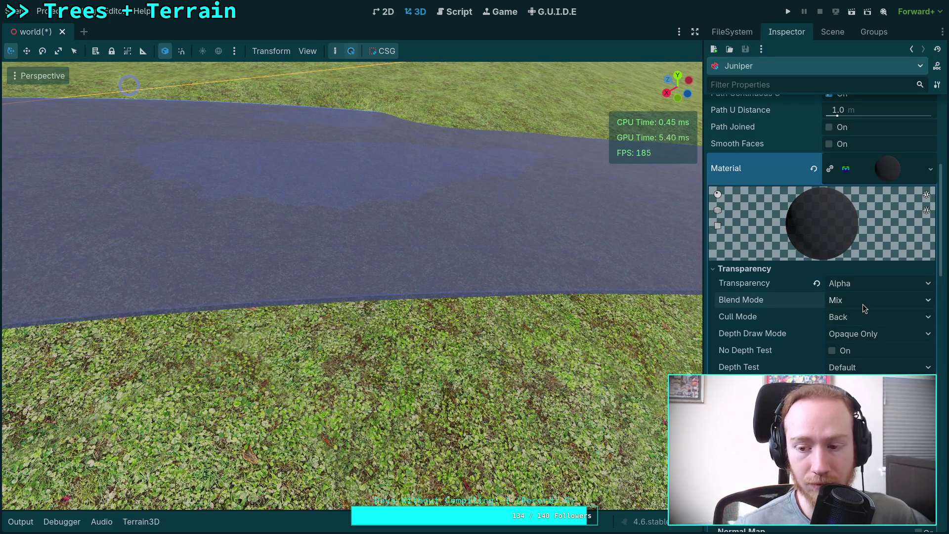
Step: Set the road material's depth test to Inverted, undo it, then redo it
left_click(862, 368)
left_click(863, 396)
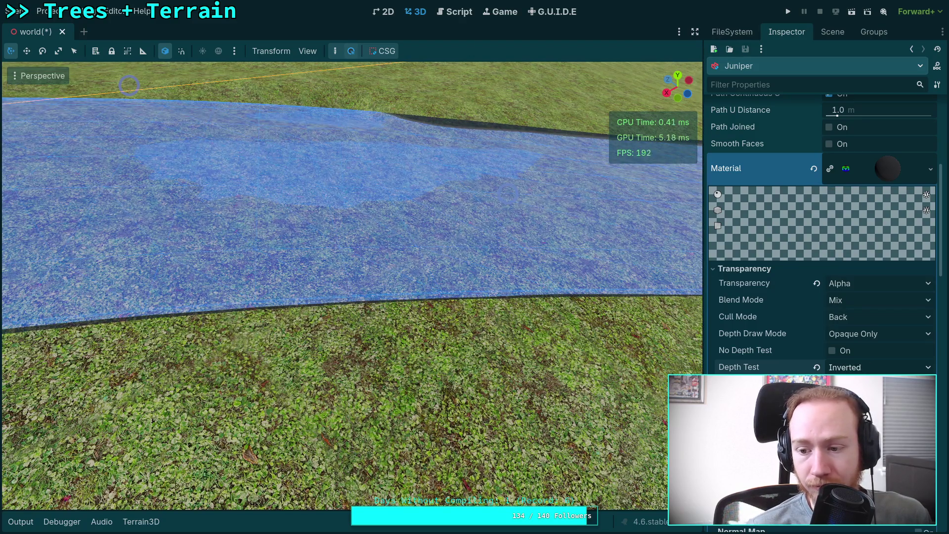
key("ctrl+z")
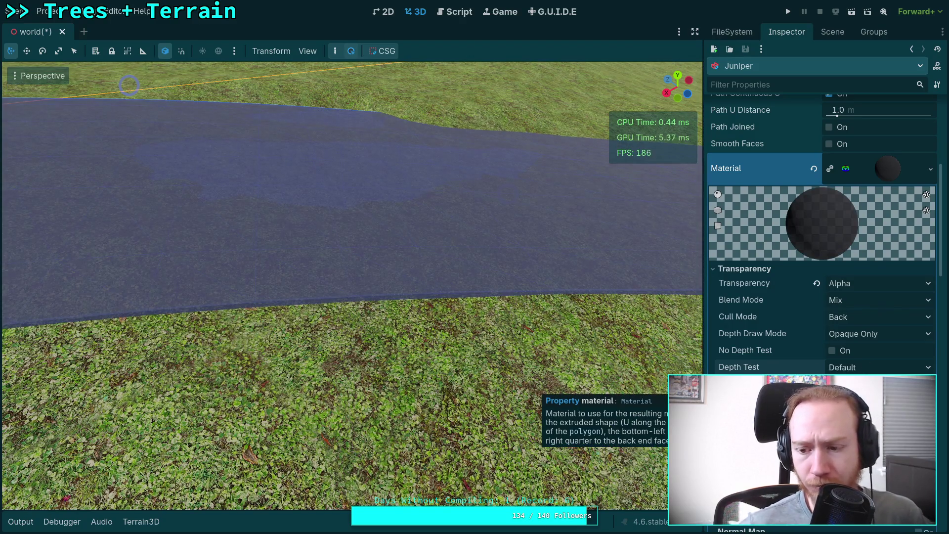
key("ctrl+shift+z")
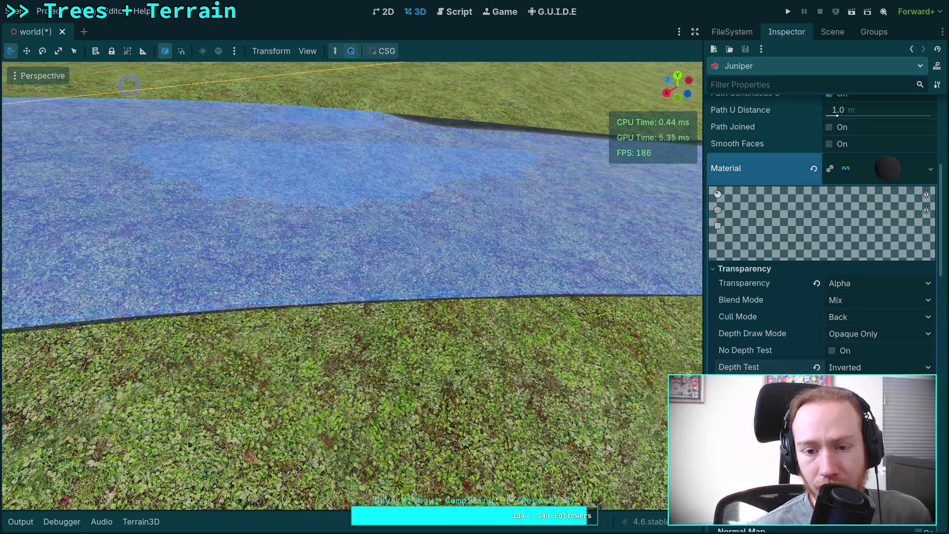
Step: Check Terrain3D, then reselect LongRoad and set its material's Depth Test to Default
left_click(827, 32)
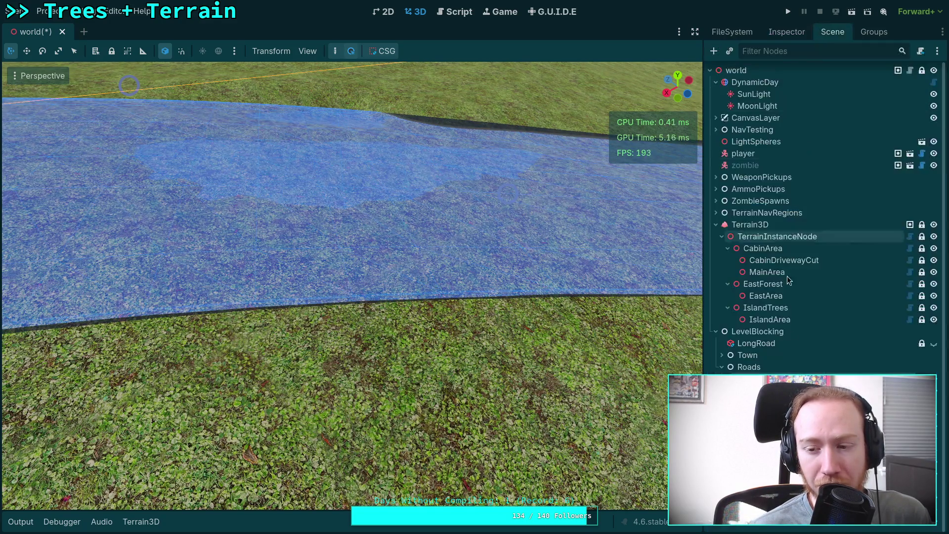
left_click(734, 222)
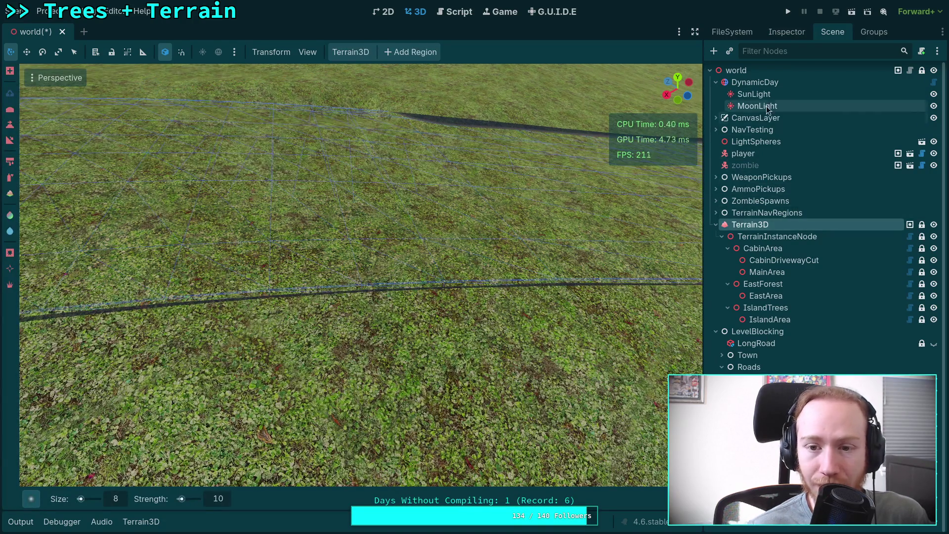
left_click(797, 31)
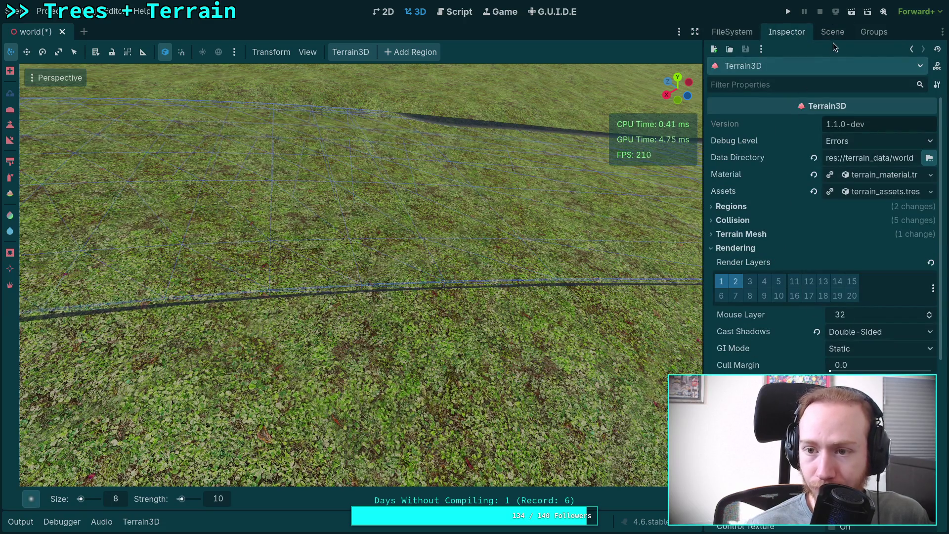
left_click(834, 33)
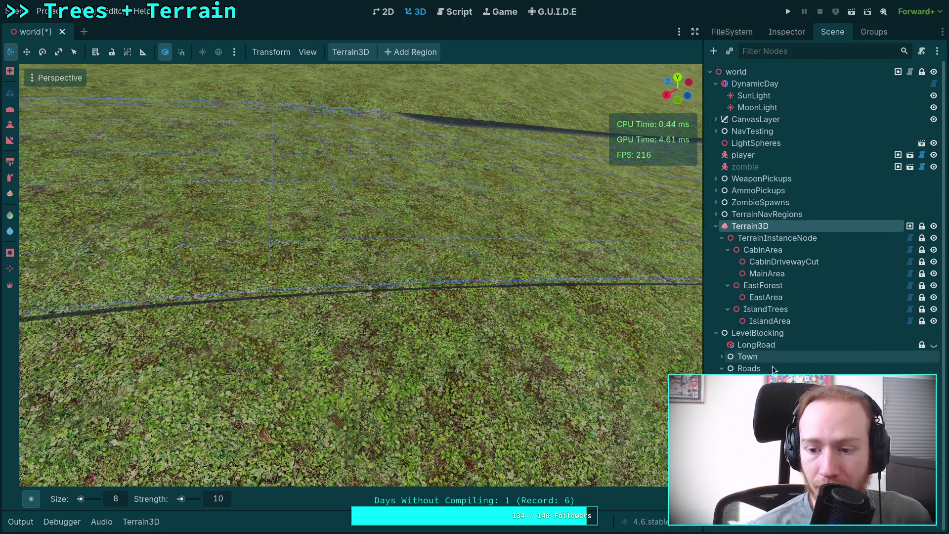
left_click(764, 345)
left_click(791, 33)
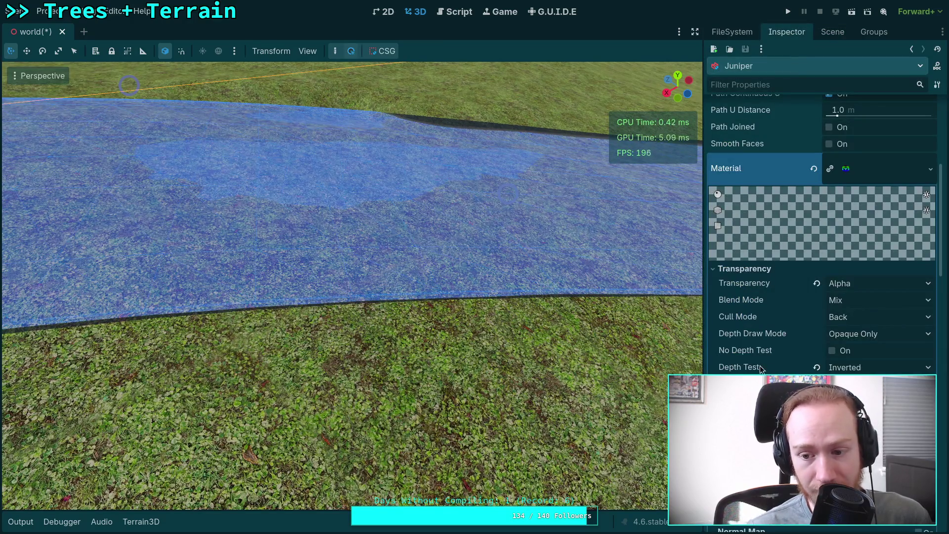
left_click(860, 367)
left_click(859, 383)
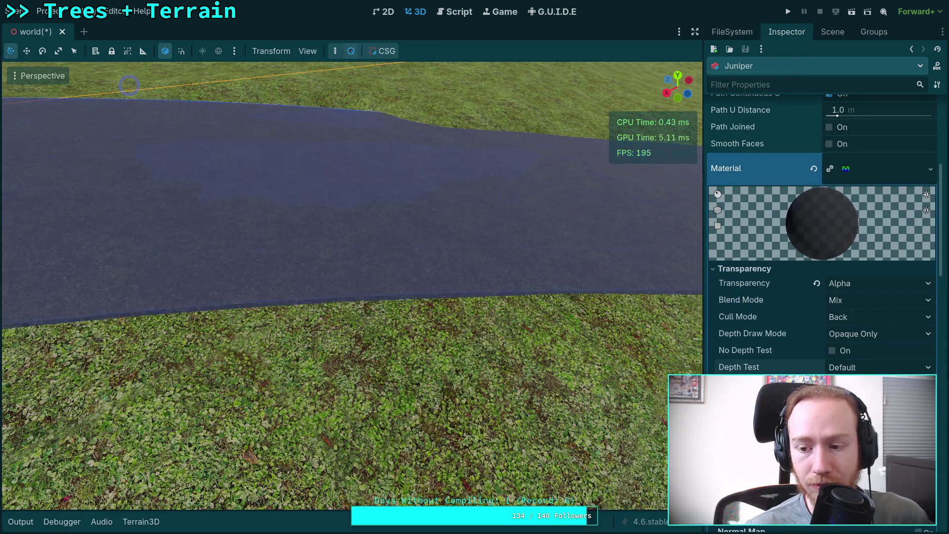
scroll(860, 346, "down", 3)
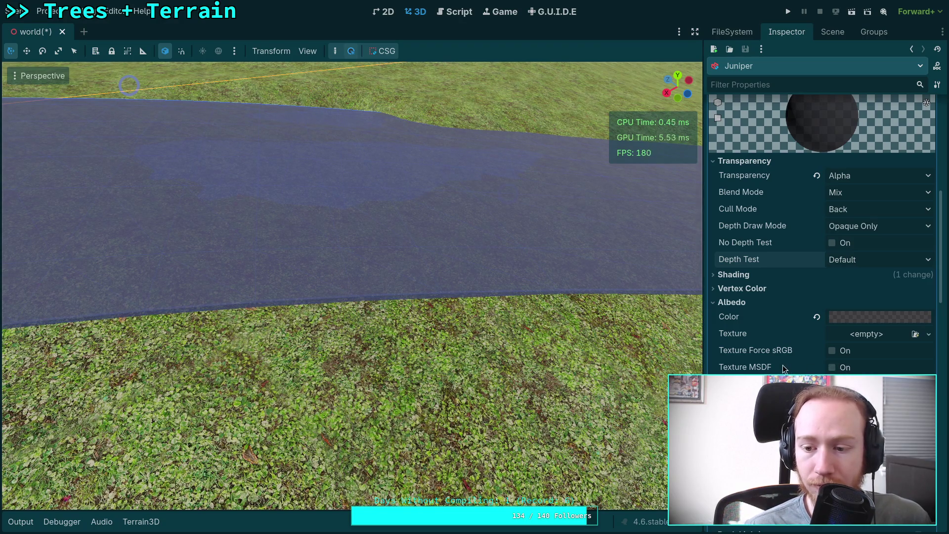
scroll(783, 365, "down", 6)
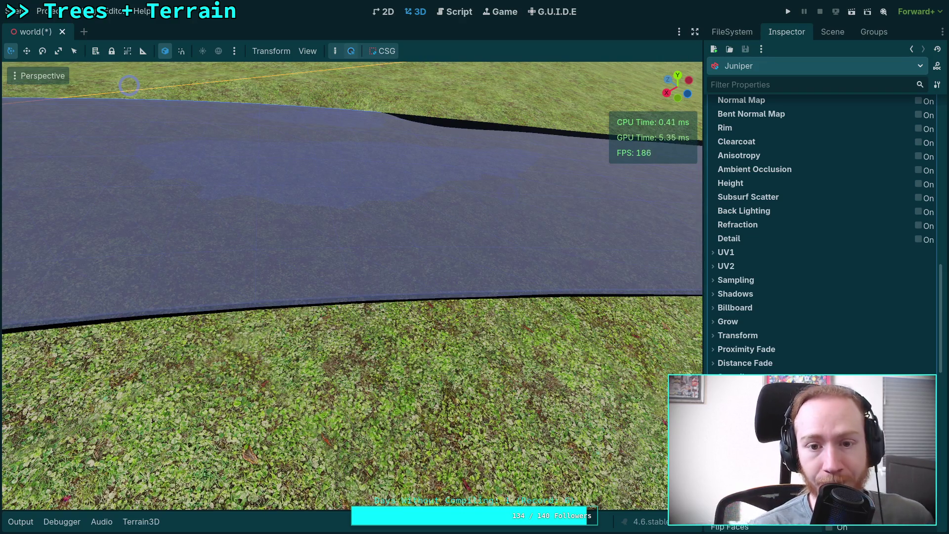
Step: Test a magenta albedo colour on the road material with full red and blue
left_click(865, 383)
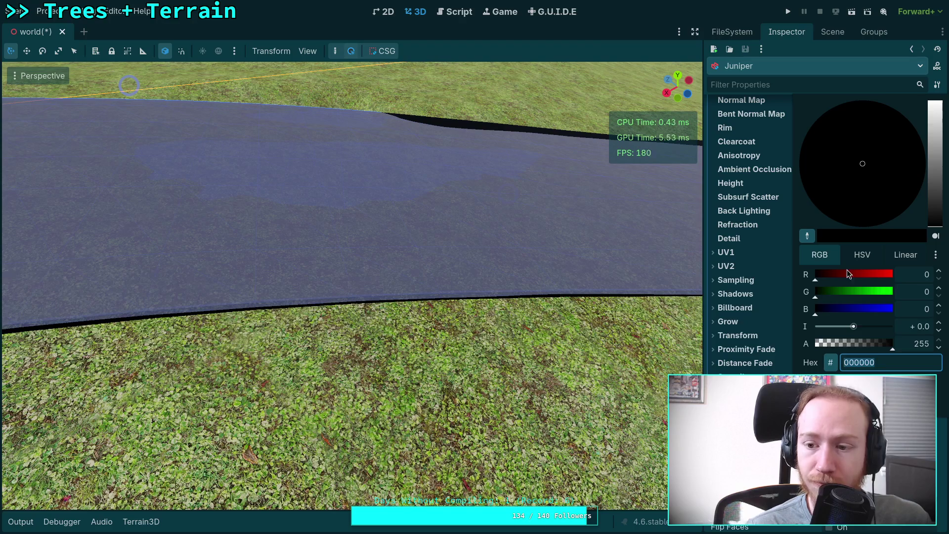
left_click_drag(849, 277, 894, 276)
left_click_drag(830, 310, 896, 311)
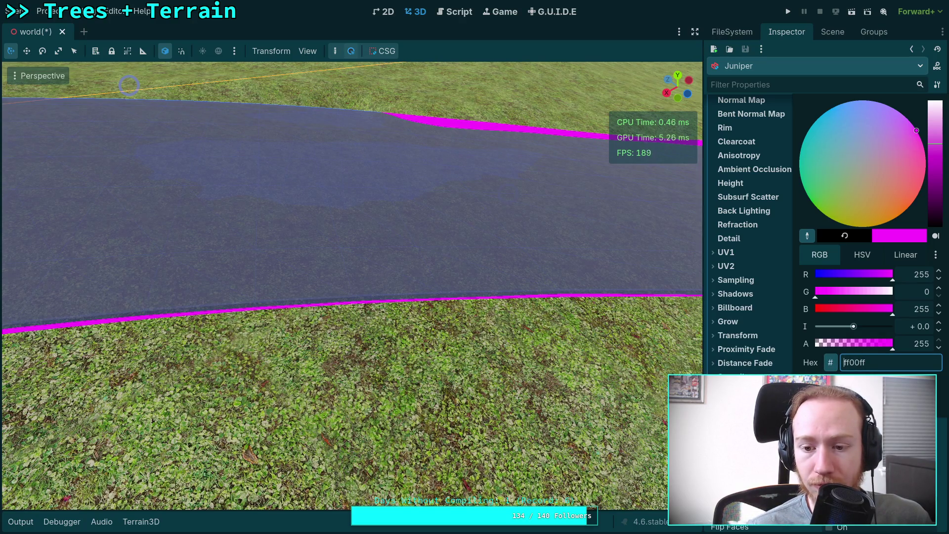
key("Escape")
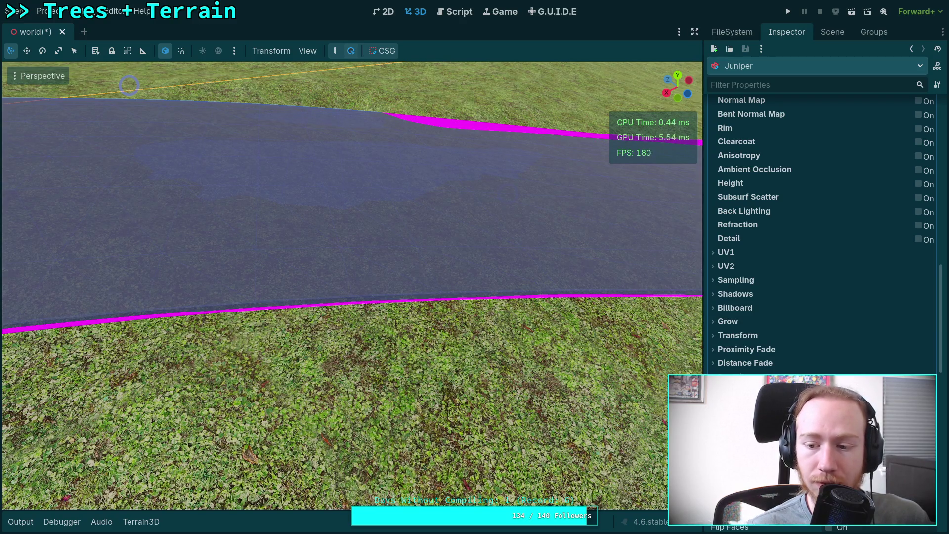
Step: Change the albedo to black at alpha 185 (000000b9)
left_click(870, 423)
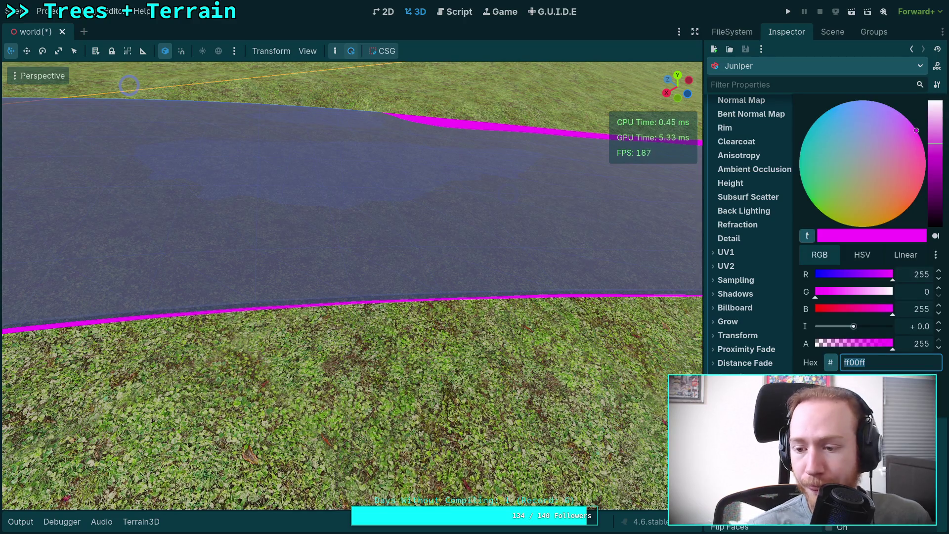
mouse_move(880, 346)
left_mouse_down()
mouse_move(815, 346)
mouse_move(832, 349)
left_mouse_up()
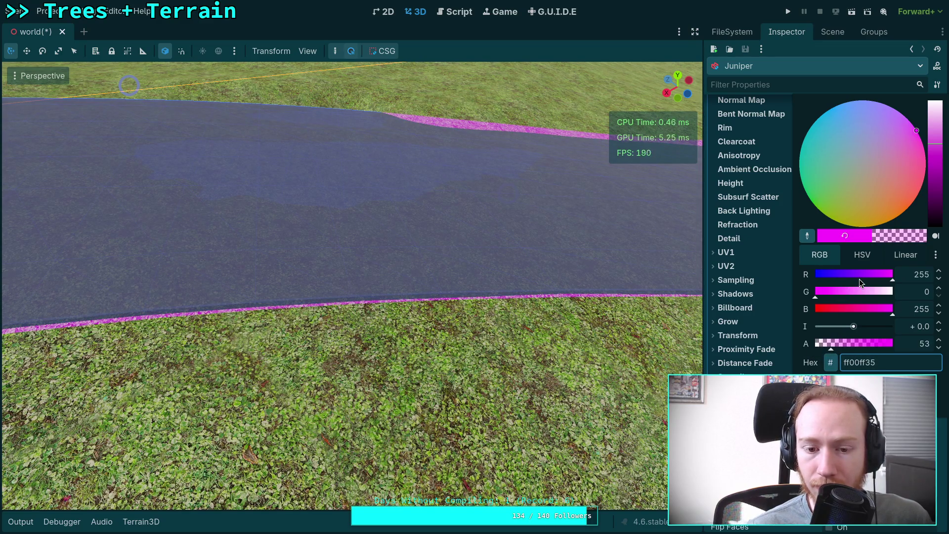
left_click_drag(858, 277, 813, 277)
left_click_drag(831, 309, 750, 335)
mouse_move(835, 347)
left_mouse_down()
mouse_move(890, 347)
mouse_move(845, 344)
mouse_move(871, 340)
left_mouse_up()
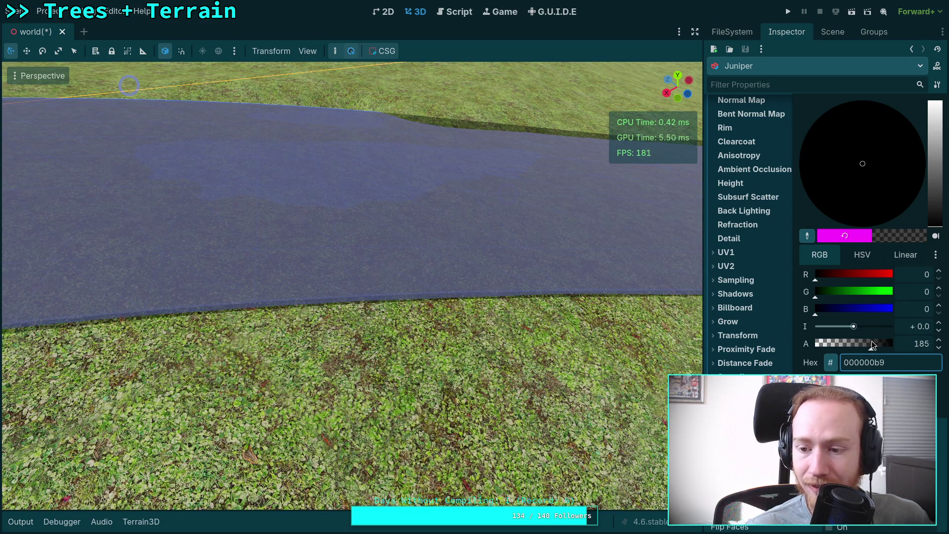
key("Escape")
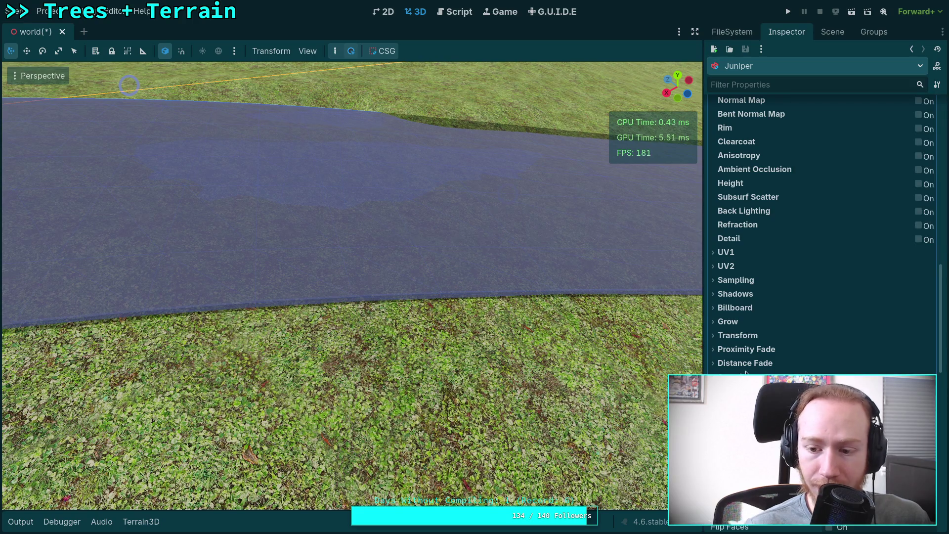
scroll(783, 351, "up", 10)
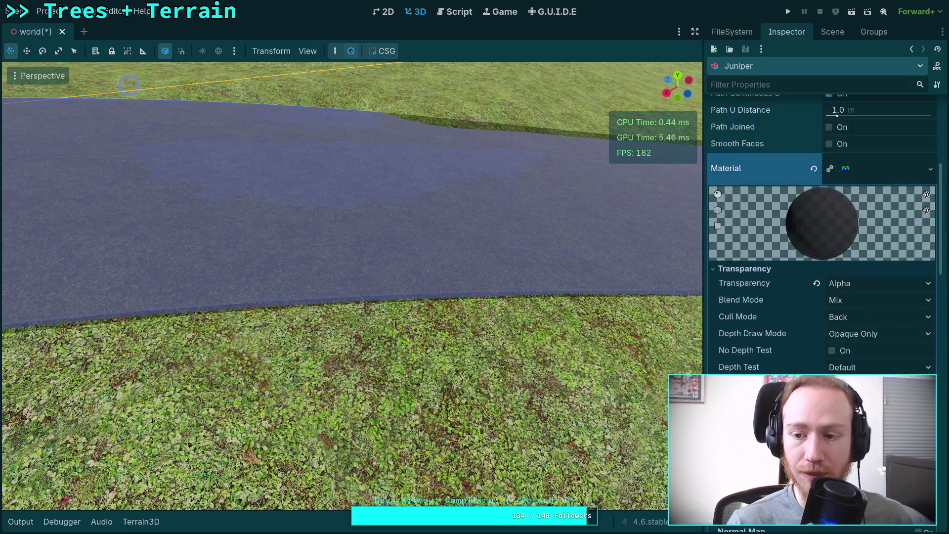
left_click(829, 31)
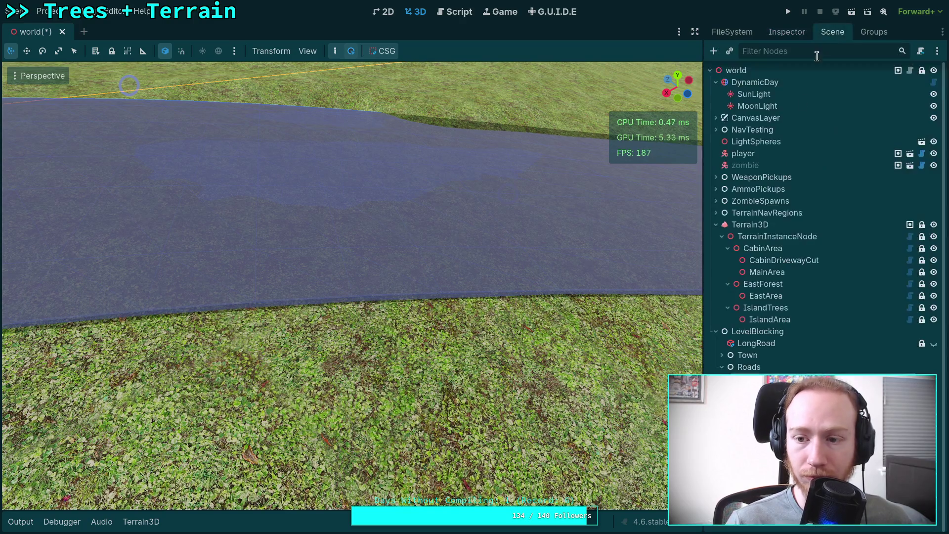
Step: On Terrain3D, paint grass texture over the road's edge and paint it back to road
left_click(750, 225)
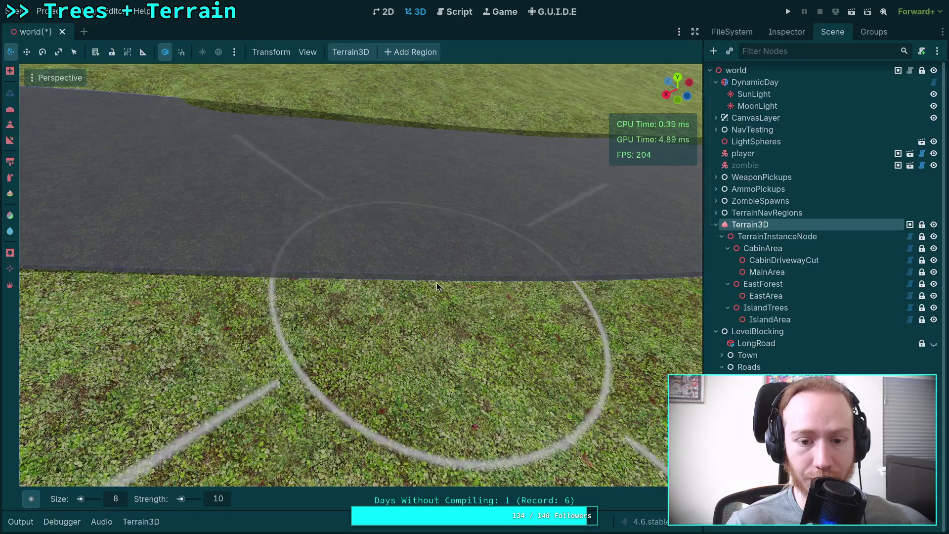
mouse_move(488, 286)
left_mouse_down()
mouse_move(382, 293)
mouse_move(269, 281)
left_mouse_up()
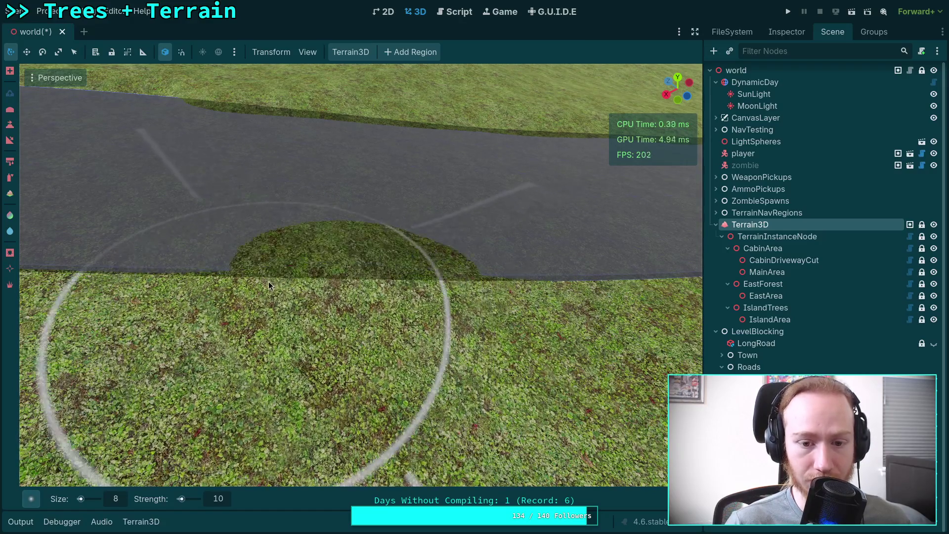
mouse_move(272, 237)
left_mouse_down()
mouse_move(363, 264)
mouse_move(395, 260)
left_mouse_up()
scroll(403, 274, "up", 2)
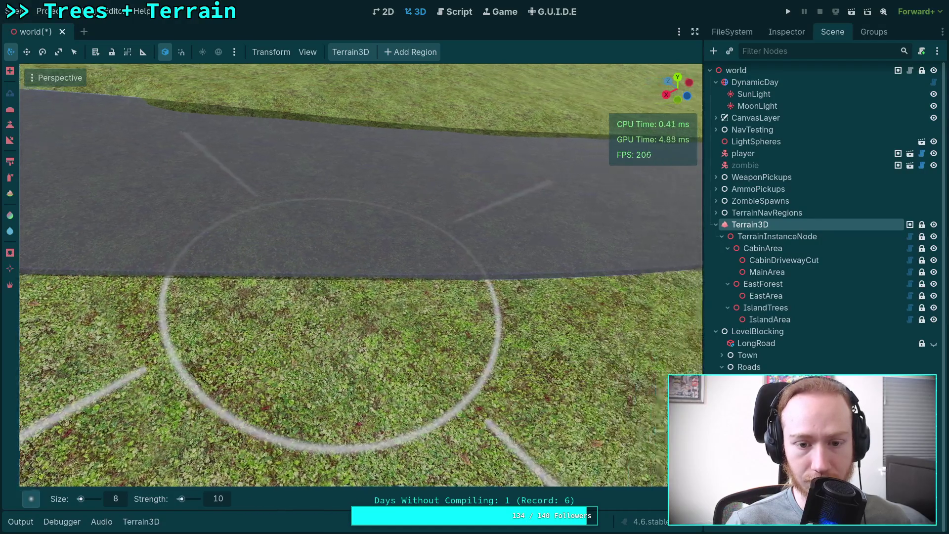
mouse_move(568, 281)
left_mouse_down()
mouse_move(515, 323)
mouse_move(429, 260)
left_mouse_up()
scroll(476, 286, "down", 2)
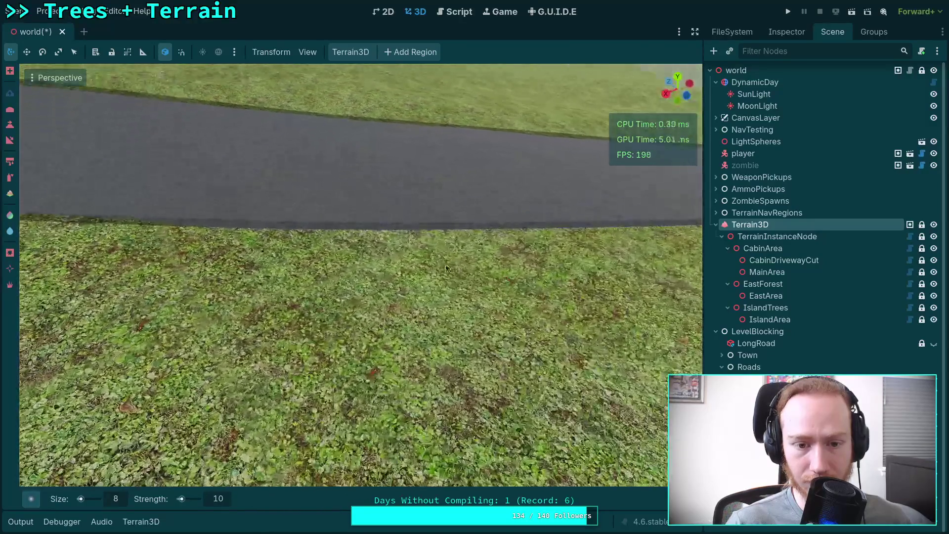
scroll(441, 253, "up", 2)
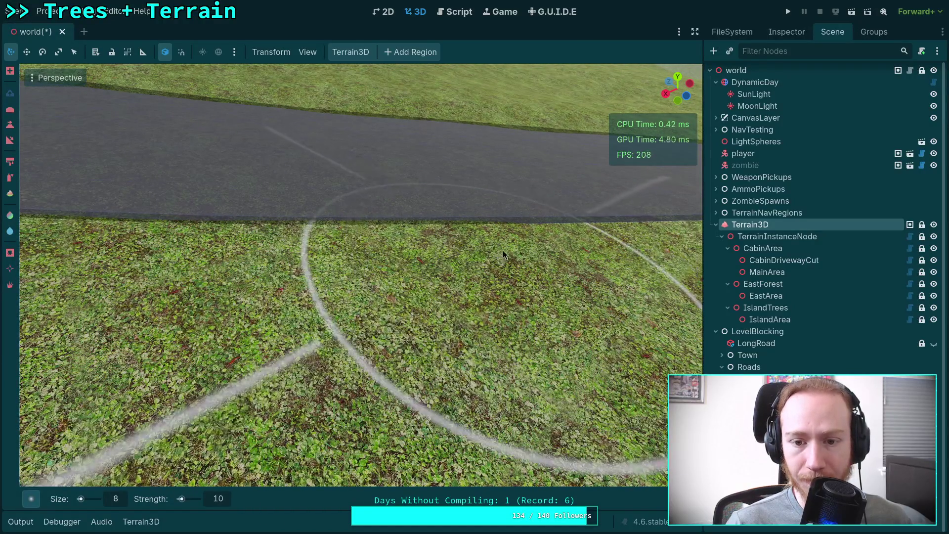
Step: Orbit the view so the road runs diagonally, then select the road
key("ctrl")
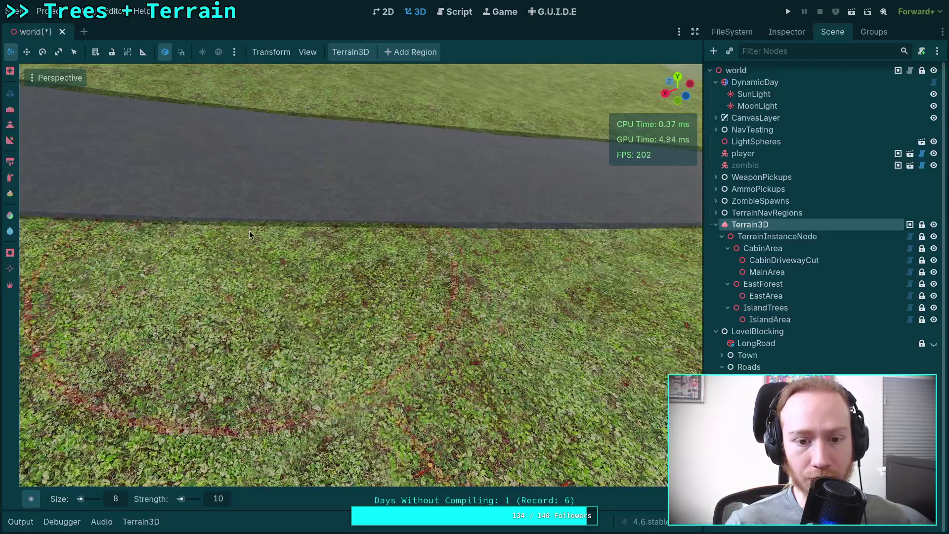
left_click_drag(284, 223, 370, 233)
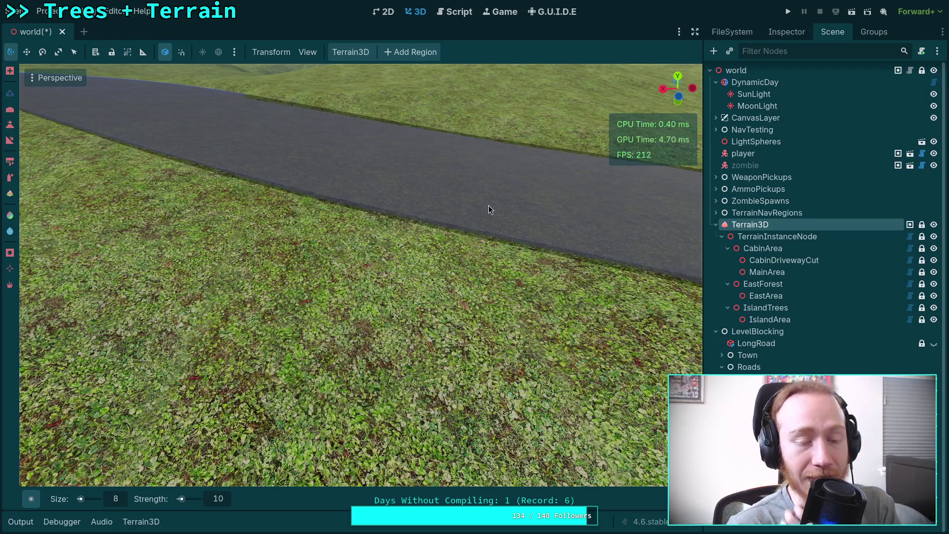
left_click(757, 367)
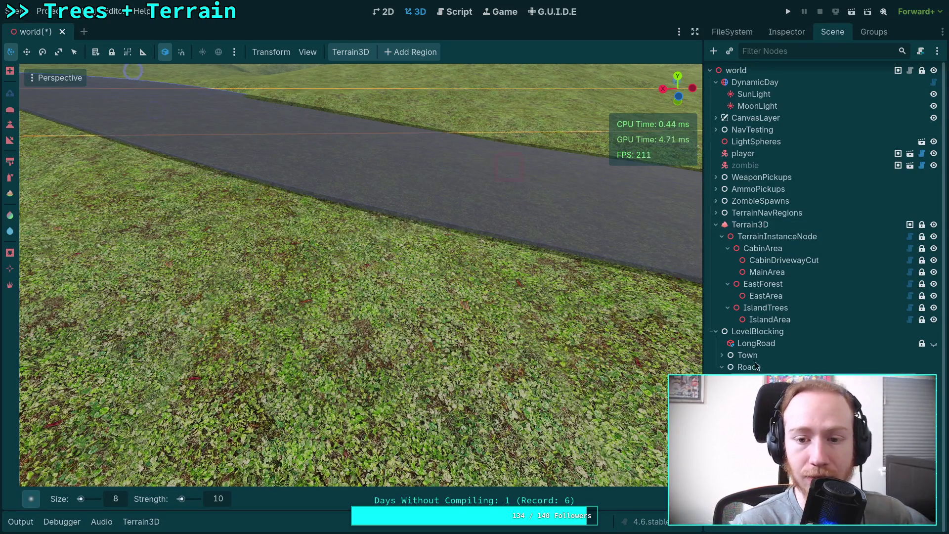
Step: Set the road material's albedo colour to white
left_click(789, 33)
scroll(771, 290, "down", 10)
scroll(779, 342, "down", 5)
scroll(835, 314, "down", 5)
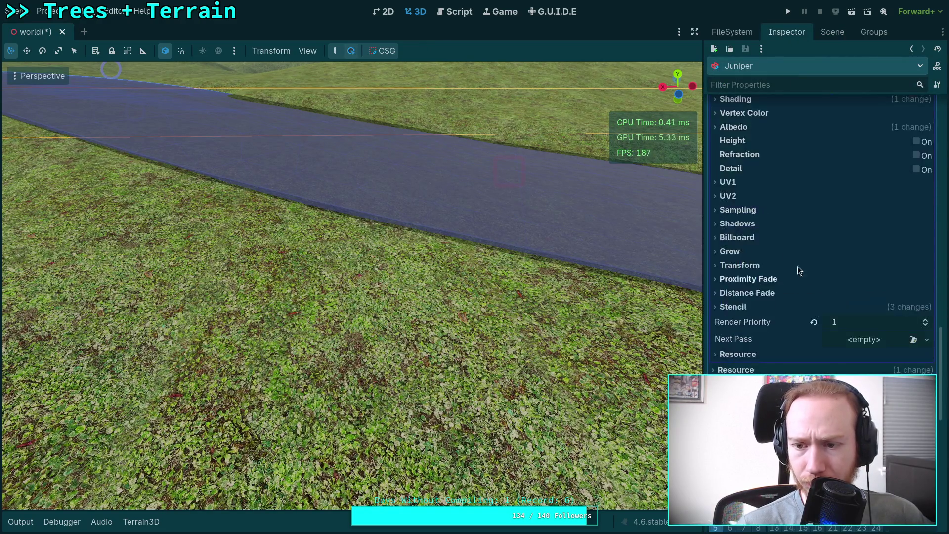
left_click(735, 127)
left_click(851, 142)
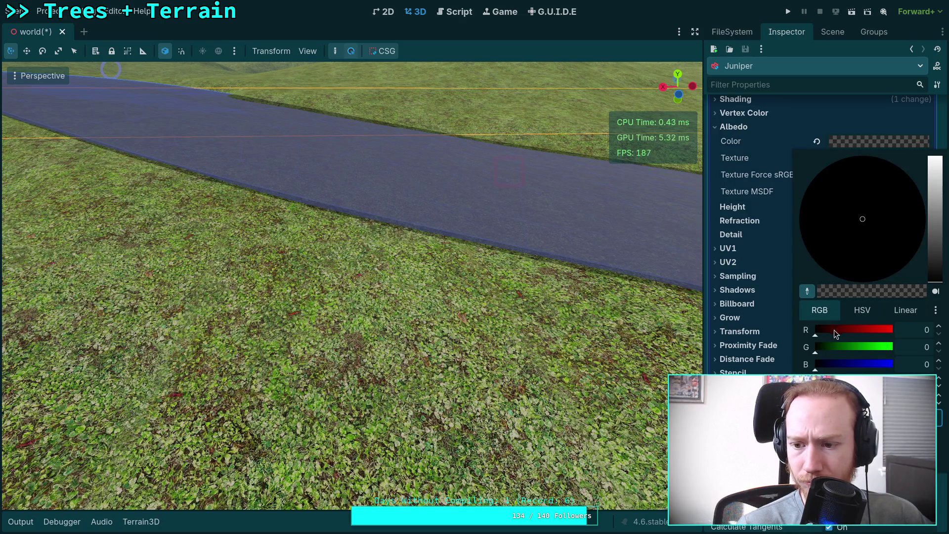
left_click_drag(934, 283, 934, 158)
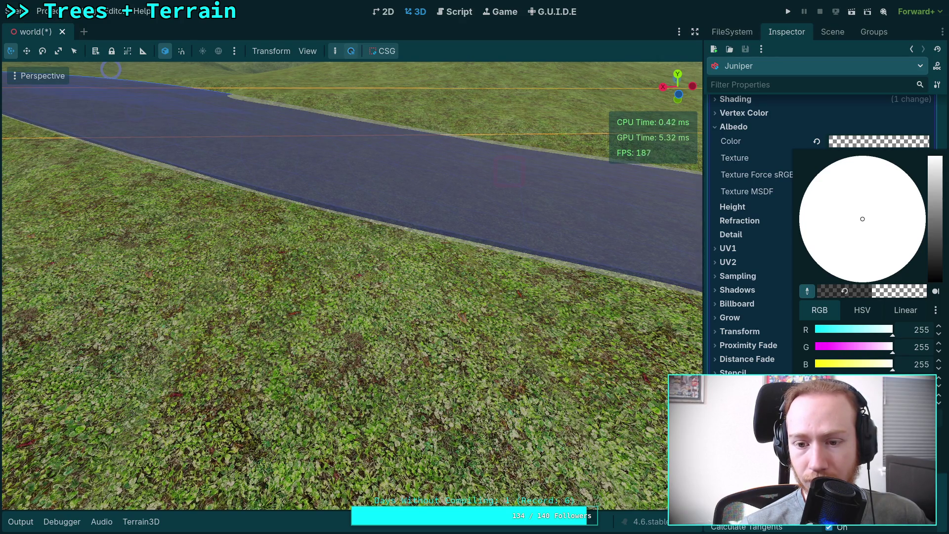
left_click(758, 317)
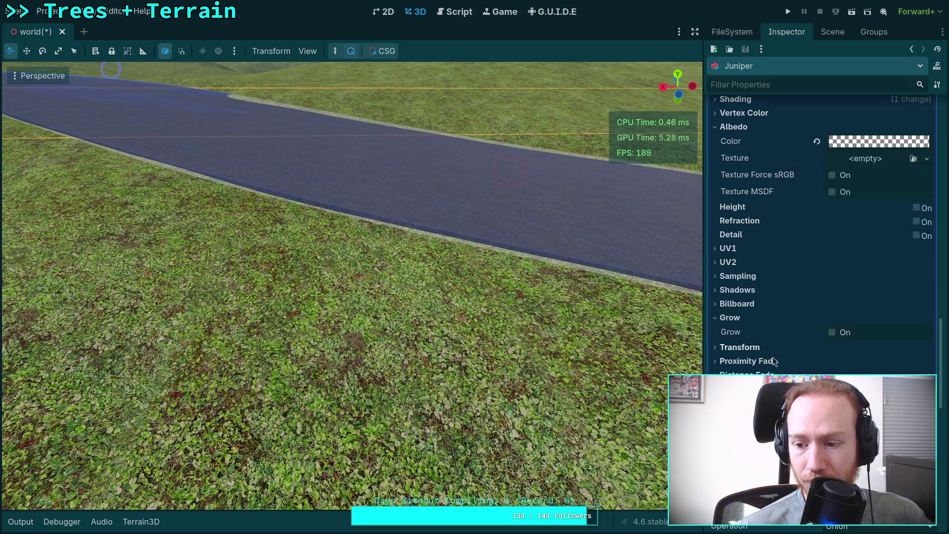
Step: Switch the material's stencil mode to X-Ray and raise the stencil colour's blue to full
scroll(872, 352, "down", 2)
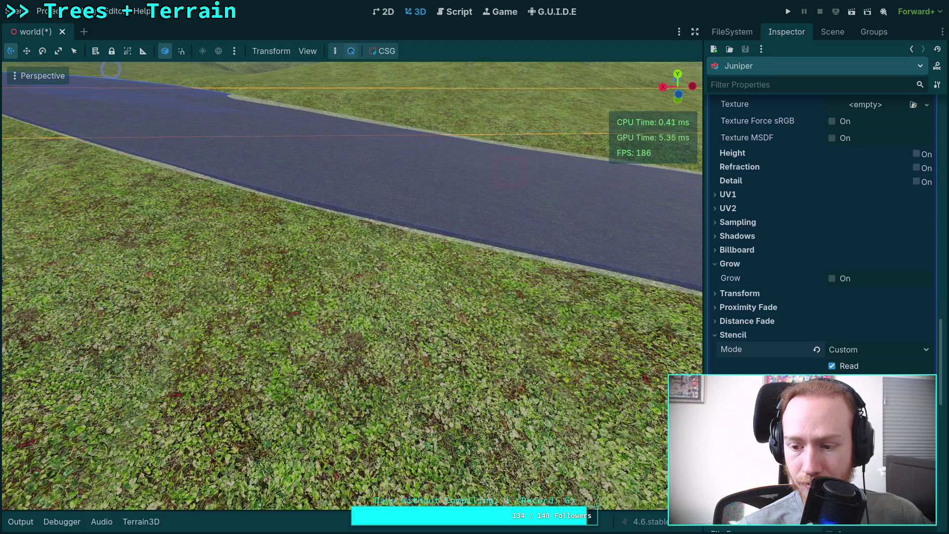
left_click(886, 348)
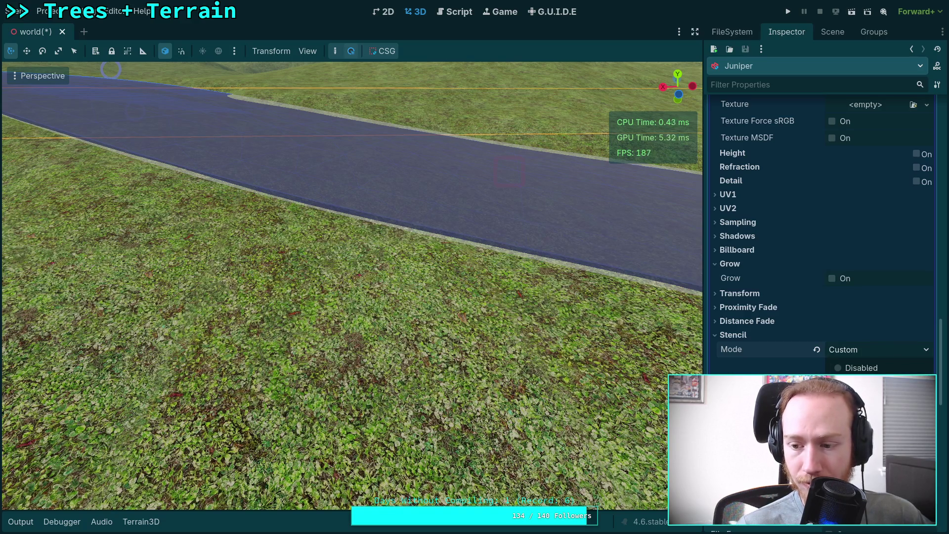
left_click(862, 400)
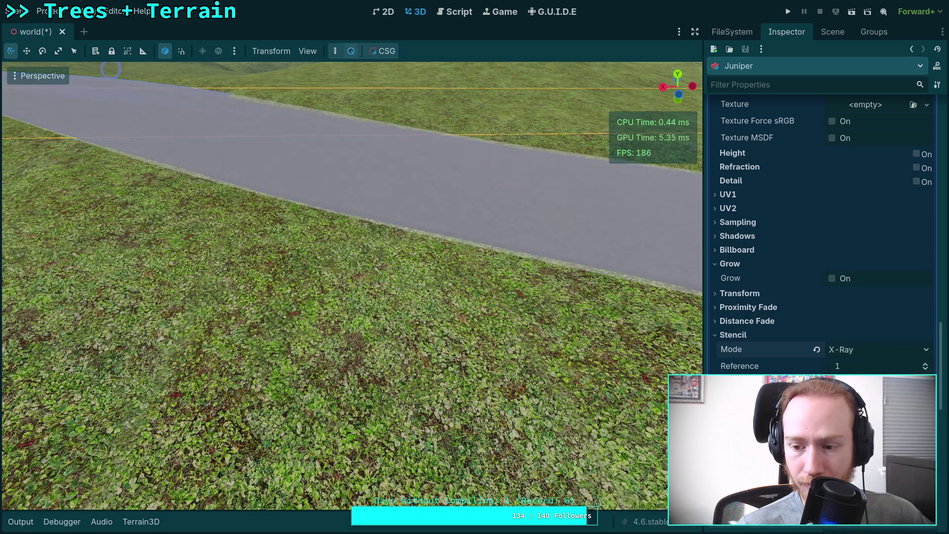
left_click(881, 383)
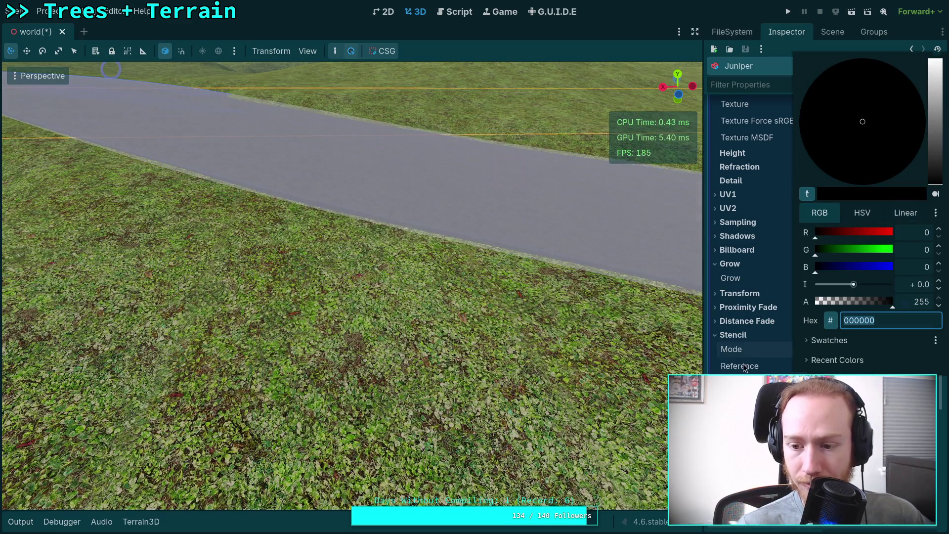
left_click(746, 366)
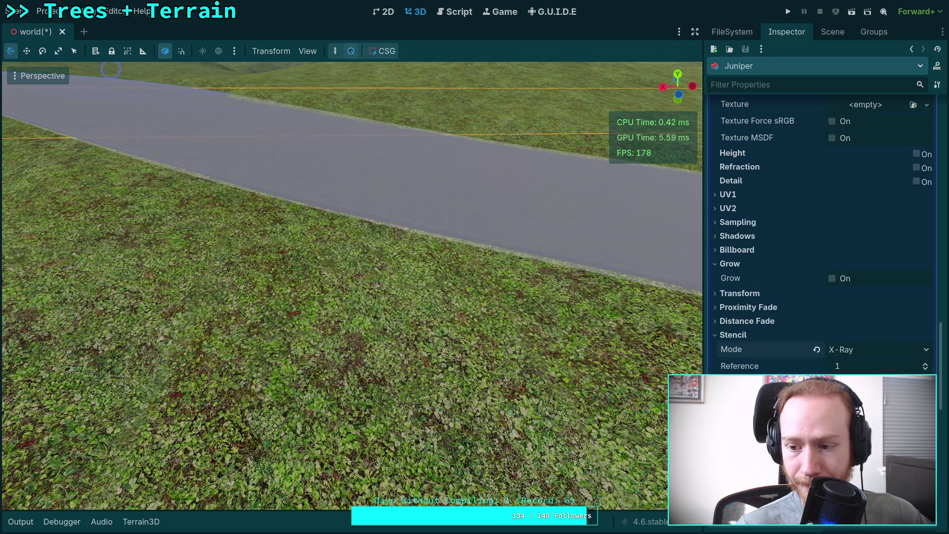
left_click(880, 383)
left_click_drag(853, 267, 893, 267)
left_click(769, 374)
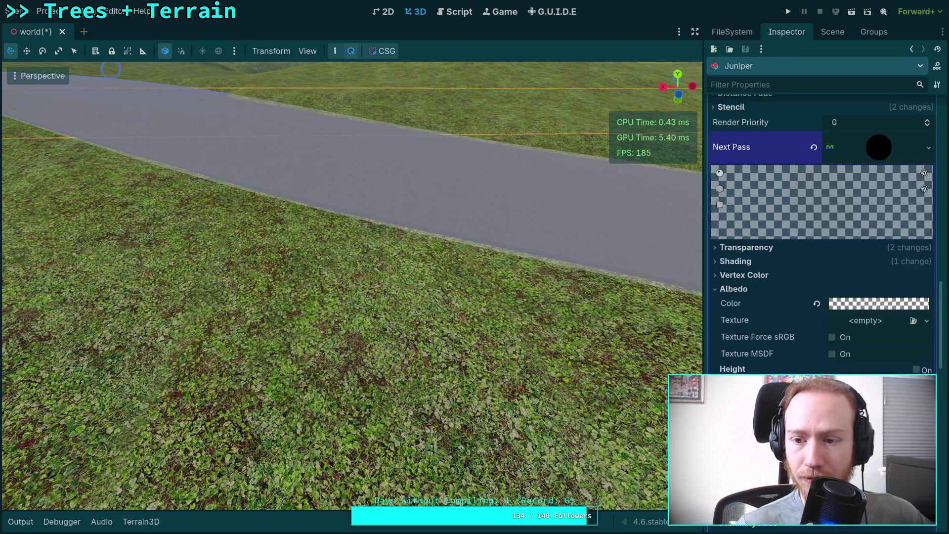
Step: Clear the material's Next Pass and raise the stencil reference from 1 to 2
scroll(779, 363, "up", 3)
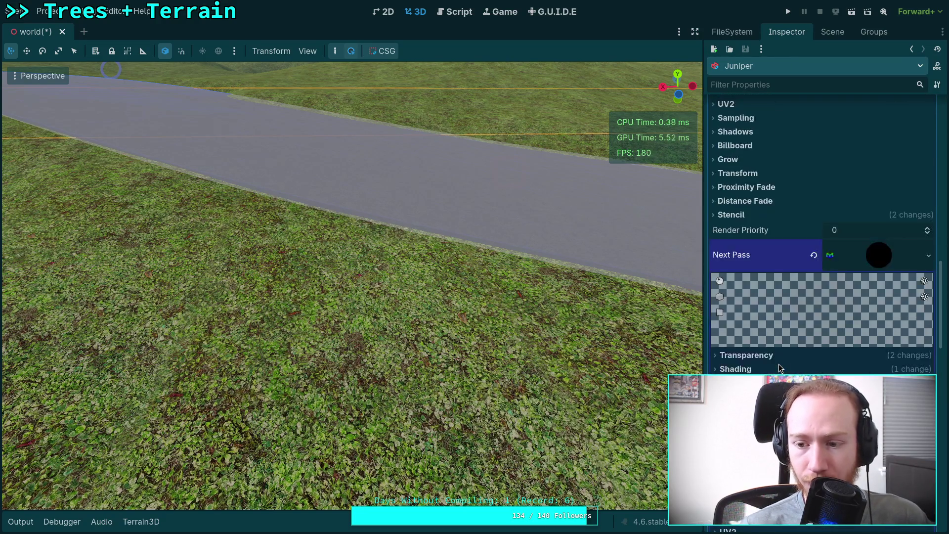
scroll(779, 364, "down", 9)
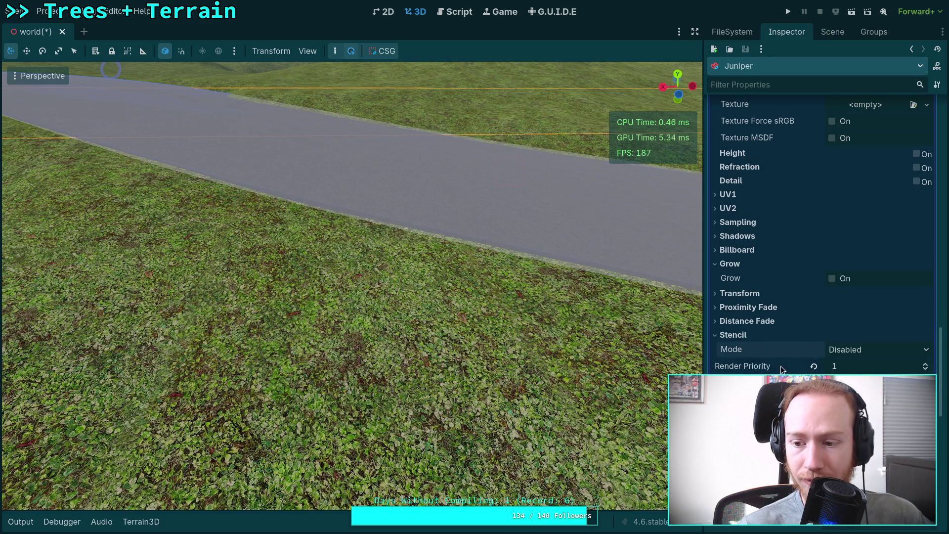
scroll(782, 366, "up", 6)
left_click(815, 148)
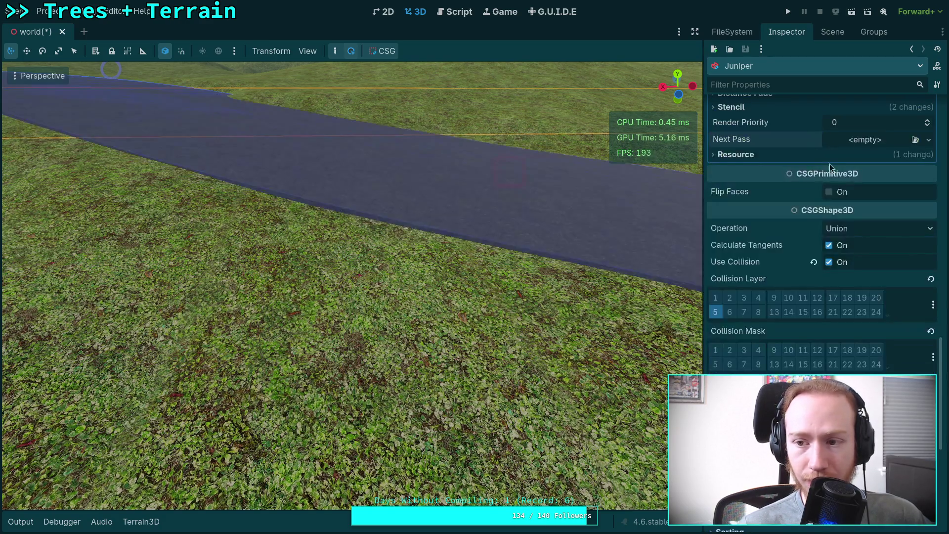
scroll(792, 208, "up", 4)
left_click(927, 244)
Step: Keep X-Ray stencil mode with a white, fully transparent stencil colour, then select Terrain3D
left_click(929, 230)
left_click(860, 260)
left_click(870, 229)
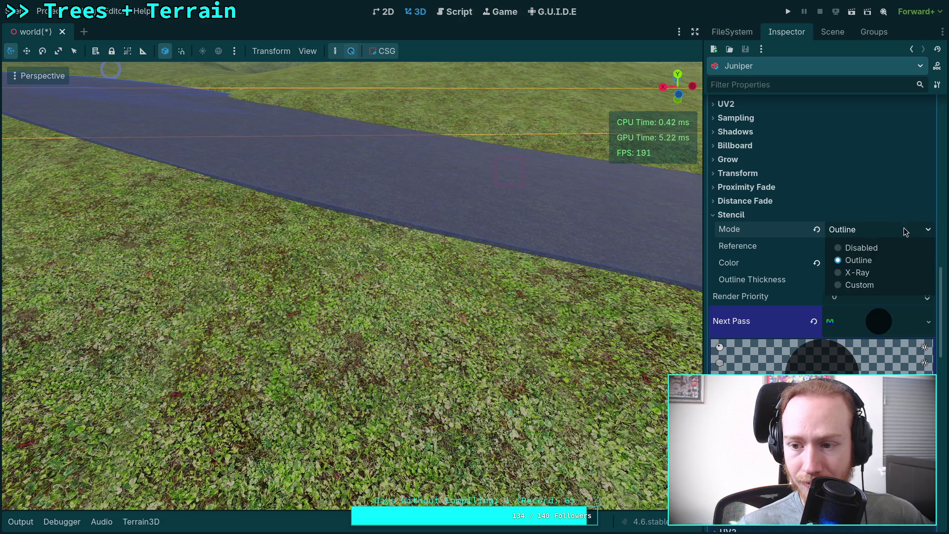
left_click(861, 273)
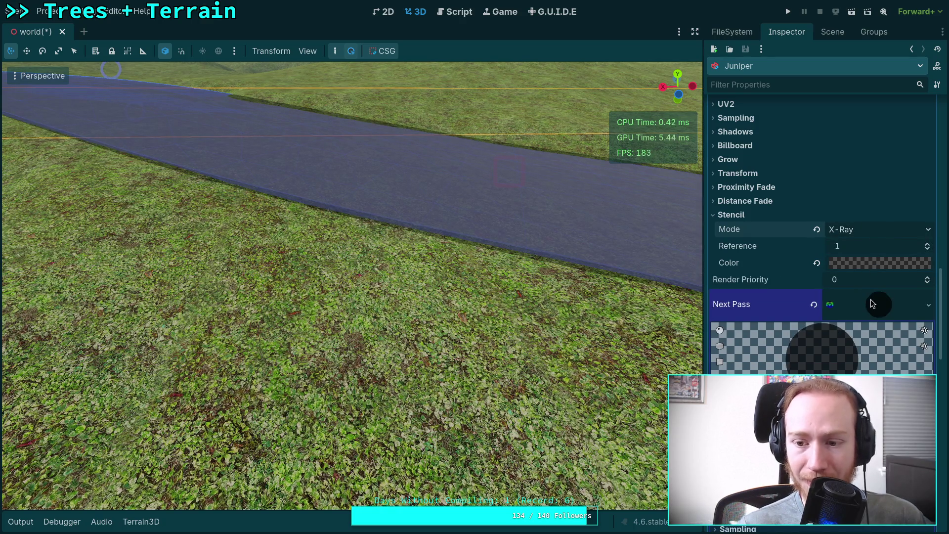
left_click(870, 264)
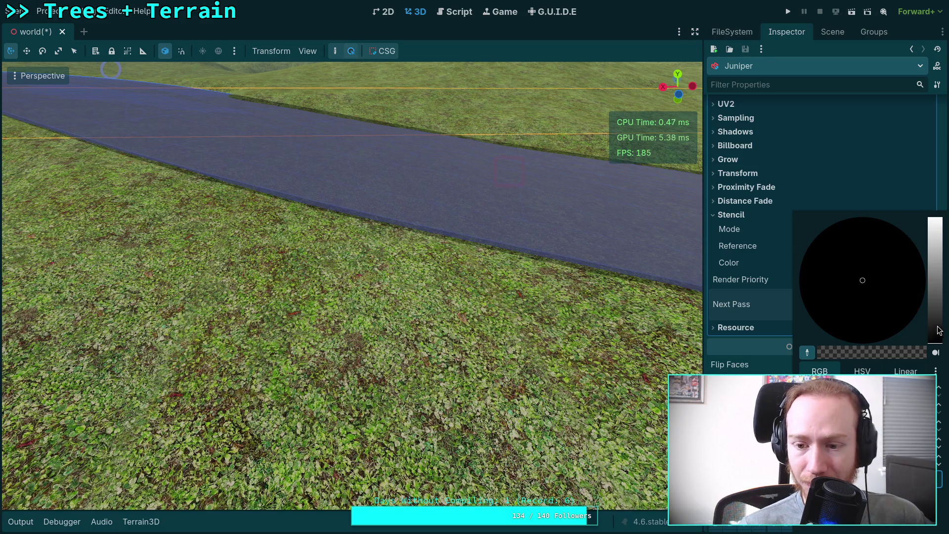
left_click_drag(939, 333, 936, 222)
left_click_drag(890, 430, 816, 430)
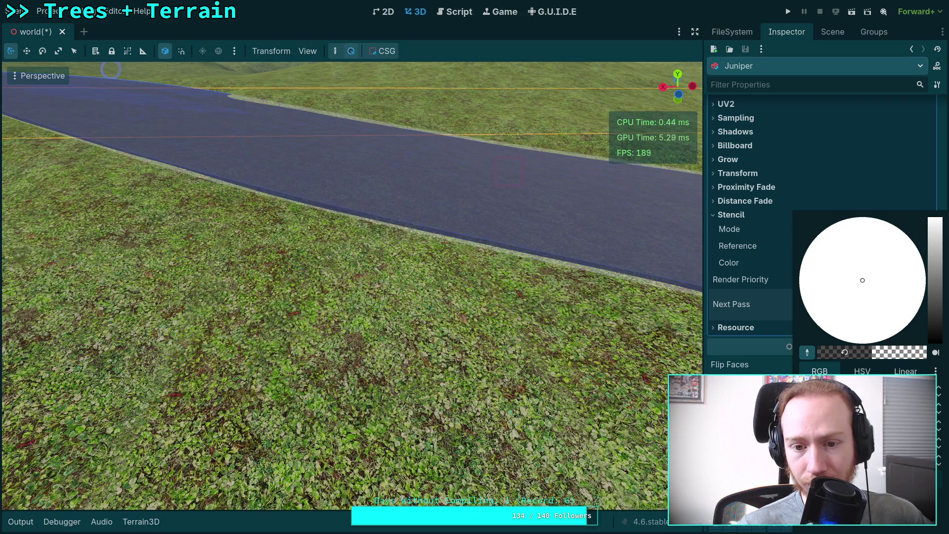
left_click(750, 307)
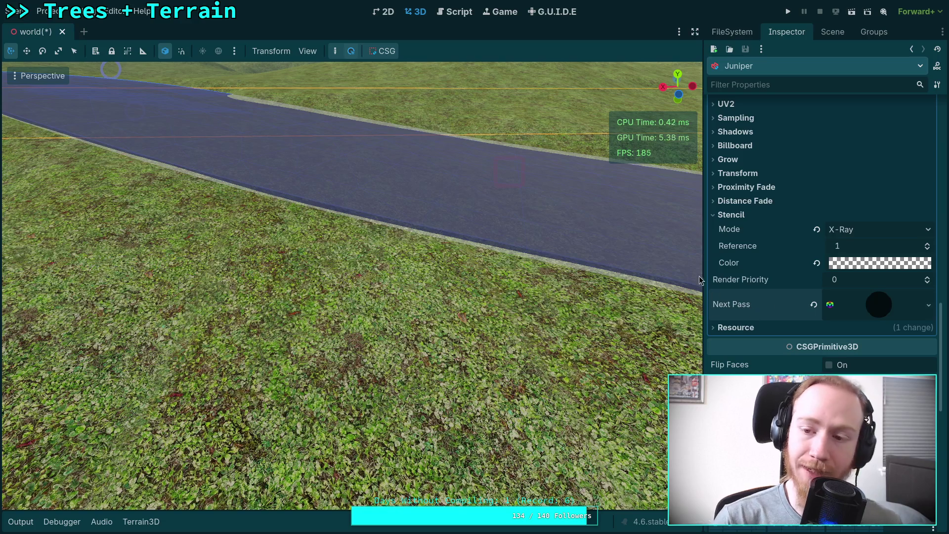
left_click(832, 32)
left_click(780, 227)
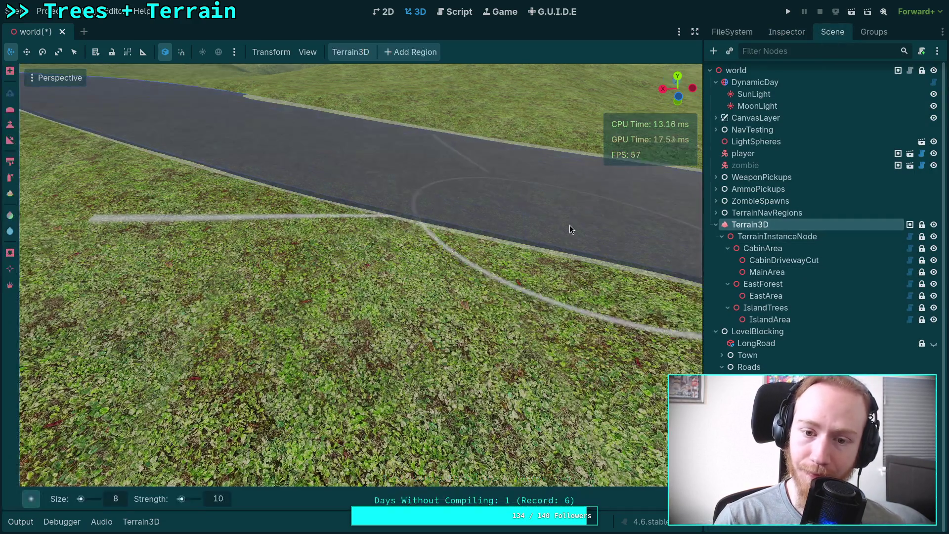
Step: Sculpt the grass bump beside the road corner and along the road's lower-left edge
left_click_drag(704, 227, 776, 227)
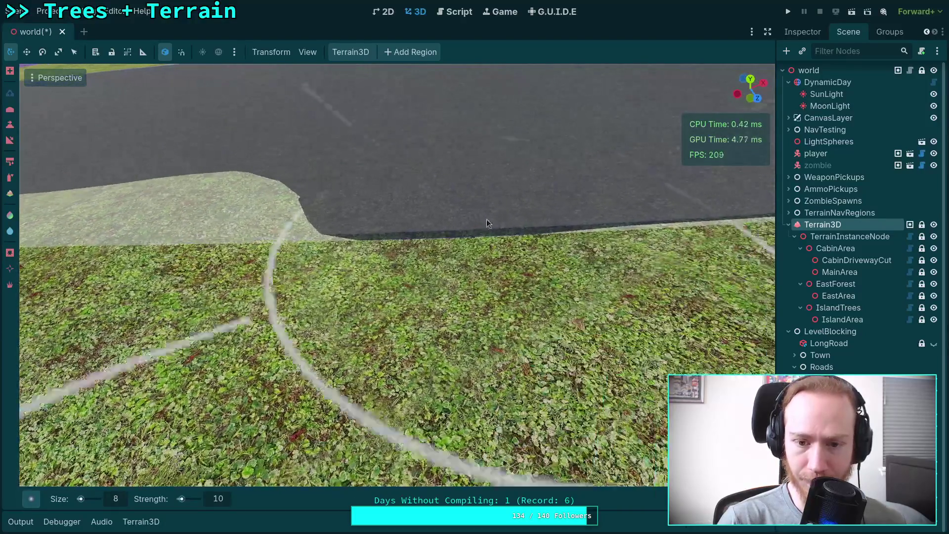
mouse_move(426, 212)
left_mouse_down()
mouse_move(183, 194)
mouse_move(126, 213)
mouse_move(250, 215)
mouse_move(173, 210)
mouse_move(215, 222)
left_mouse_up()
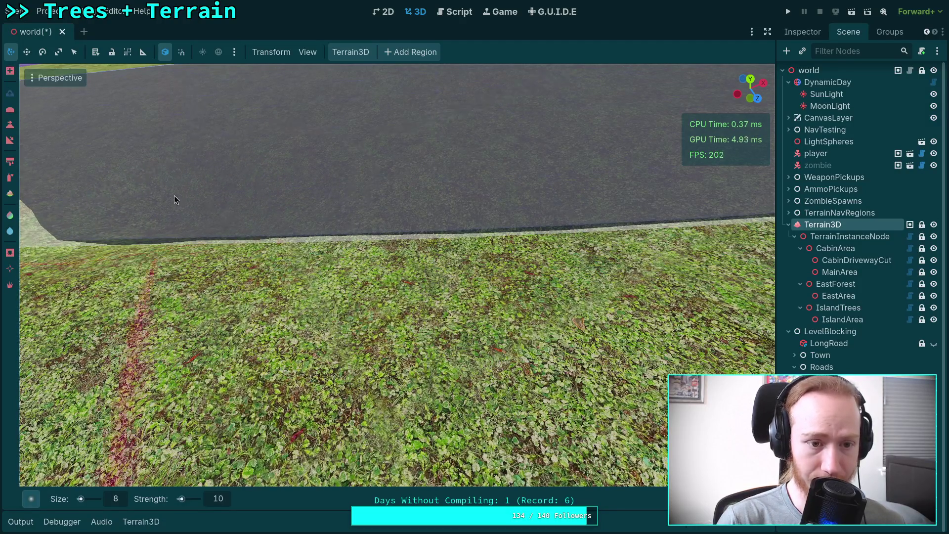
mouse_move(186, 182)
left_mouse_down()
mouse_move(129, 191)
mouse_move(292, 188)
mouse_move(232, 163)
left_mouse_up()
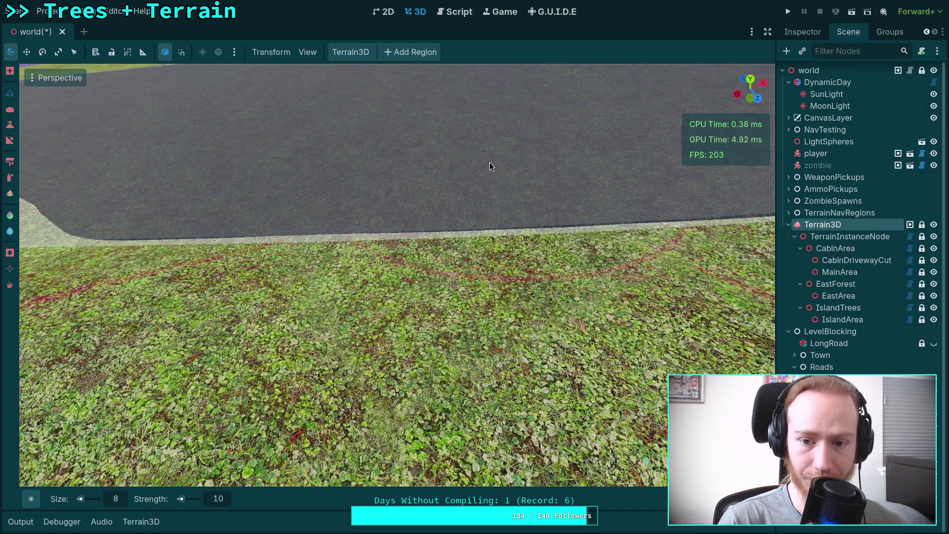
left_click_drag(488, 164, 445, 178)
left_click_drag(542, 166, 542, 166)
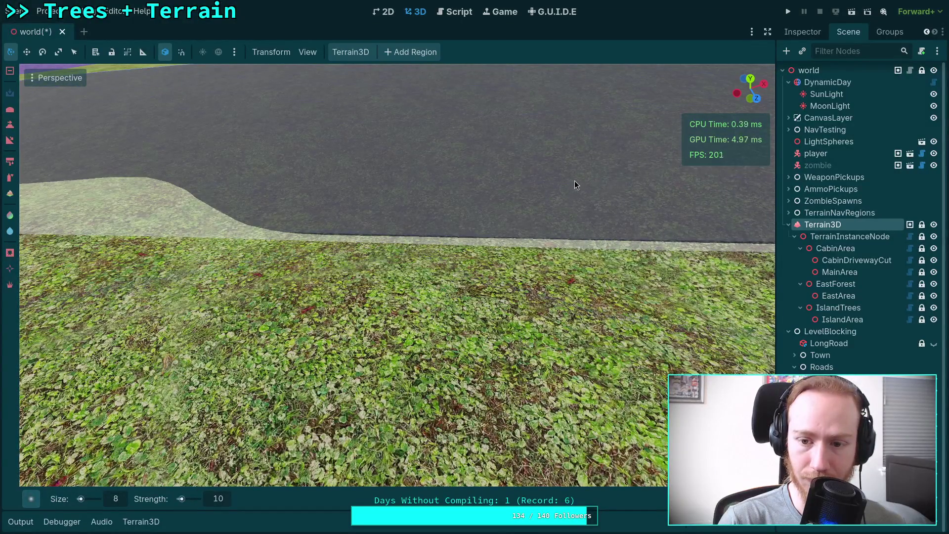
left_click_drag(559, 185, 560, 184)
left_click_drag(420, 217, 421, 217)
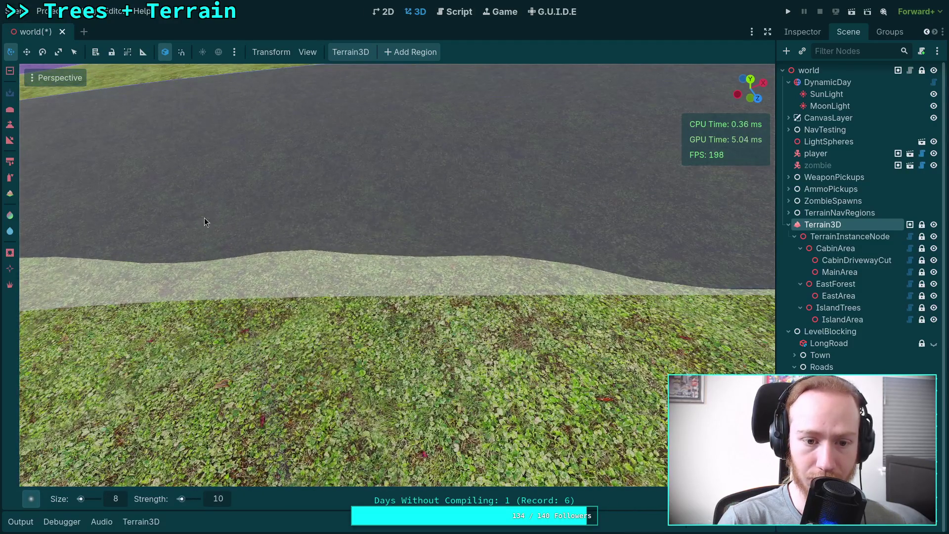
Step: Smooth and flatten the curb bumps below the road, inspect its edges, and save the scene
mouse_move(241, 240)
left_mouse_down()
mouse_move(466, 250)
mouse_move(534, 290)
left_mouse_up()
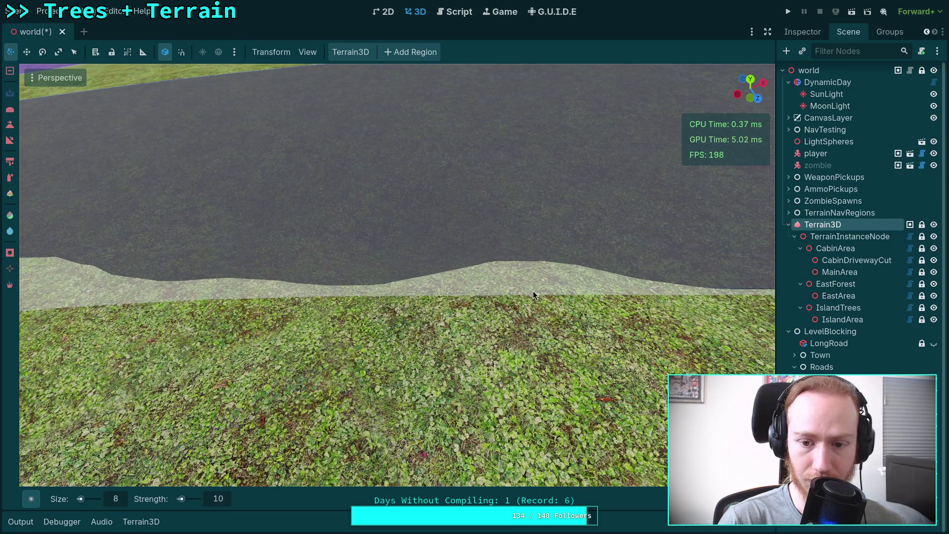
mouse_move(543, 369)
left_mouse_down()
mouse_move(223, 349)
mouse_move(124, 381)
mouse_move(263, 384)
mouse_move(413, 352)
mouse_move(211, 328)
left_mouse_up()
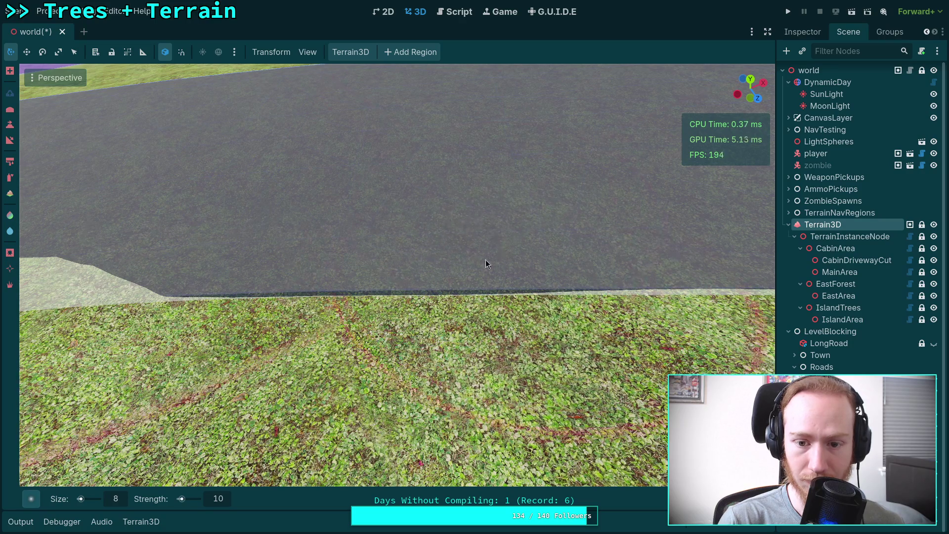
left_click_drag(433, 259, 433, 259)
left_click_drag(370, 275, 370, 275)
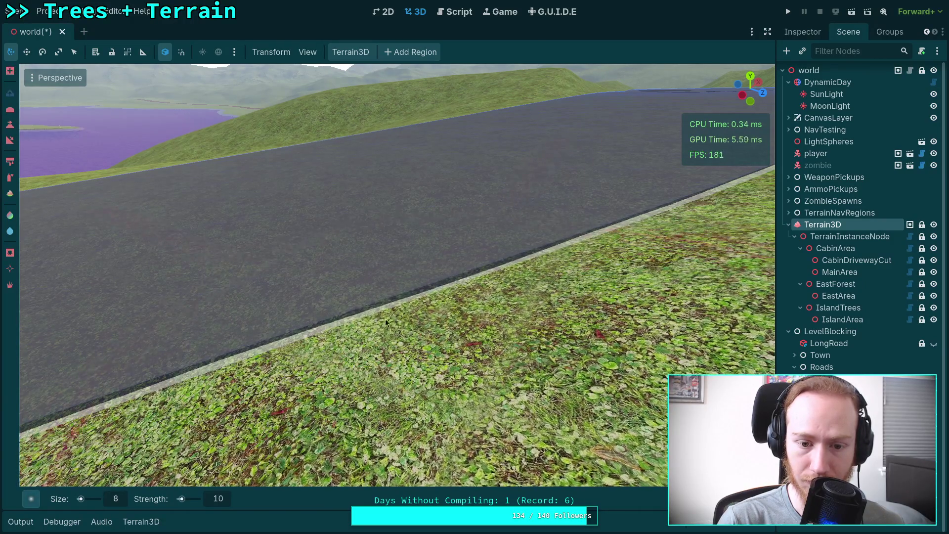
left_click_drag(458, 294, 340, 307)
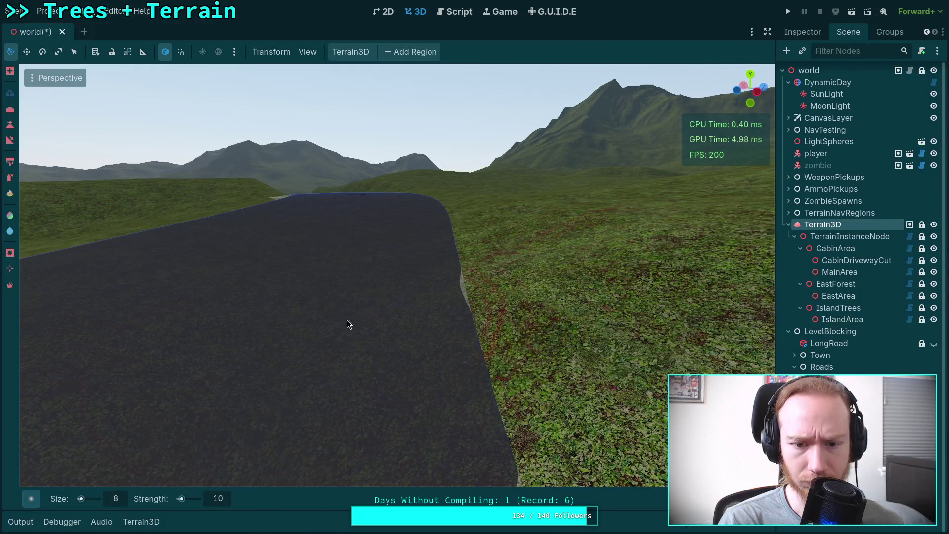
left_click_drag(262, 350, 350, 335)
key("ctrl+s")
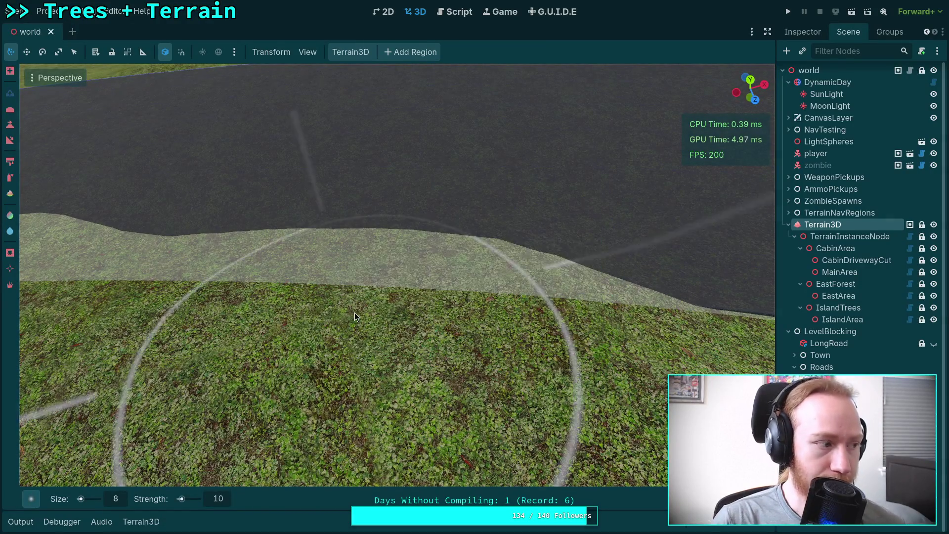
Step: Raise and lower the terrain along the road's far edge to bring it to road level
left_click_drag(355, 313, 354, 313)
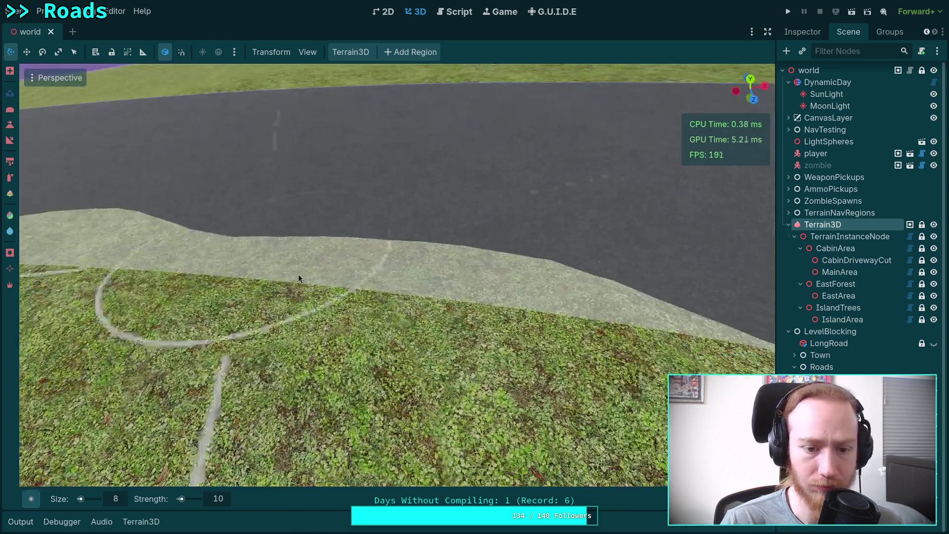
mouse_move(191, 276)
left_mouse_down()
mouse_move(577, 342)
mouse_move(514, 357)
mouse_move(376, 347)
mouse_move(150, 283)
mouse_move(76, 284)
mouse_move(485, 343)
left_mouse_up()
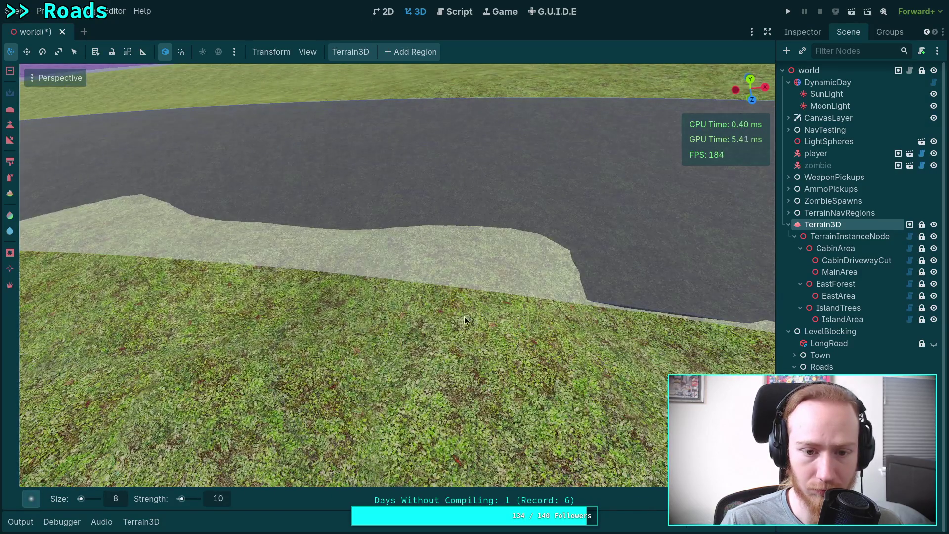
left_click_drag(468, 266, 253, 250)
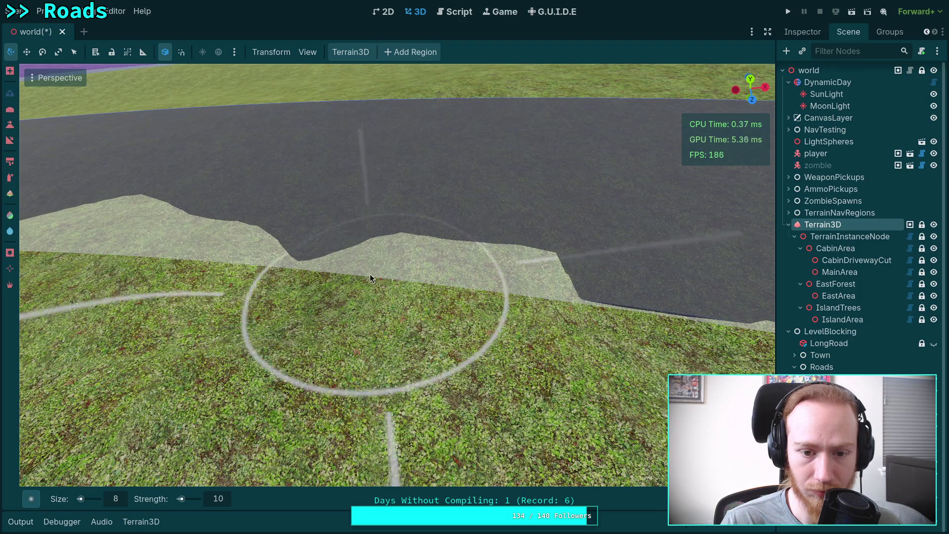
mouse_move(300, 271)
left_mouse_down()
mouse_move(276, 258)
mouse_move(456, 276)
mouse_move(415, 277)
mouse_move(482, 302)
mouse_move(363, 275)
mouse_move(511, 282)
mouse_move(165, 253)
left_mouse_up()
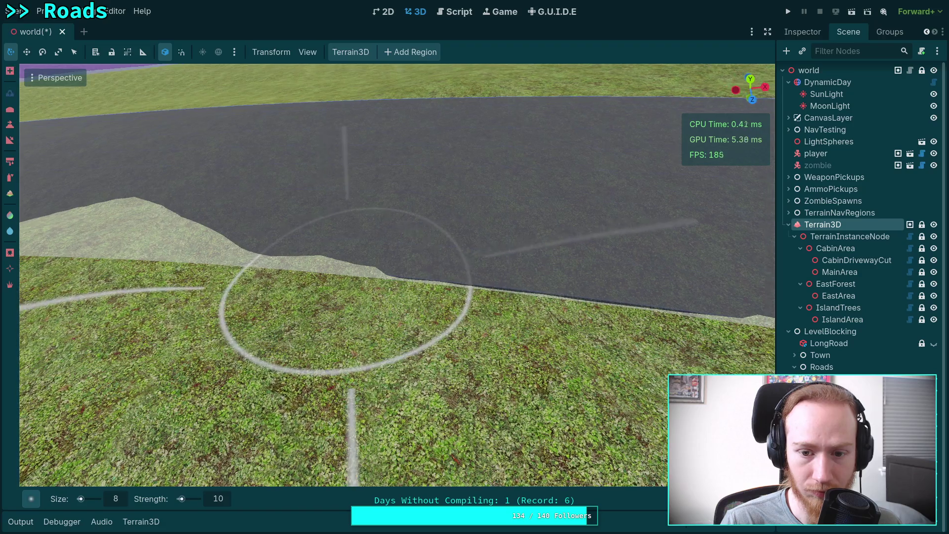
scroll(411, 269, "up", 2)
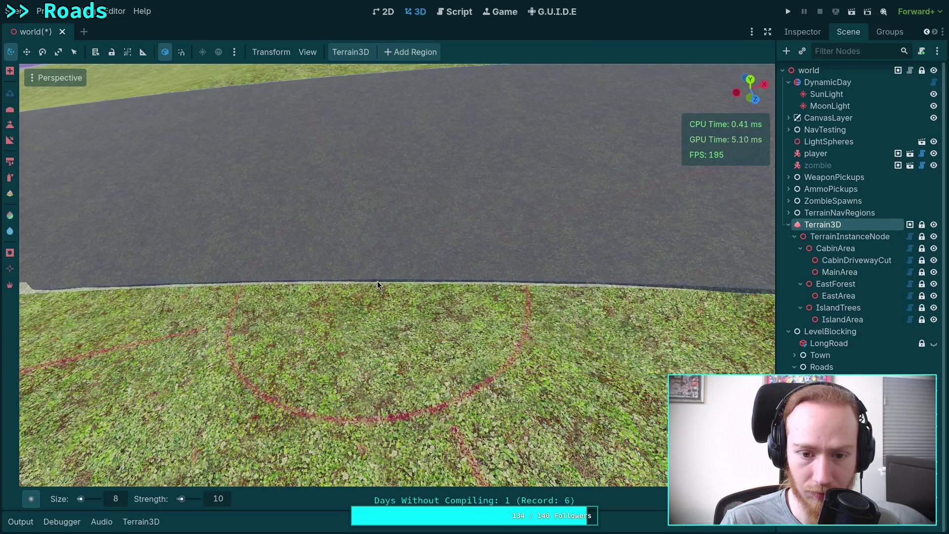
left_click_drag(389, 285, 339, 305)
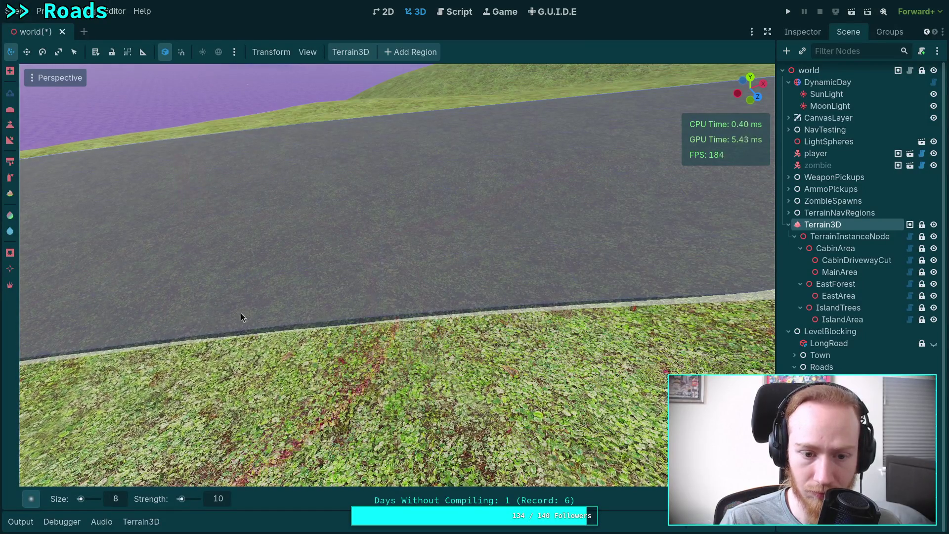
left_click_drag(340, 306, 314, 312)
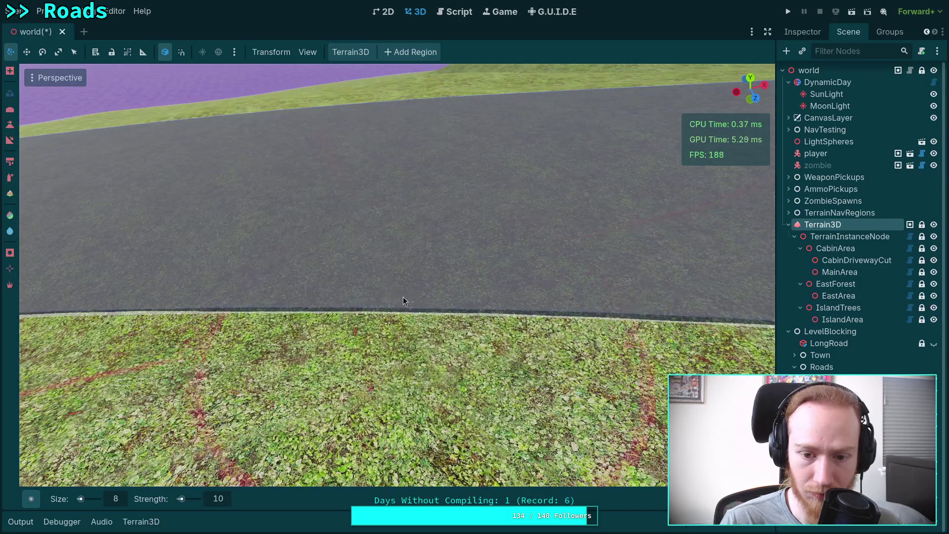
left_click_drag(402, 295, 518, 282)
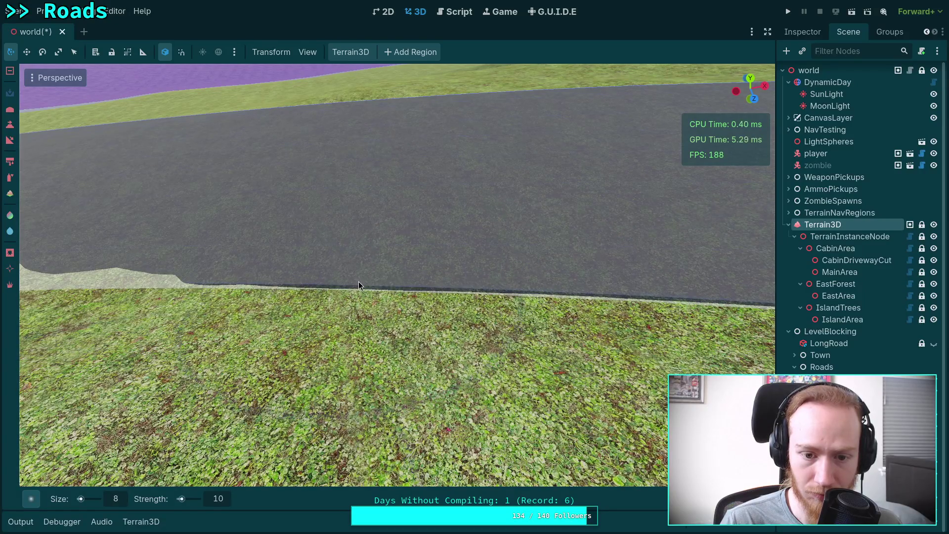
mouse_move(377, 280)
left_mouse_down()
mouse_move(231, 285)
mouse_move(401, 289)
mouse_move(371, 282)
left_mouse_up()
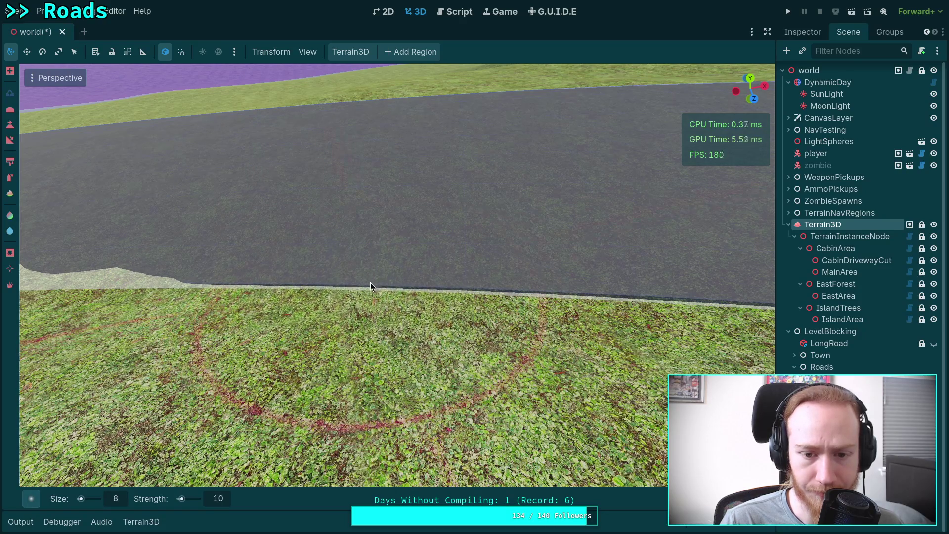
mouse_move(538, 288)
left_mouse_down()
mouse_move(423, 289)
mouse_move(538, 290)
mouse_move(464, 292)
left_mouse_up()
Step: Fly the camera out for a wide view of the winding road, then back toward its edge
right_click(541, 289)
key("s")
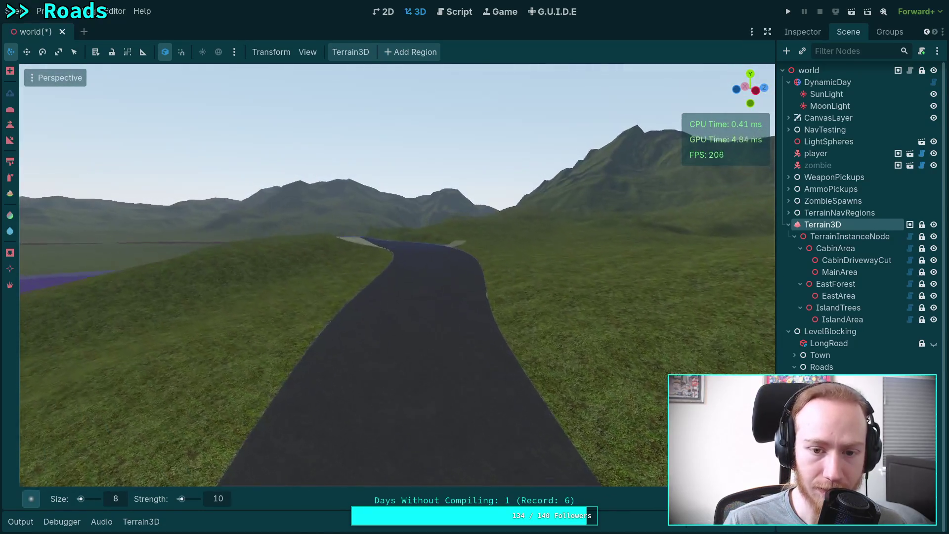
scroll(541, 289, "up", 3)
key("w")
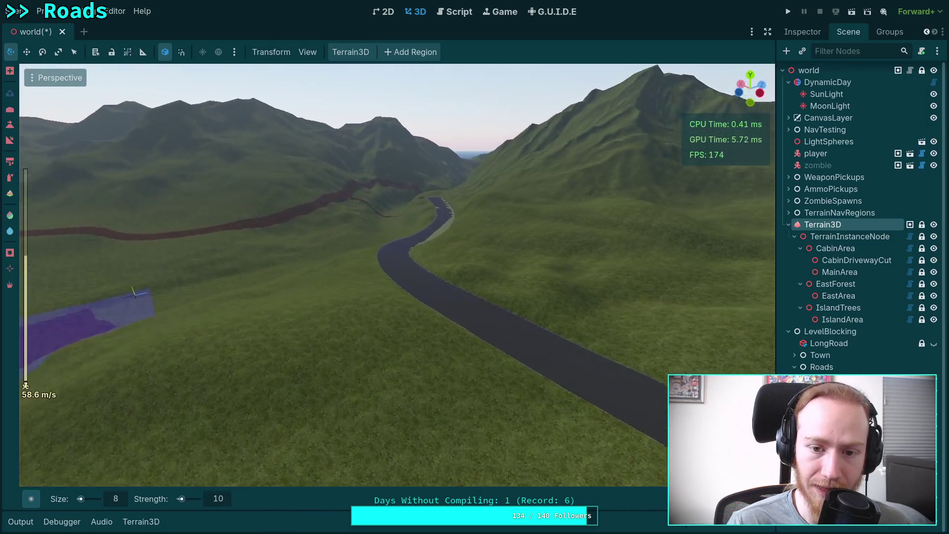
key("s")
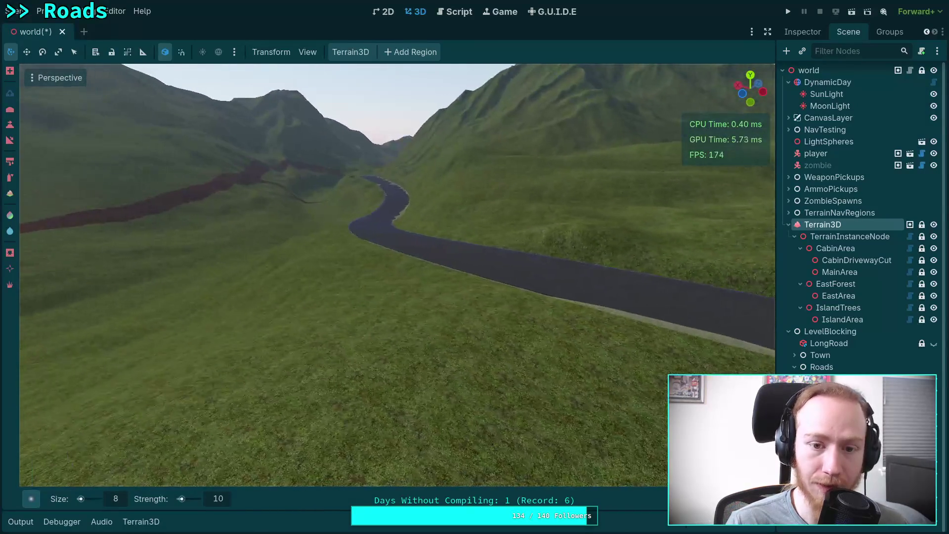
key("w")
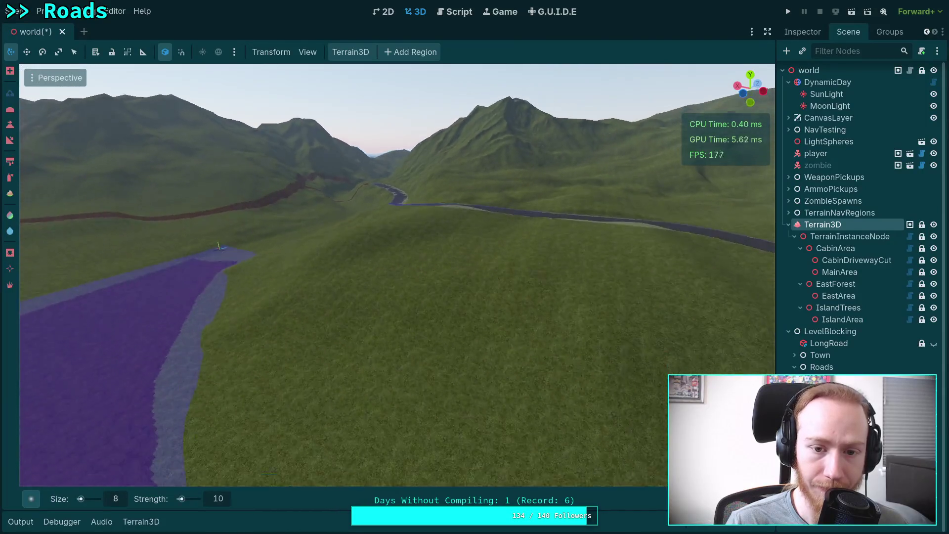
key("w")
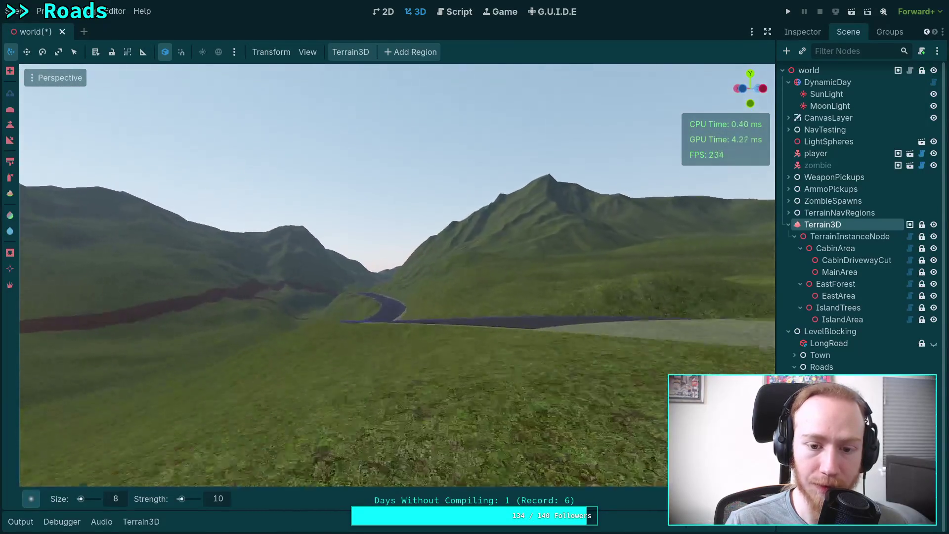
key("w")
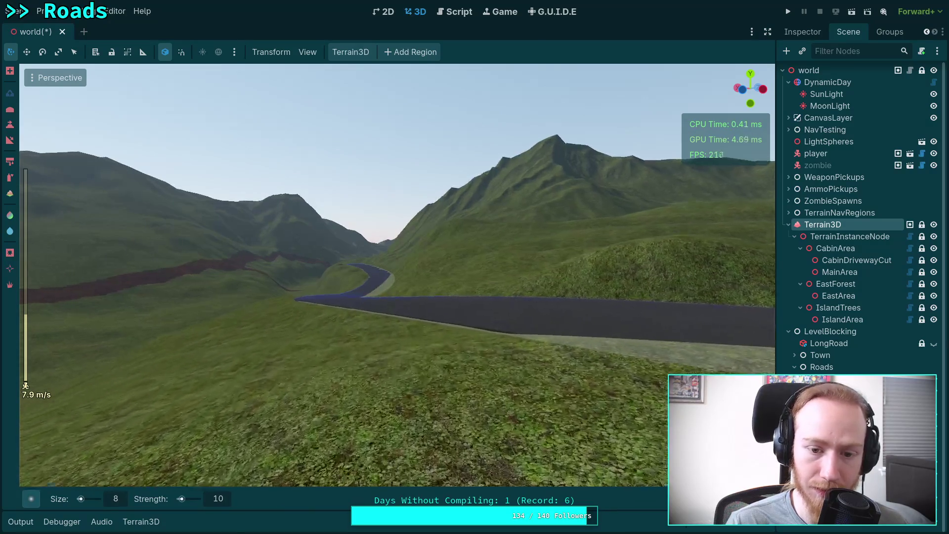
key("w")
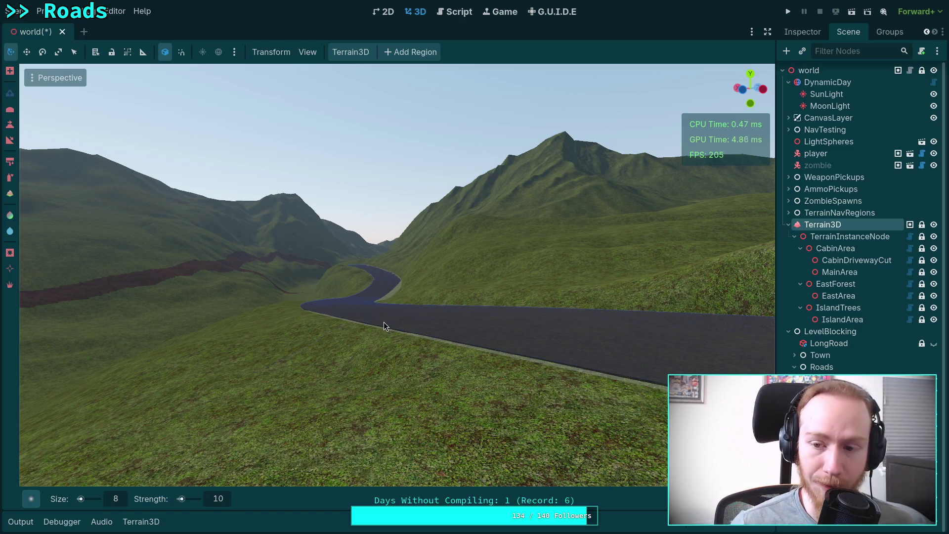
mouse_move(401, 321)
left_mouse_down()
mouse_move(568, 299)
mouse_move(547, 303)
mouse_move(576, 276)
mouse_move(565, 269)
mouse_move(505, 263)
mouse_move(546, 218)
left_mouse_up()
Step: Lower the raised mound and flatten the raised strip beside the road with the lowering brush
key("w")
scroll(566, 269, "up", 2)
key("ctrl")
mouse_move(434, 284)
left_mouse_down()
mouse_move(494, 297)
mouse_move(498, 277)
mouse_move(447, 280)
mouse_move(425, 269)
mouse_move(574, 274)
mouse_move(577, 301)
mouse_move(637, 309)
left_mouse_up()
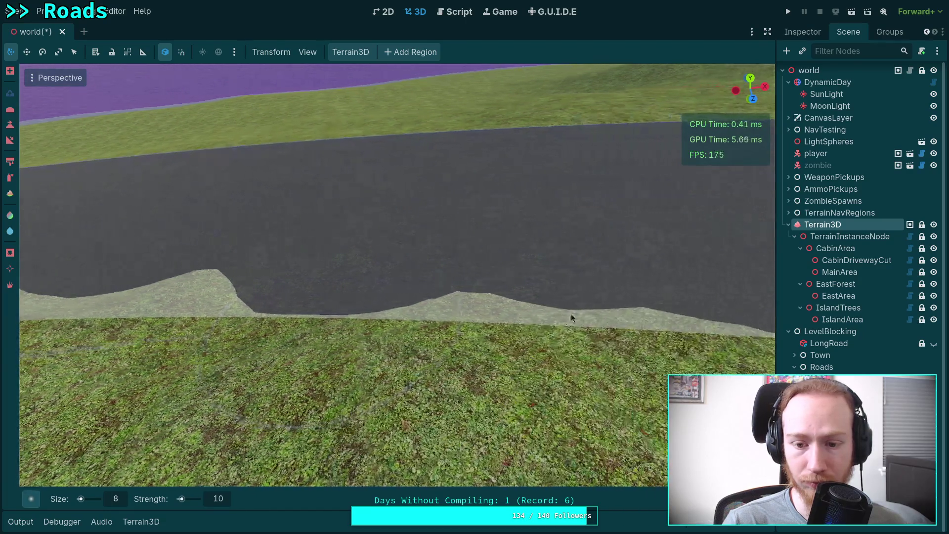
mouse_move(442, 316)
left_mouse_down()
mouse_move(663, 321)
mouse_move(578, 325)
mouse_move(639, 305)
left_mouse_up()
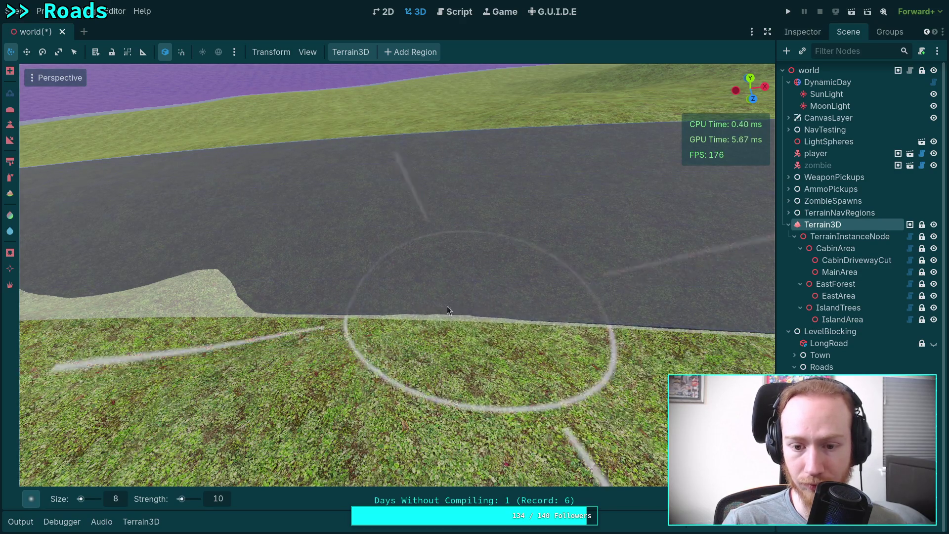
scroll(455, 311, "down", 10)
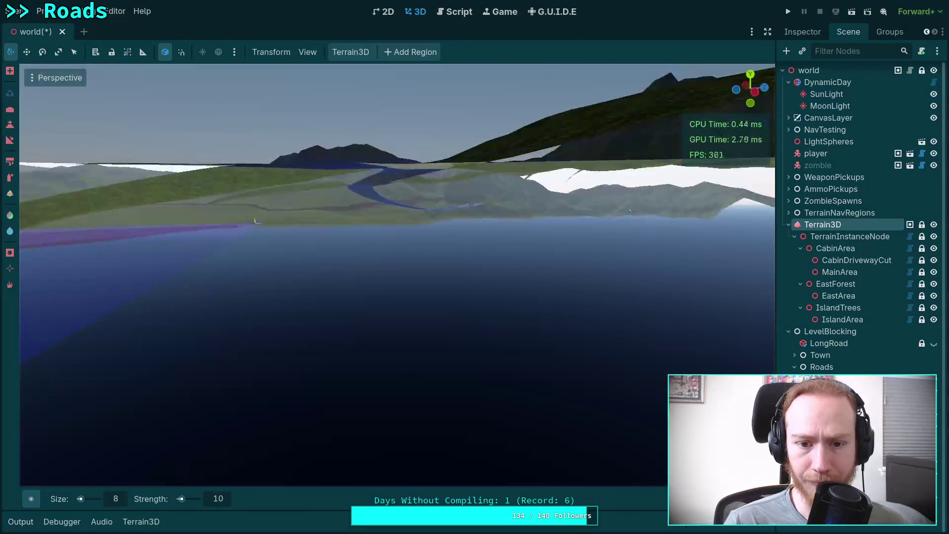
key("w")
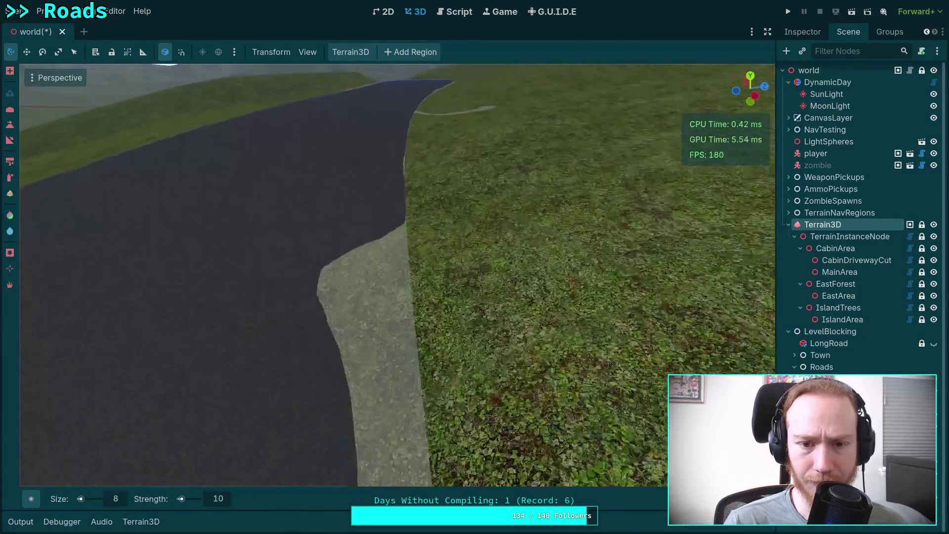
left_click_drag(347, 277, 411, 295)
key("a")
key("s")
Step: Lower the verge and carve down the remaining ridge and bump along the road edge
mouse_move(351, 303)
left_mouse_down()
mouse_move(586, 328)
mouse_move(560, 307)
left_mouse_up()
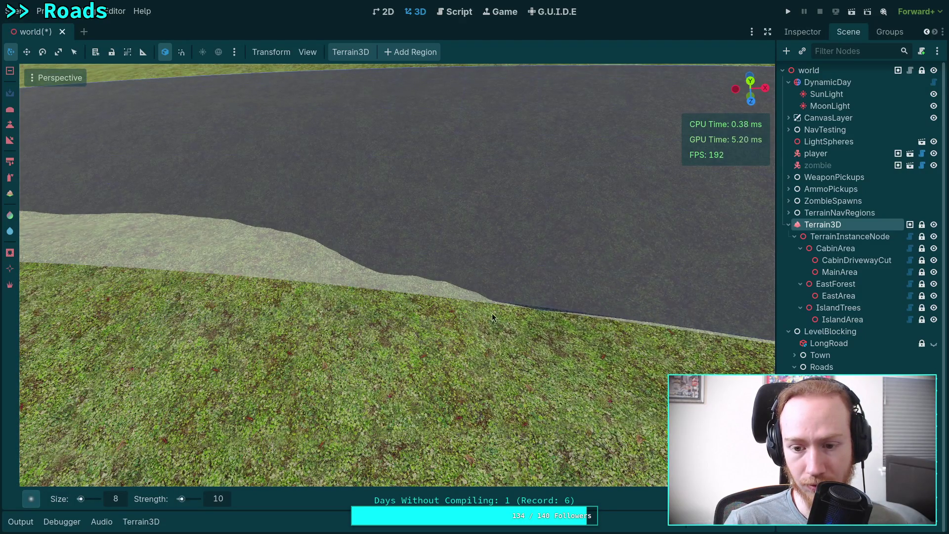
key("w")
key("w")
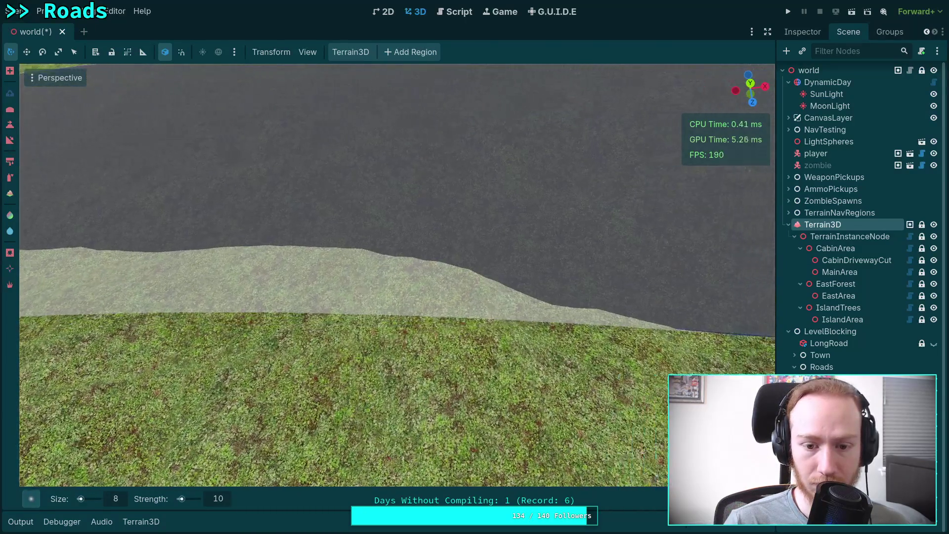
left_click_drag(342, 309, 549, 330)
mouse_move(241, 302)
left_mouse_down()
mouse_move(216, 301)
mouse_move(403, 335)
left_mouse_up()
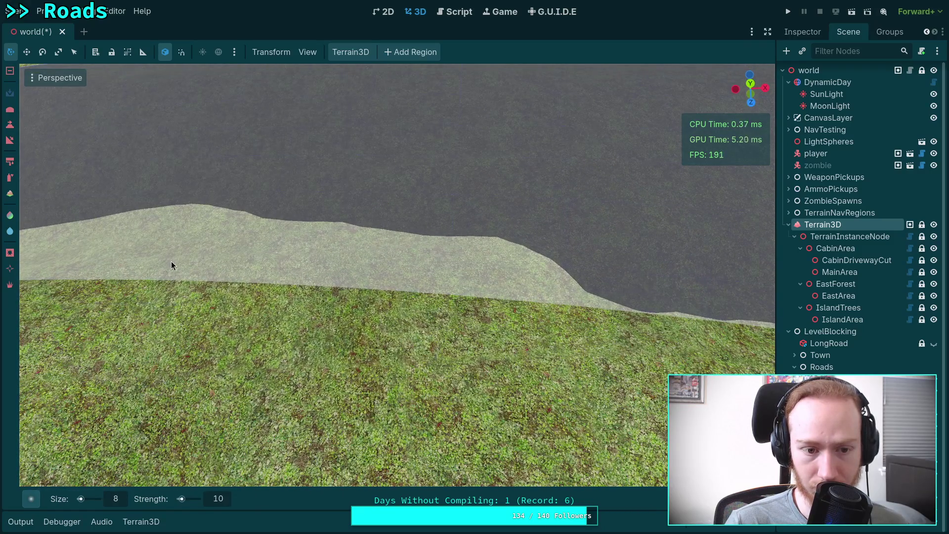
left_click_drag(211, 288, 556, 305)
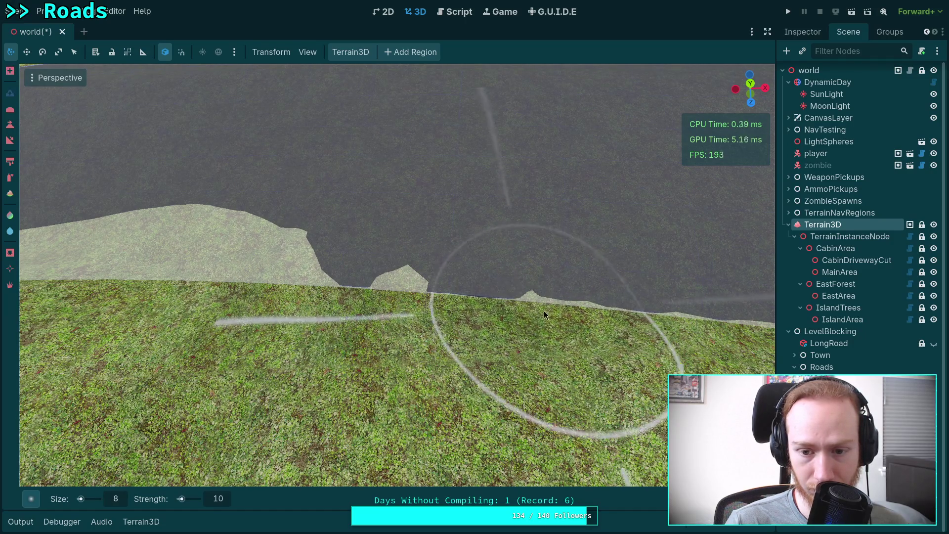
scroll(539, 311, "up", 3)
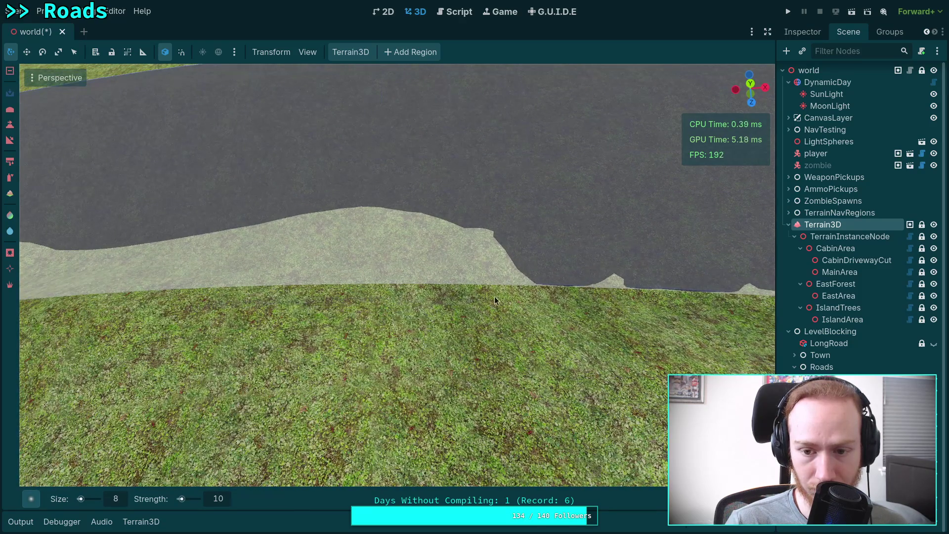
mouse_move(354, 289)
left_mouse_down()
mouse_move(287, 286)
mouse_move(244, 265)
mouse_move(356, 238)
mouse_move(425, 242)
left_mouse_up()
mouse_move(281, 252)
left_mouse_down()
mouse_move(648, 265)
mouse_move(128, 265)
left_mouse_up()
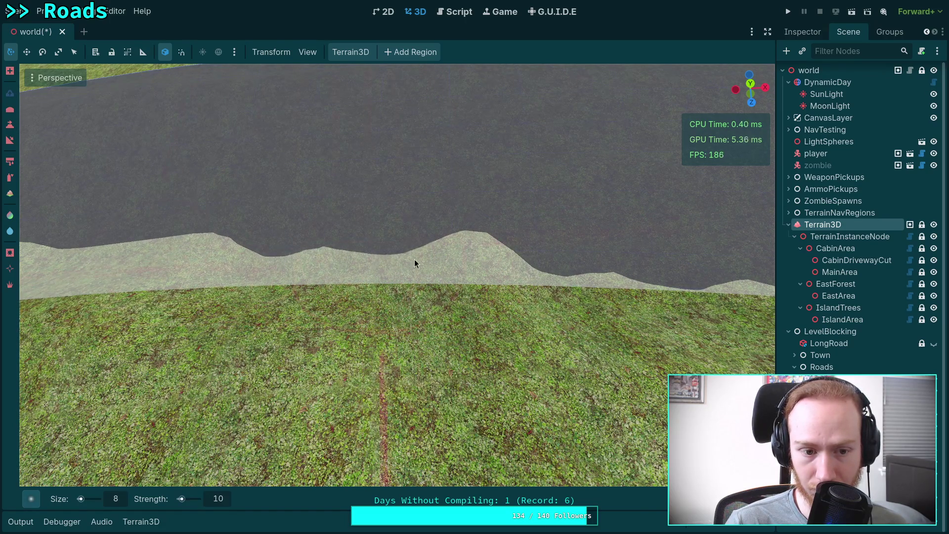
mouse_move(385, 278)
left_mouse_down()
mouse_move(473, 270)
mouse_move(233, 283)
mouse_move(419, 274)
mouse_move(624, 287)
left_mouse_up()
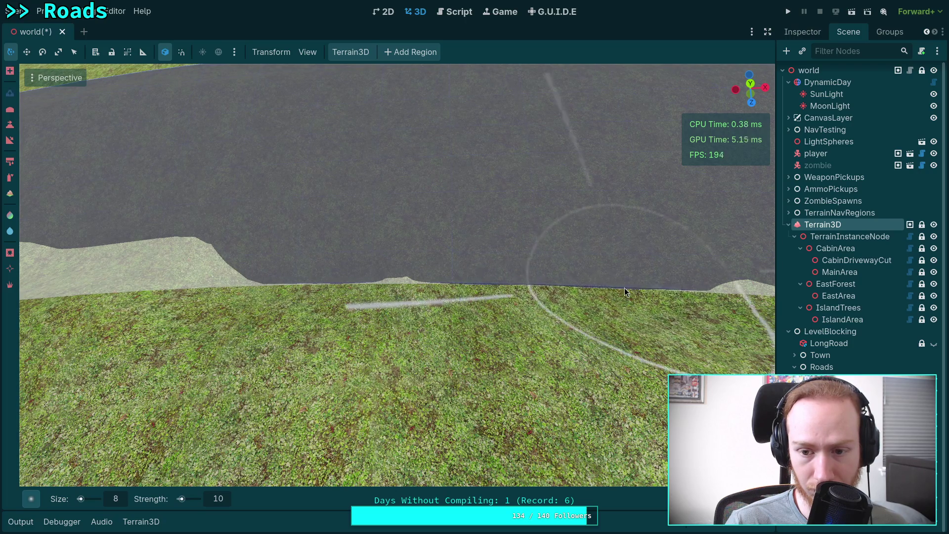
scroll(610, 306, "up", 2)
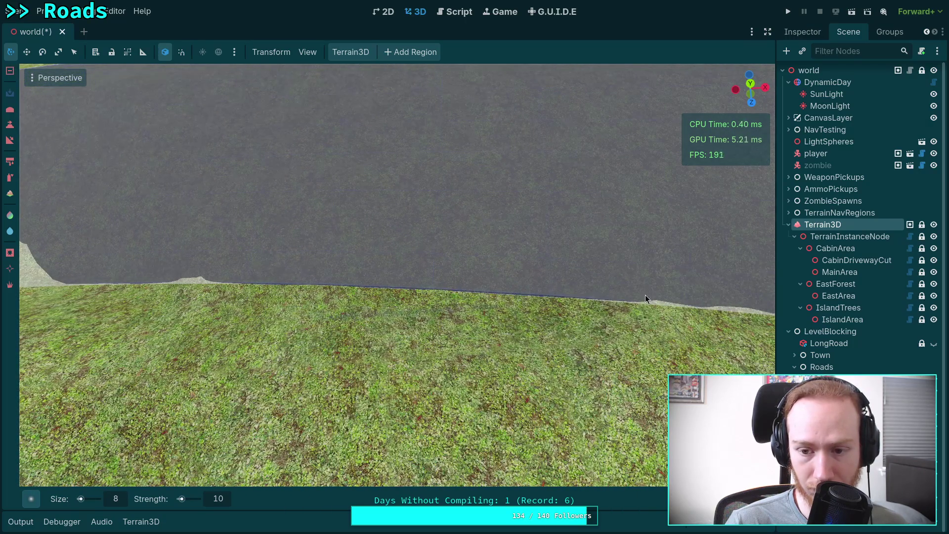
Step: Lower the light terrain strip beneath the road edge, undoing the unwanted strokes
scroll(610, 306, "up", 2)
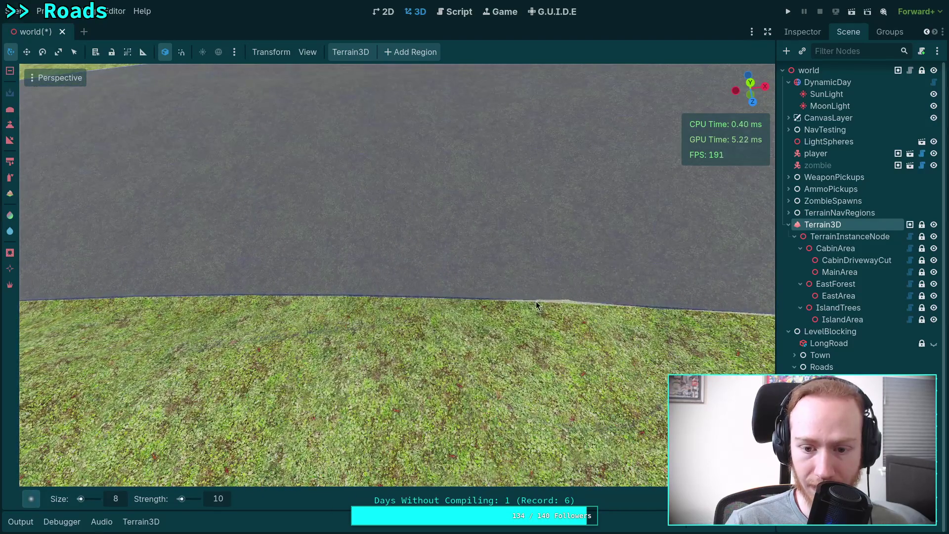
scroll(329, 318, "down", 2)
scroll(329, 318, "up", 4)
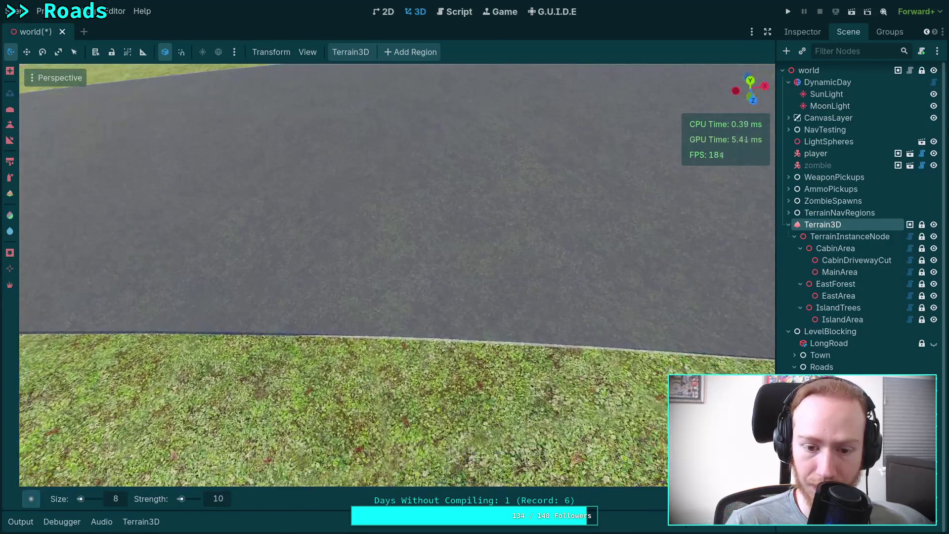
scroll(371, 340, "down", 3)
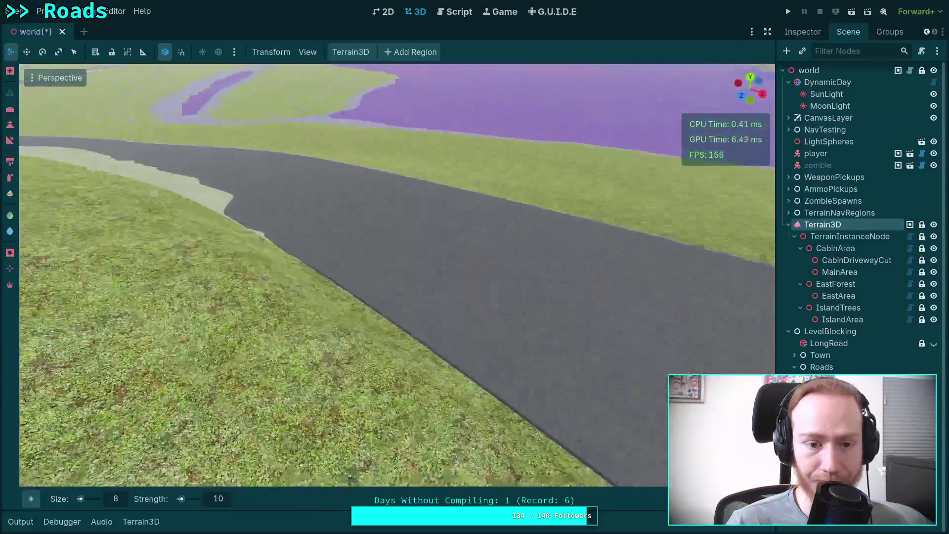
scroll(572, 336, "up", 3)
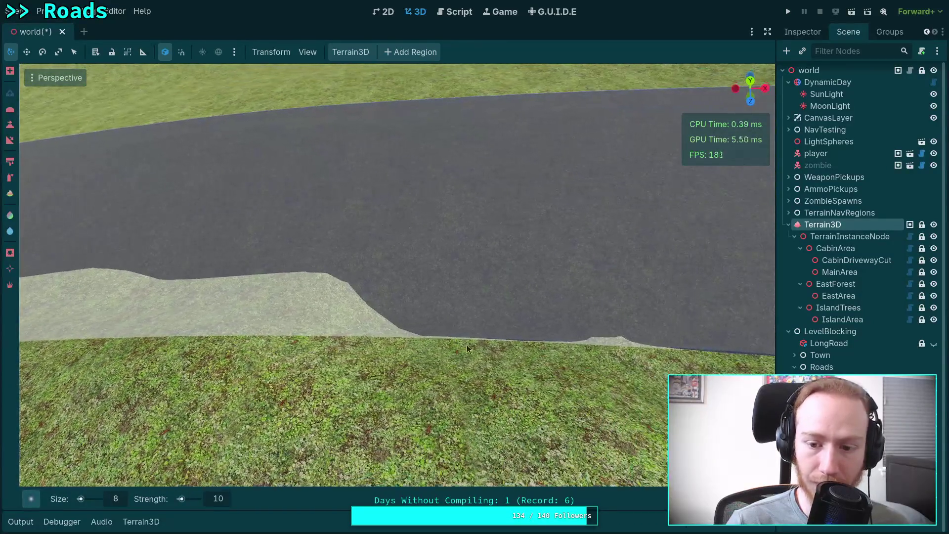
scroll(452, 315, "down", 2)
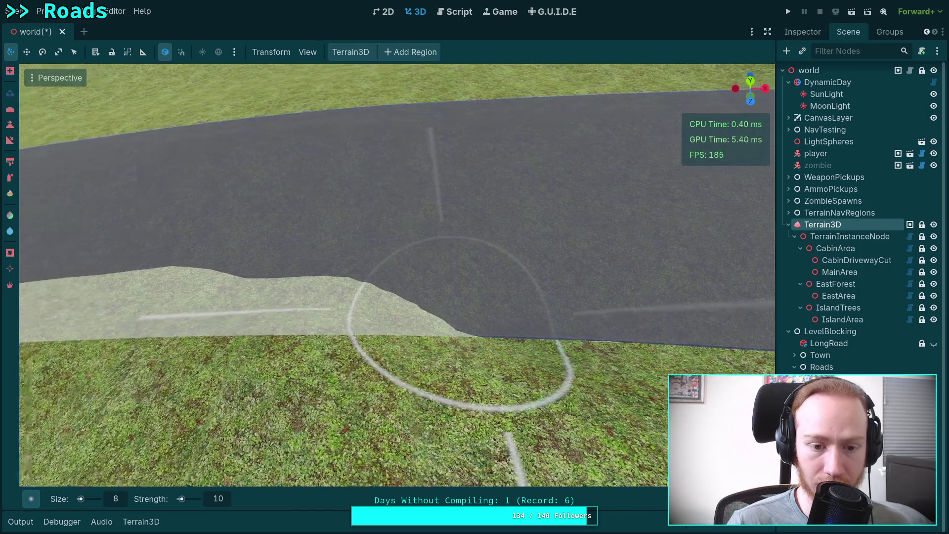
mouse_move(452, 317)
left_mouse_down()
mouse_move(341, 310)
mouse_move(494, 329)
mouse_move(434, 332)
left_mouse_up()
mouse_move(522, 334)
left_mouse_down()
mouse_move(544, 390)
mouse_move(459, 340)
mouse_move(474, 377)
mouse_move(341, 365)
mouse_move(311, 353)
mouse_move(438, 354)
mouse_move(594, 376)
left_mouse_up()
left_click_drag(593, 322, 534, 342)
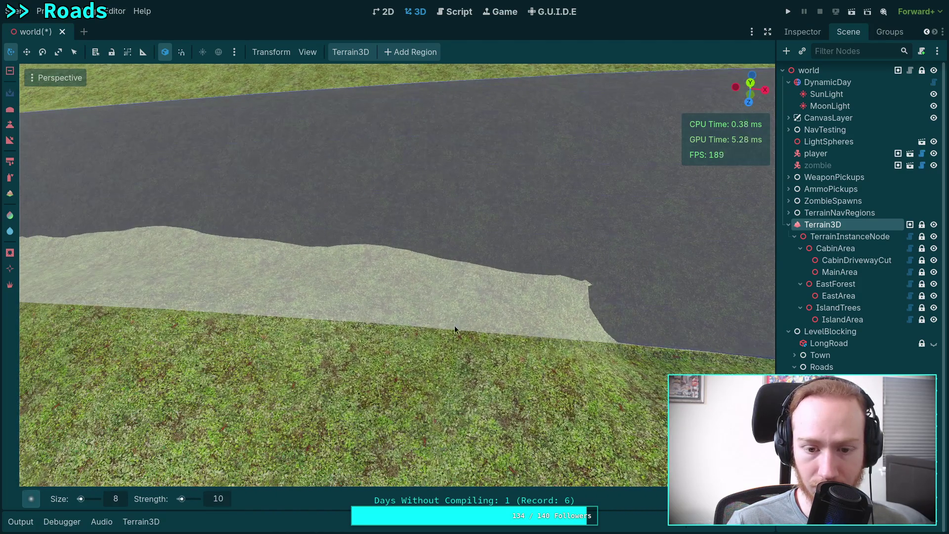
mouse_move(449, 328)
left_mouse_down()
mouse_move(419, 322)
mouse_move(562, 326)
mouse_move(446, 319)
mouse_move(528, 329)
left_mouse_up()
key("ctrl+z")
key("ctrl+z")
key("ctrl+z")
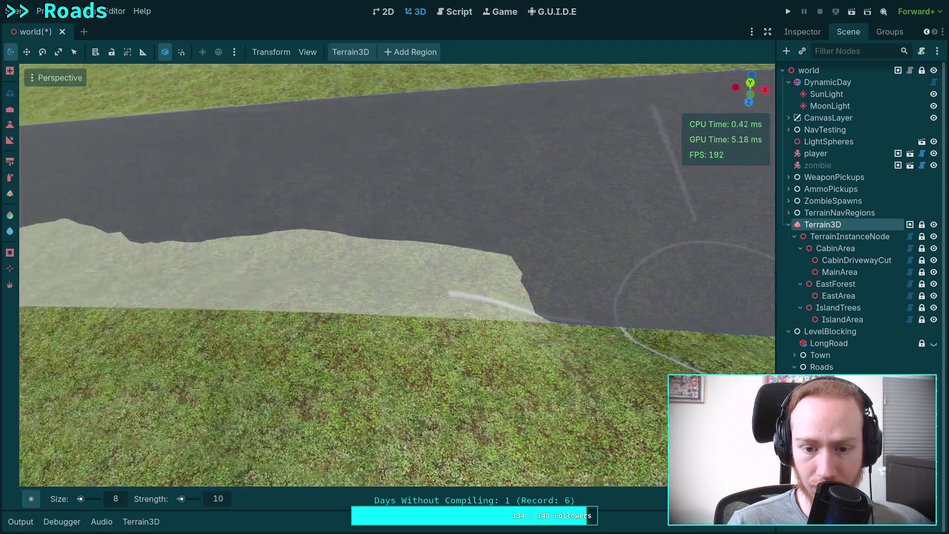
Step: Push the light sliver further down along the road, flattening its peak and carving a notch
mouse_move(598, 356)
left_mouse_down()
mouse_move(302, 328)
mouse_move(297, 312)
mouse_move(317, 274)
mouse_move(299, 269)
left_mouse_up()
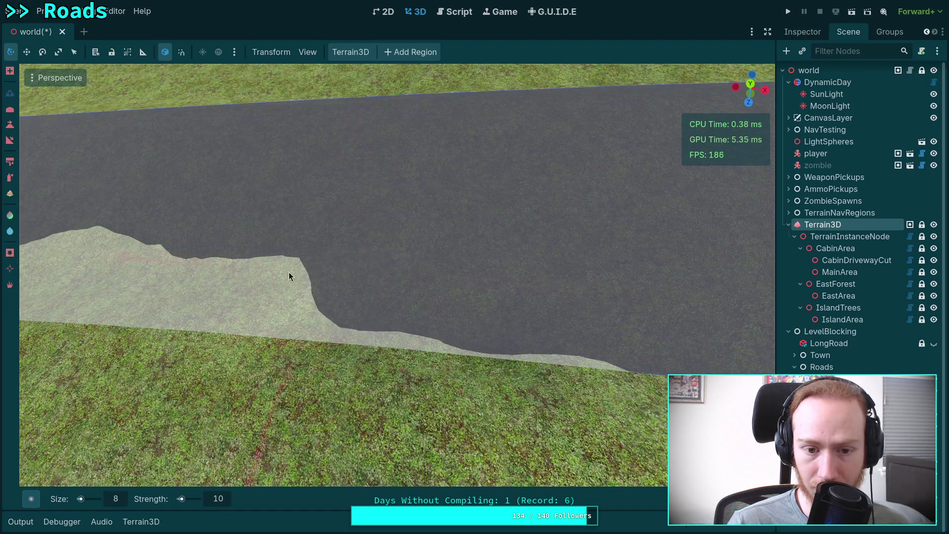
mouse_move(232, 308)
left_mouse_down()
mouse_move(222, 325)
mouse_move(586, 359)
left_mouse_up()
key("ctrl+z")
key("ctrl+z")
key("ctrl+z")
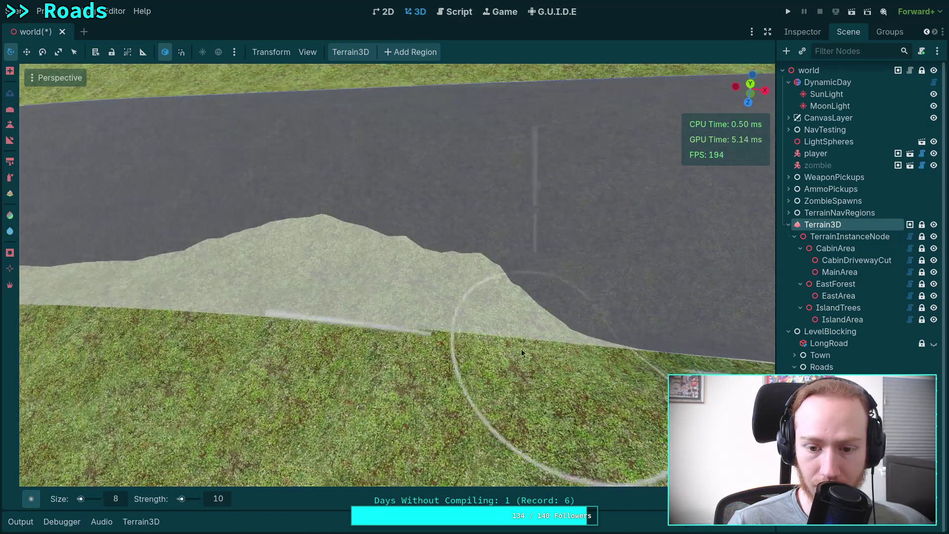
mouse_move(402, 324)
left_mouse_down()
mouse_move(494, 327)
mouse_move(439, 320)
mouse_move(320, 259)
mouse_move(258, 295)
mouse_move(390, 292)
left_mouse_up()
mouse_move(364, 262)
left_mouse_down()
mouse_move(337, 285)
mouse_move(336, 310)
mouse_move(318, 324)
mouse_move(460, 335)
left_mouse_up()
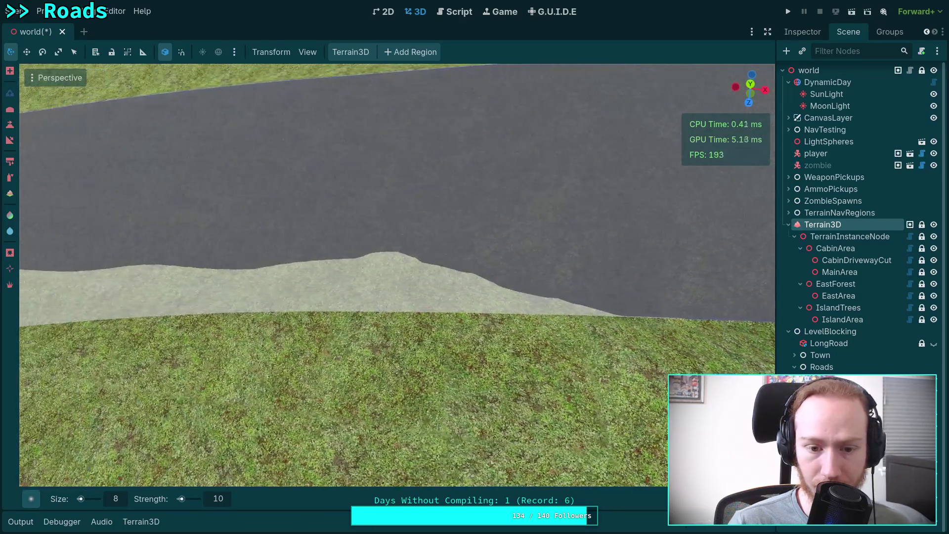
mouse_move(294, 309)
left_mouse_down()
mouse_move(618, 319)
mouse_move(569, 321)
left_mouse_up()
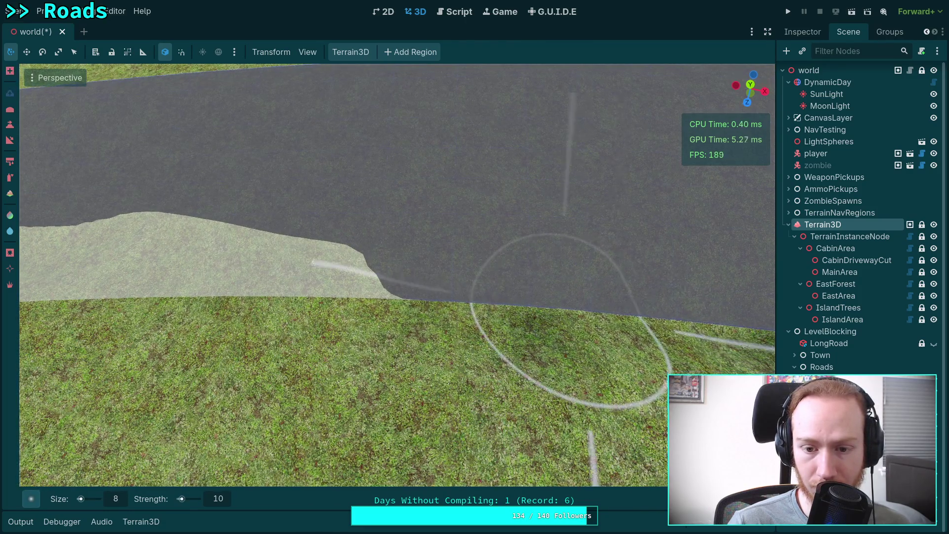
Step: Lower the leftover raised edges, a second notch, the small island near the horizon and the edge bump
scroll(380, 282, "down", 3)
mouse_move(433, 287)
left_mouse_down()
mouse_move(560, 287)
mouse_move(335, 276)
mouse_move(250, 256)
mouse_move(224, 267)
mouse_move(236, 272)
mouse_move(403, 220)
left_mouse_up()
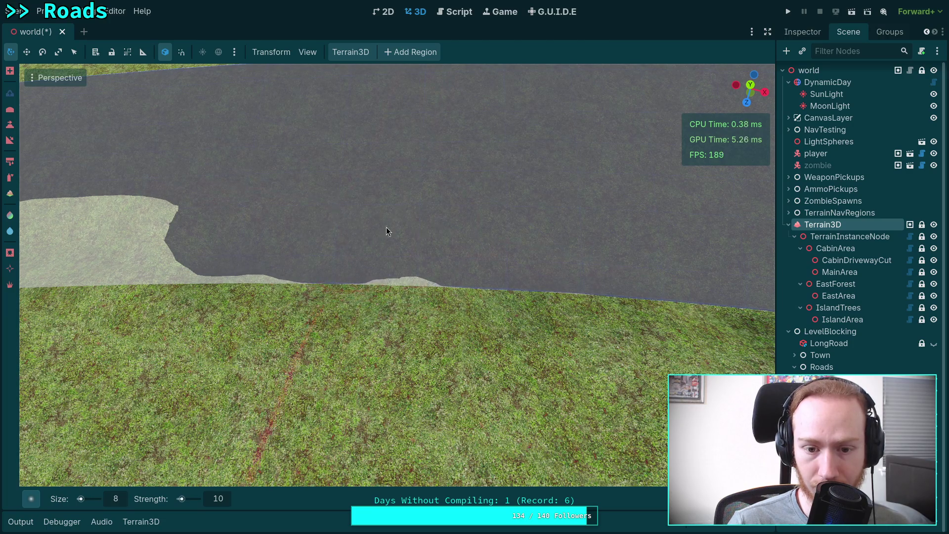
scroll(445, 296, "down", 2)
left_click_drag(361, 291, 254, 281)
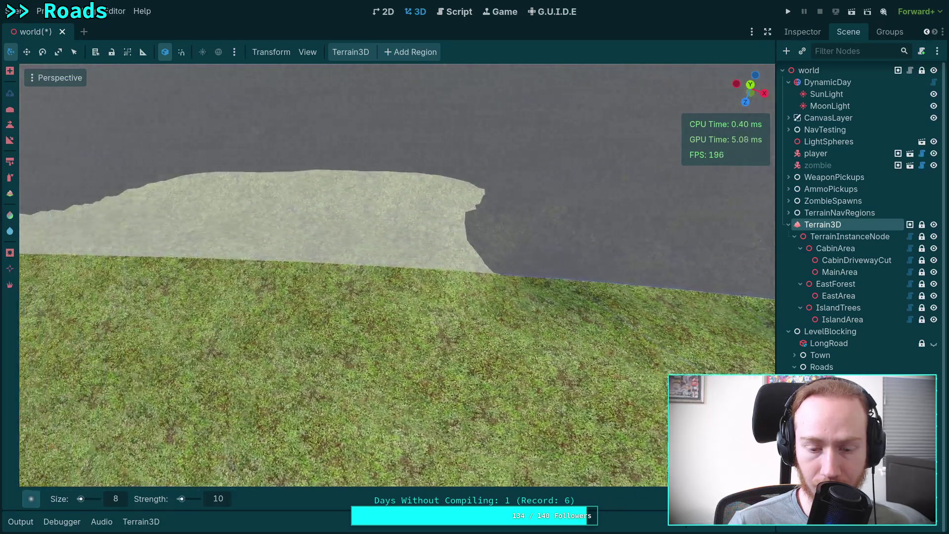
mouse_move(506, 268)
left_mouse_down()
mouse_move(280, 261)
mouse_move(207, 227)
mouse_move(261, 231)
mouse_move(393, 201)
mouse_move(365, 227)
left_mouse_up()
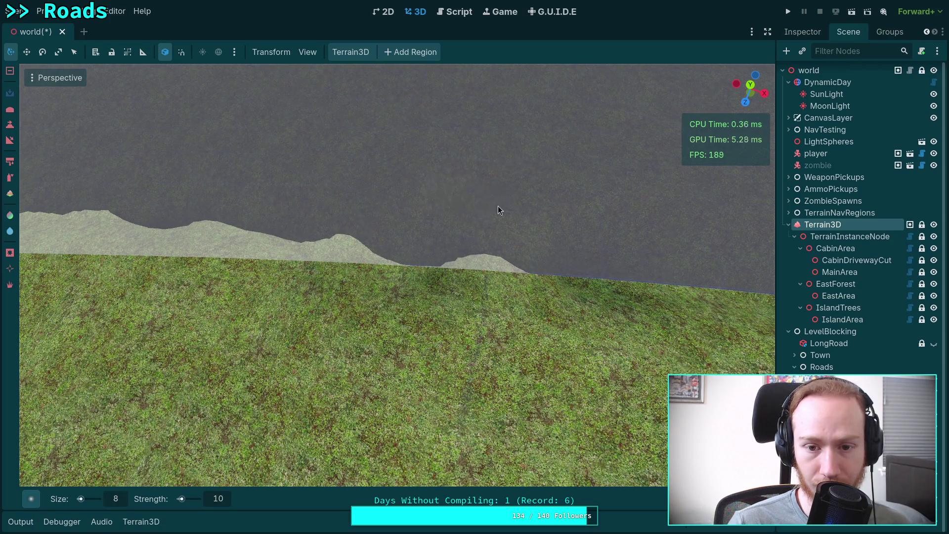
left_click_drag(499, 263, 497, 284)
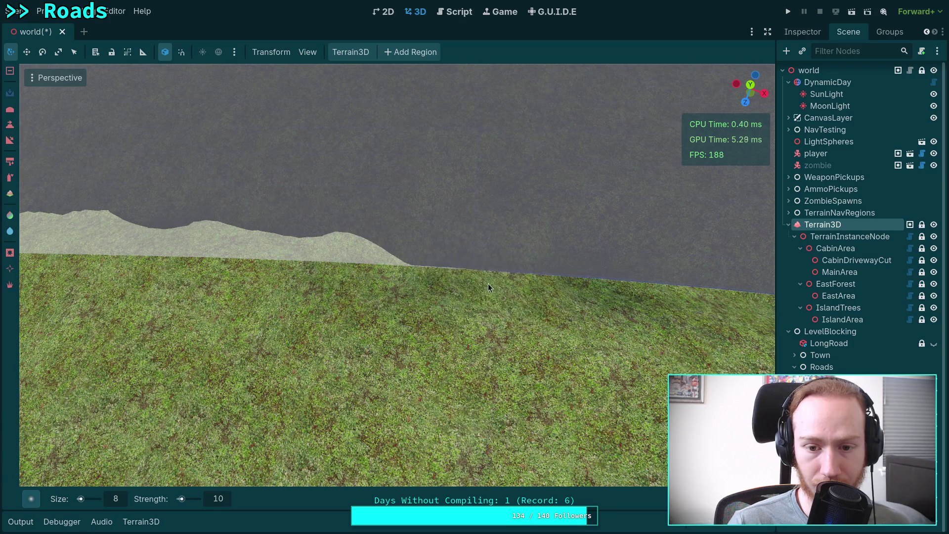
scroll(410, 266, "up", 2)
left_click_drag(557, 282, 445, 297)
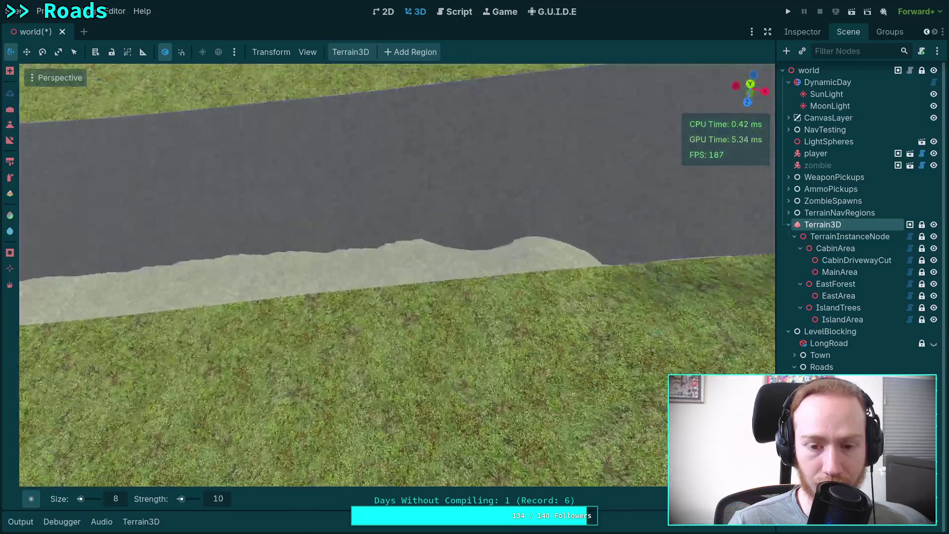
mouse_move(593, 281)
left_mouse_down()
mouse_move(567, 269)
mouse_move(353, 298)
mouse_move(451, 287)
mouse_move(411, 295)
mouse_move(210, 308)
mouse_move(580, 280)
left_mouse_up()
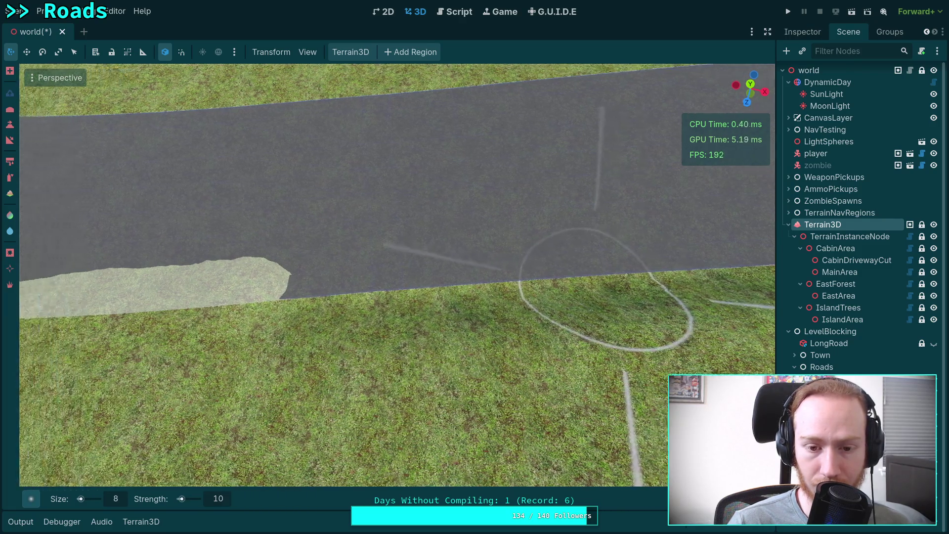
mouse_move(399, 296)
left_mouse_down()
mouse_move(485, 296)
mouse_move(66, 286)
left_mouse_up()
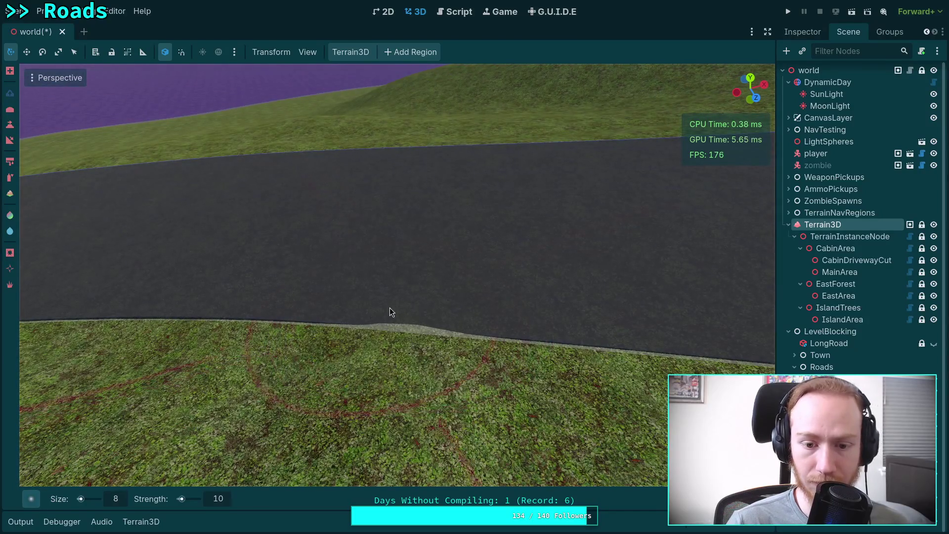
Step: Smooth away the grass bits poking through the road edge and toggle the brush mode with Shift
left_click_drag(389, 307, 408, 300)
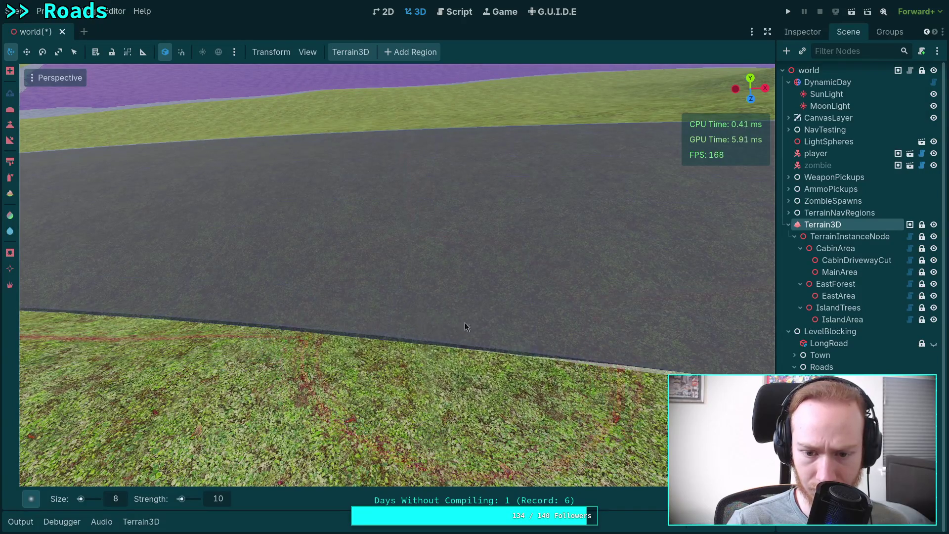
key("shift")
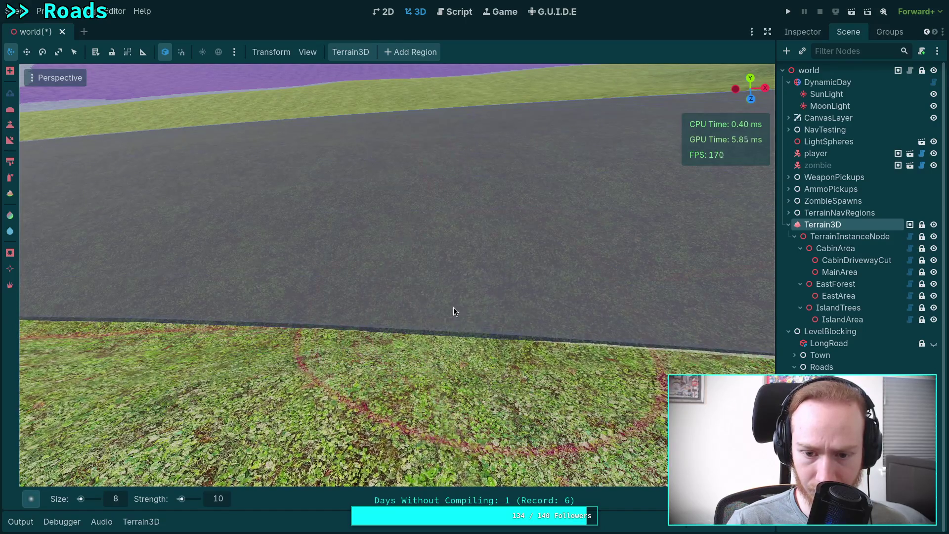
key("shift")
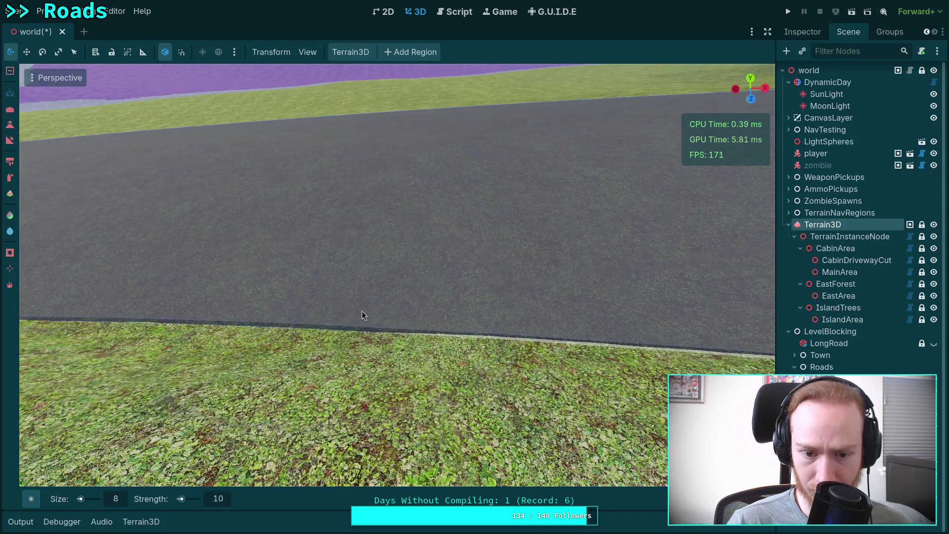
Step: Frame the grass beside the road edge and raise it up to meet the road
key("shift")
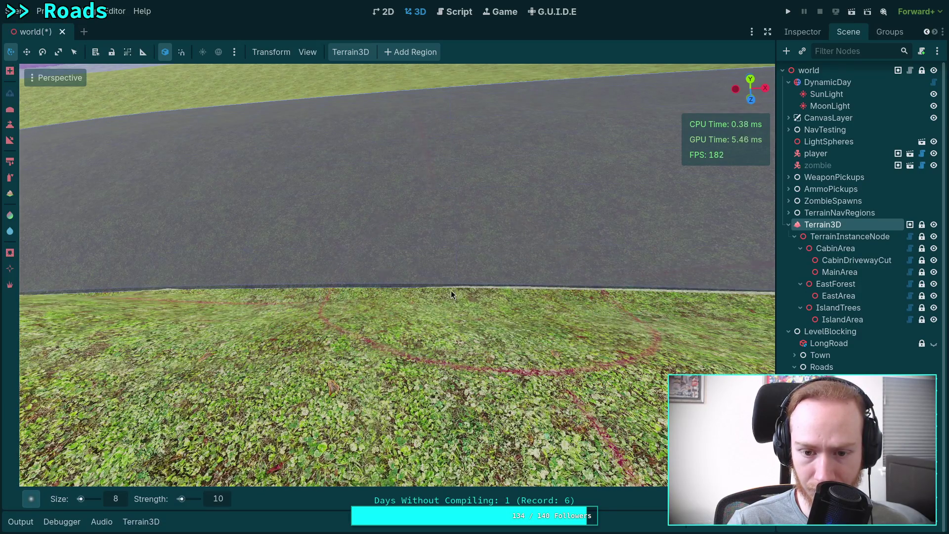
right_click(331, 286)
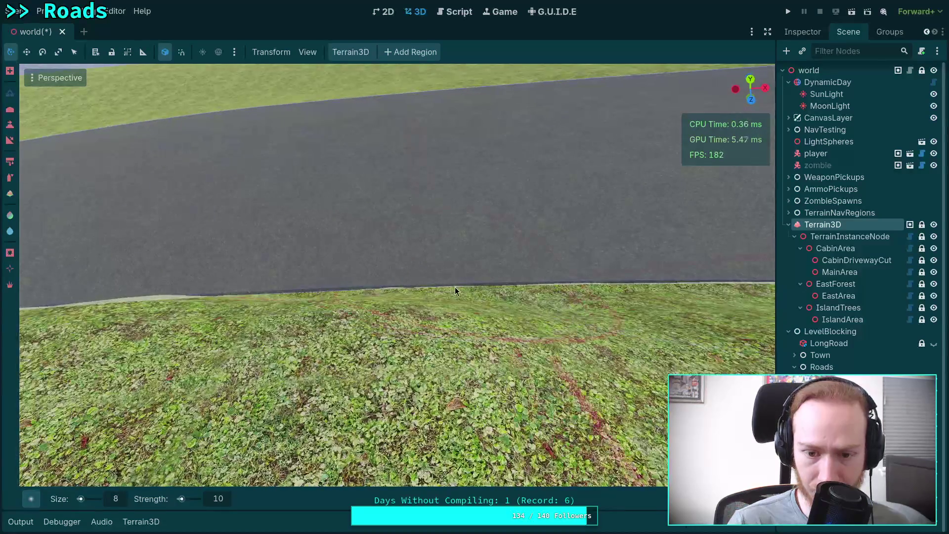
right_click(478, 287)
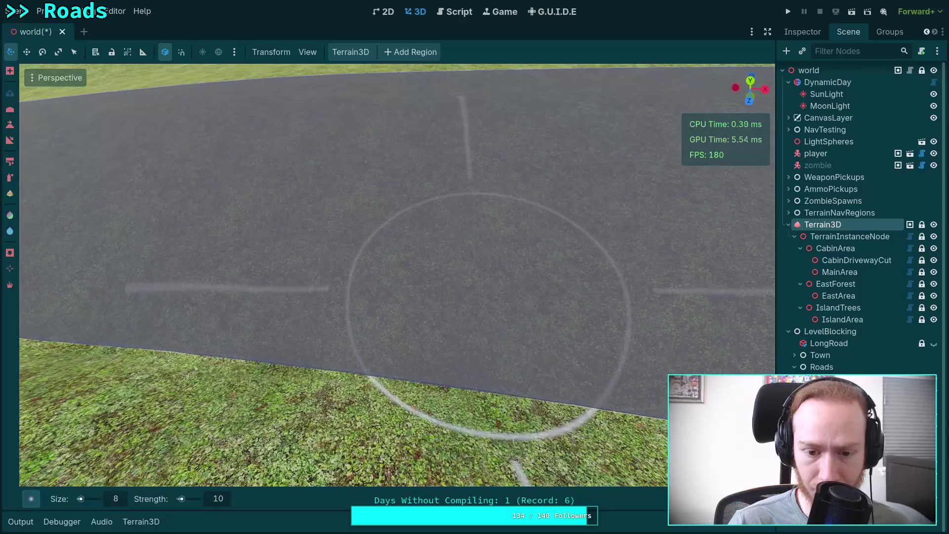
right_click(403, 296)
mouse_move(436, 296)
left_mouse_down()
mouse_move(355, 286)
mouse_move(240, 302)
mouse_move(187, 287)
mouse_move(361, 298)
left_mouse_up()
key("e")
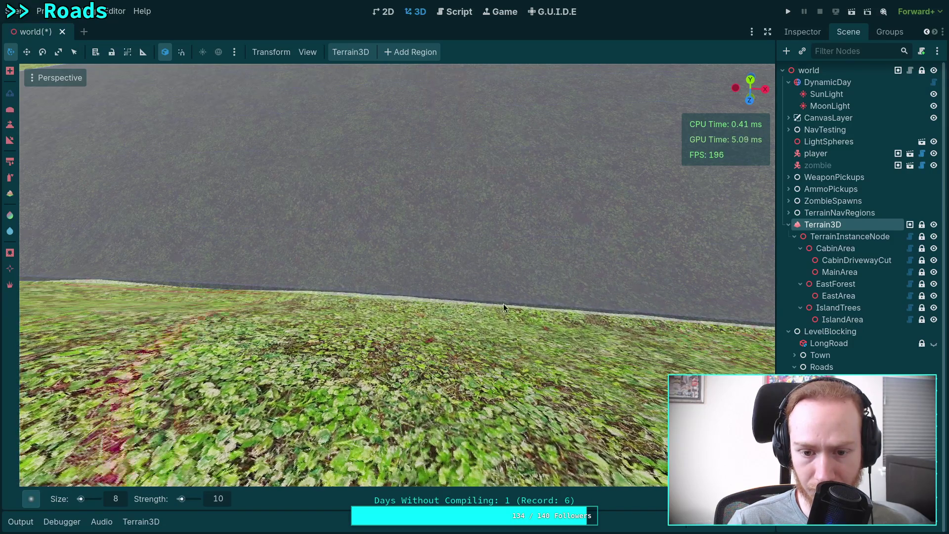
key("ctrl")
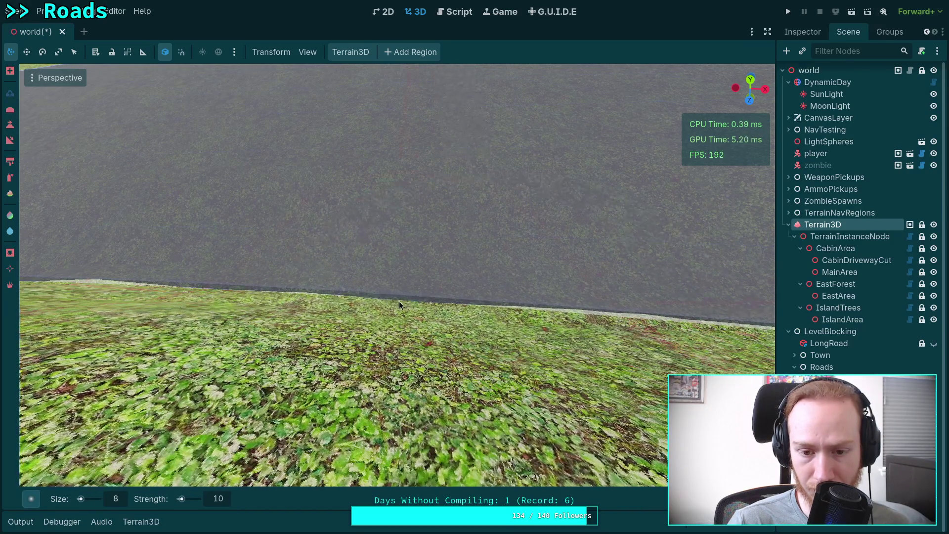
Step: Set the sculpt brush strength to 5
double_click(216, 499)
type("6")
key("BackSpace")
type("5")
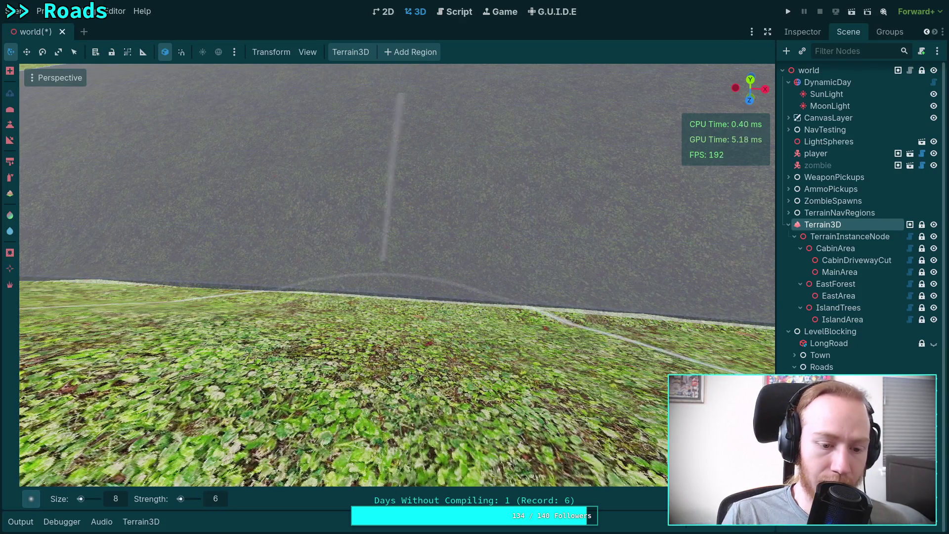
type("w")
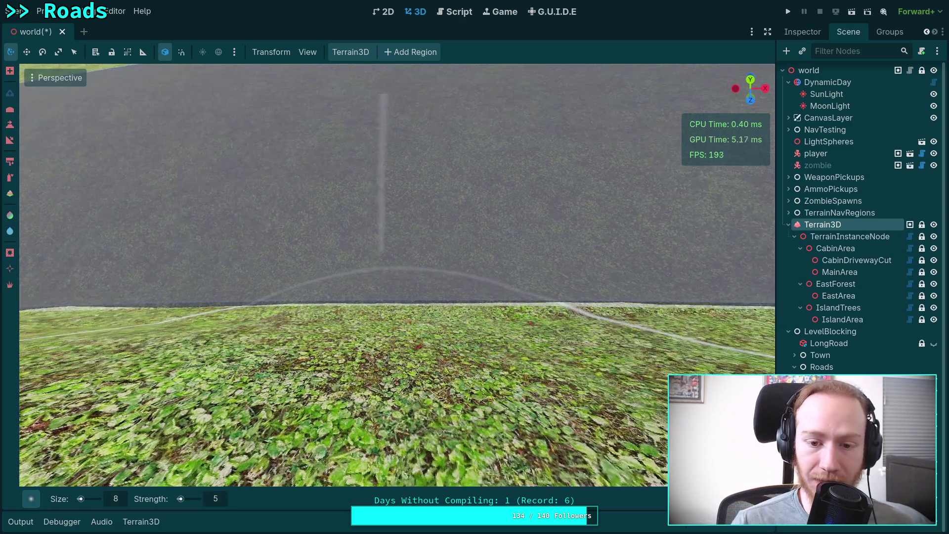
type("ww")
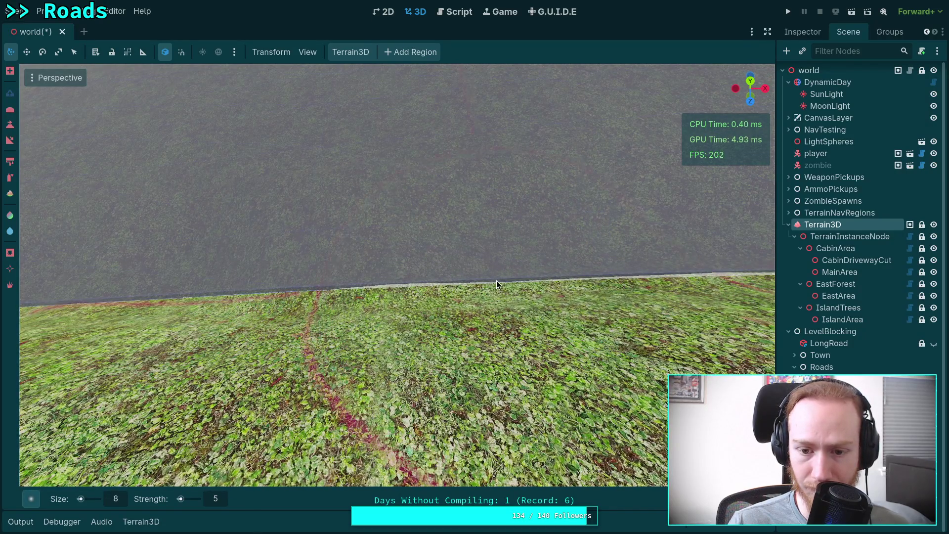
Step: Level and raise the grass edge against the road, then undo the recent terrain strokes
left_click_drag(468, 291, 396, 274)
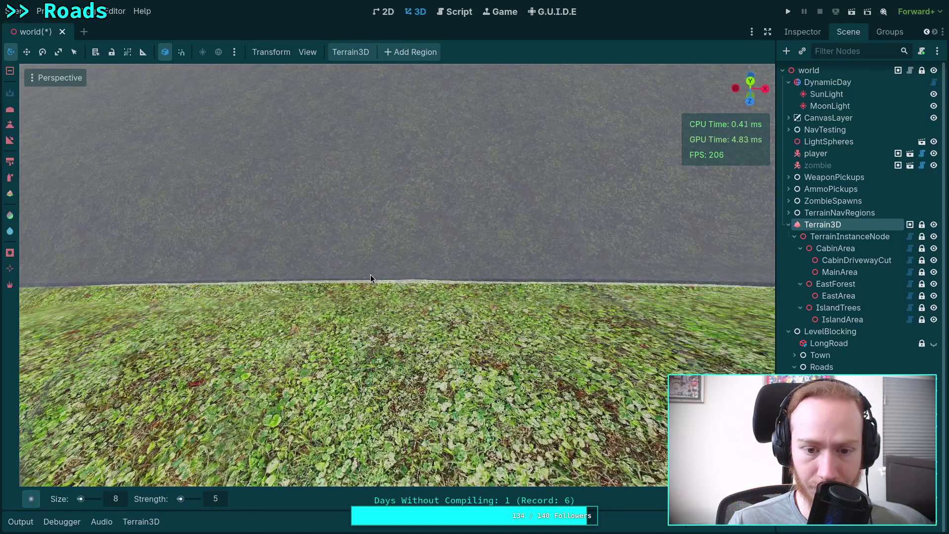
mouse_move(417, 278)
left_mouse_down()
mouse_move(444, 271)
mouse_move(343, 265)
left_mouse_up()
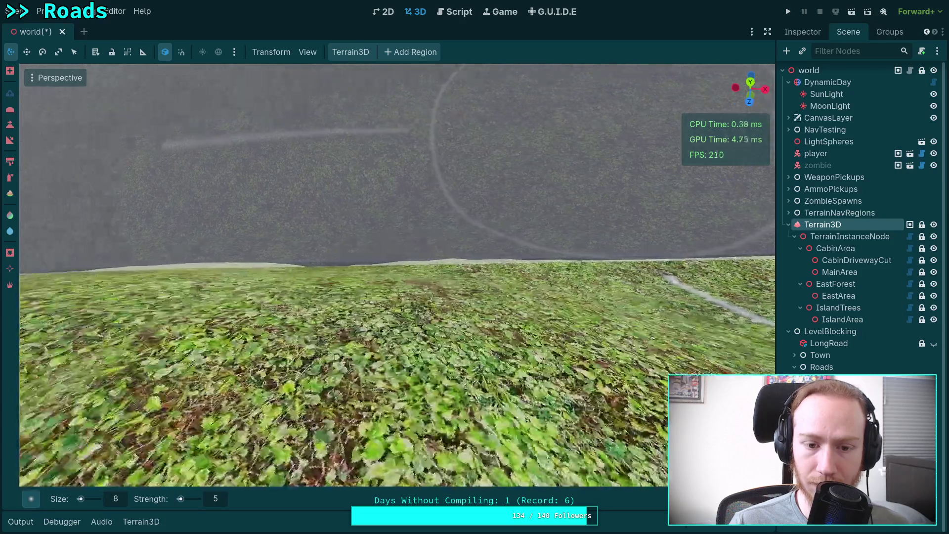
key("ctrl+z")
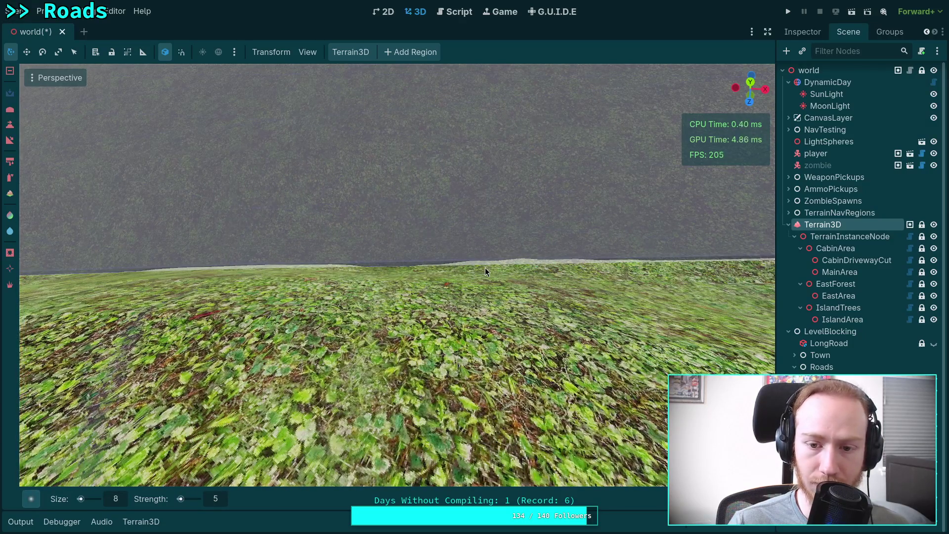
key("ctrl+z")
key("ctrl+z")
key("ctrl+z")
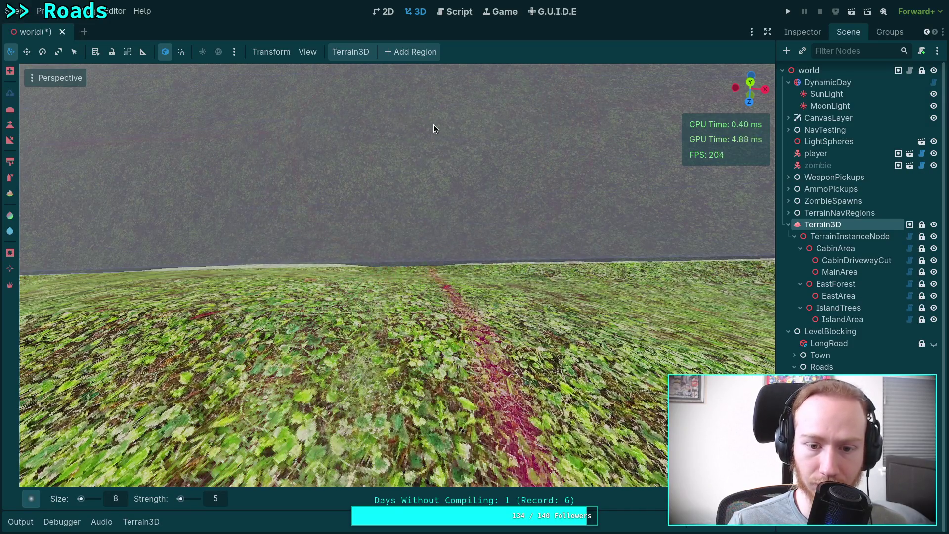
key("ctrl+shift+z")
Step: Raise the grassy hillside beside the road with the Terrain3D sculpt brush, lowering spots where needed
key("w")
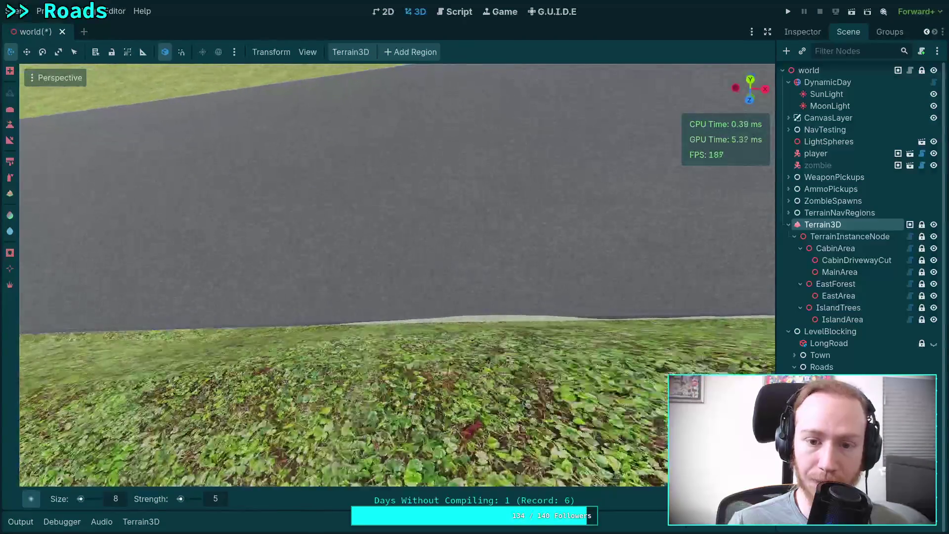
key("s")
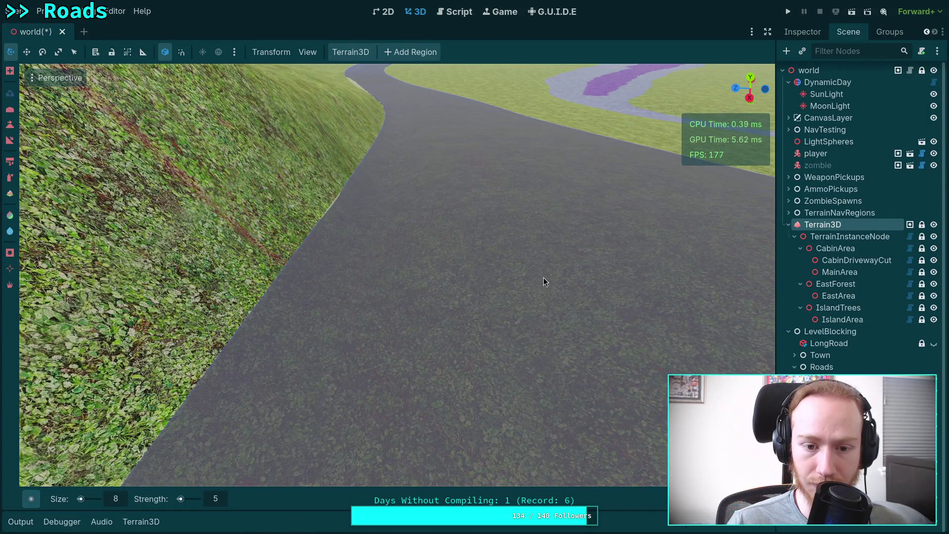
key("w")
key("w")
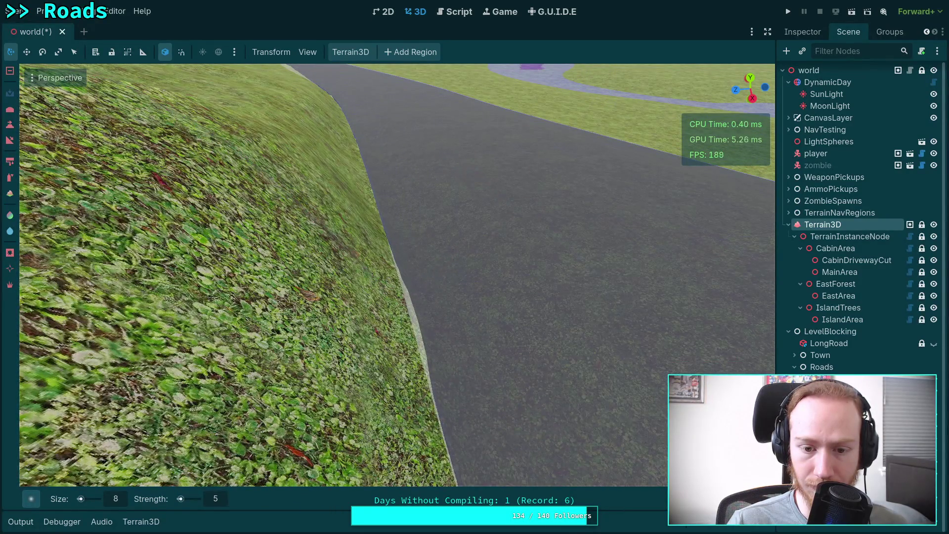
mouse_move(409, 325)
left_mouse_down()
mouse_move(366, 306)
mouse_move(370, 274)
left_mouse_up()
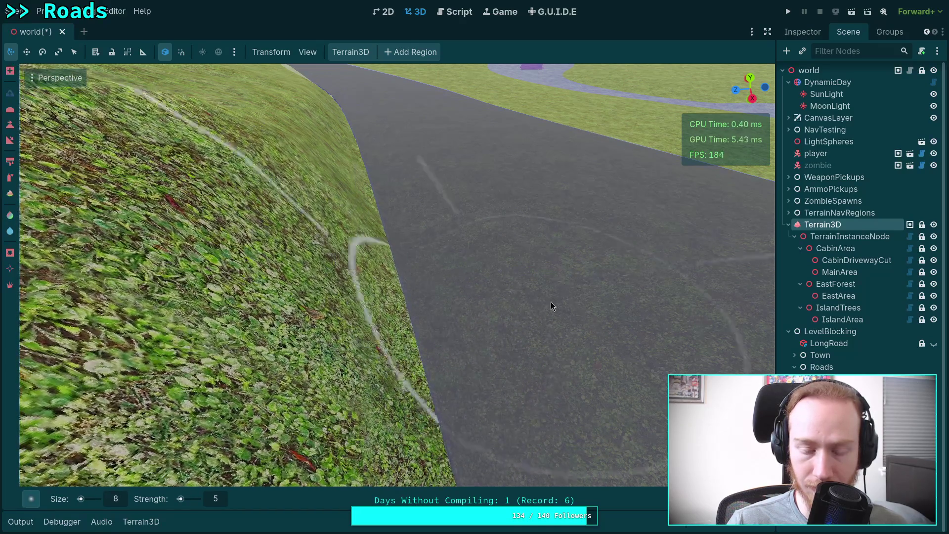
left_click_drag(622, 291, 494, 236)
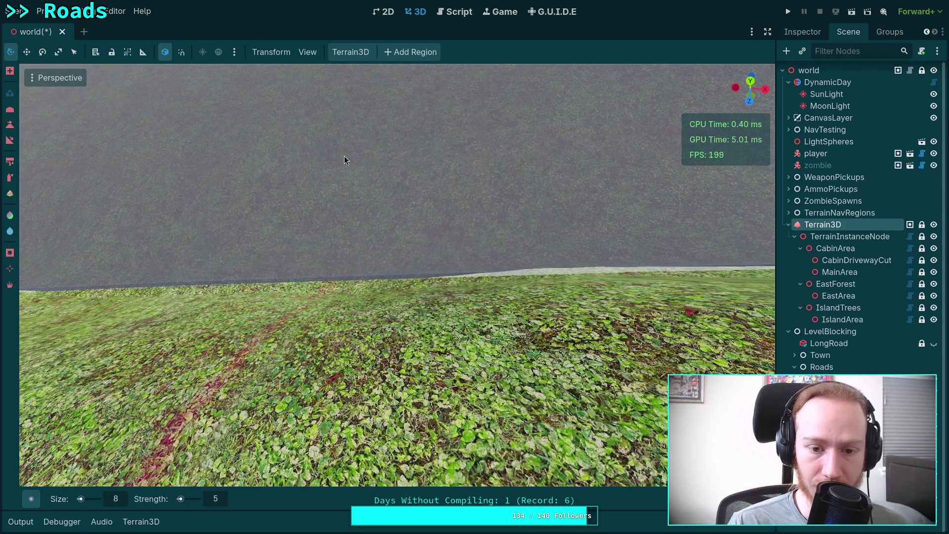
key("ctrl+z")
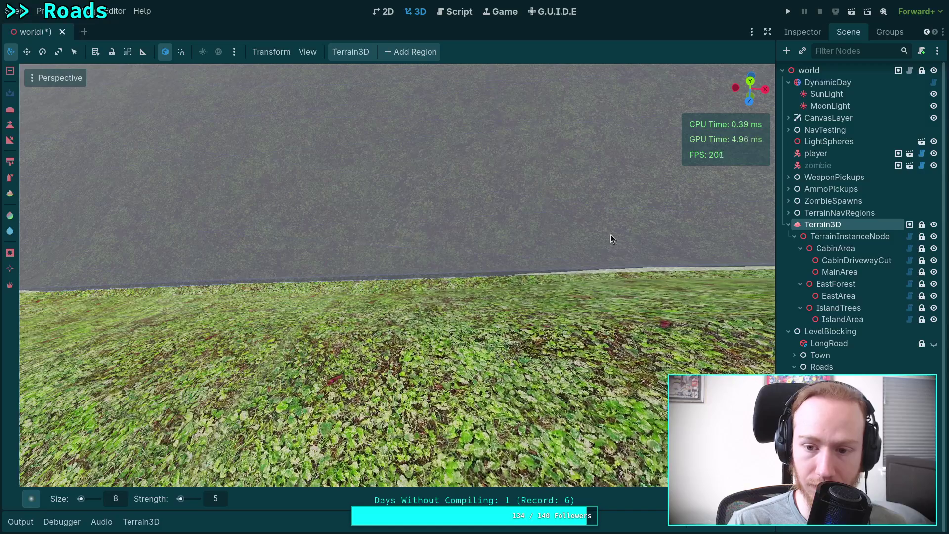
key("ctrl+z")
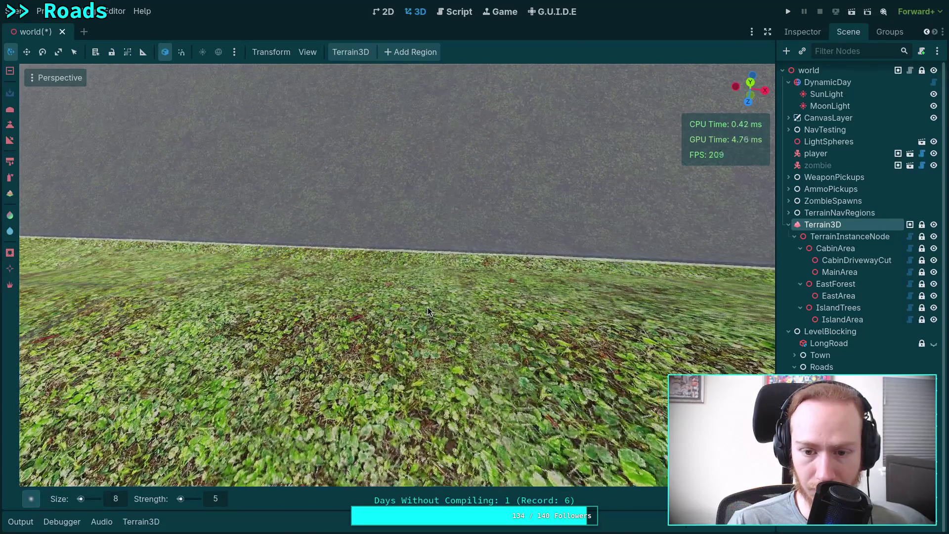
right_click(452, 283)
Step: Undo the reddish painted track and diagonal path strokes on the terrain beside the road
key("w")
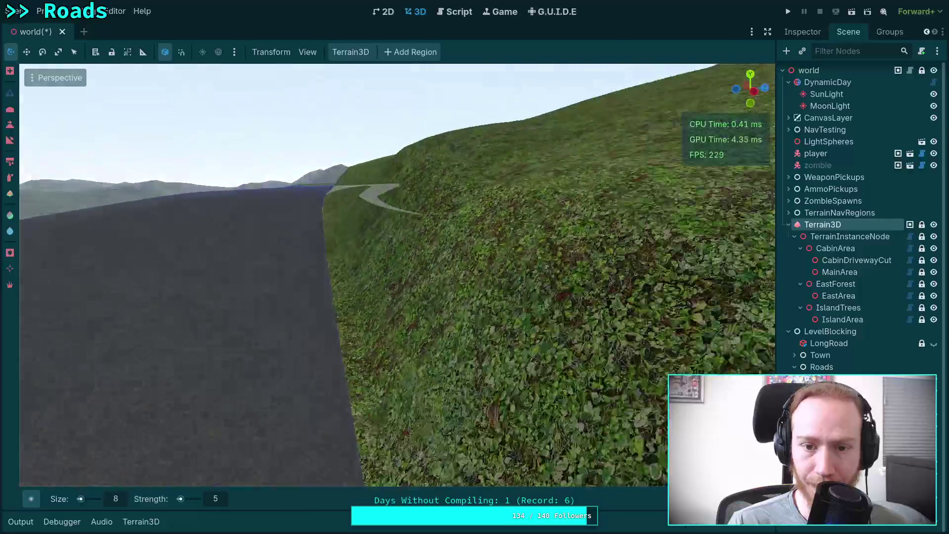
key("s")
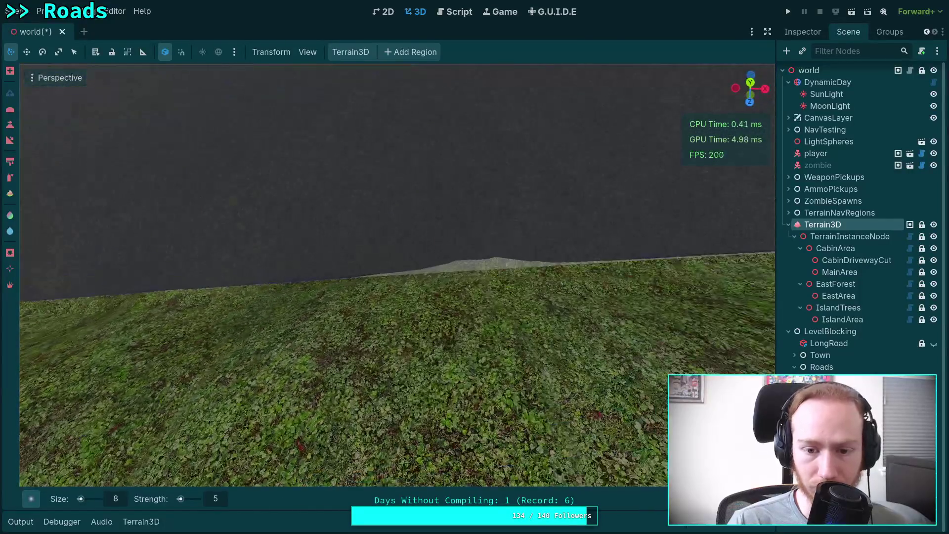
key("ctrl+z")
key("ctrl+z")
key("ctrl+z")
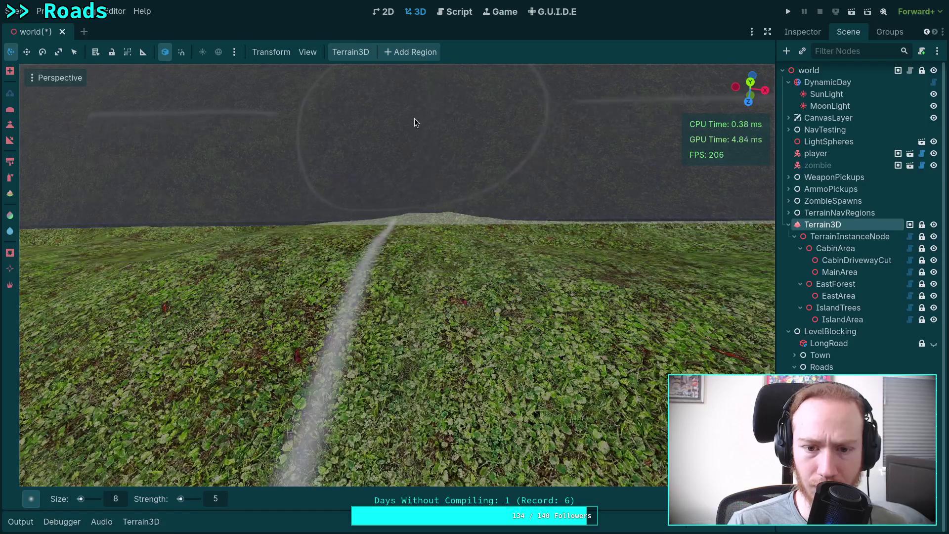
key("ctrl+z")
key("ctrl+z")
key("ctrl+z")
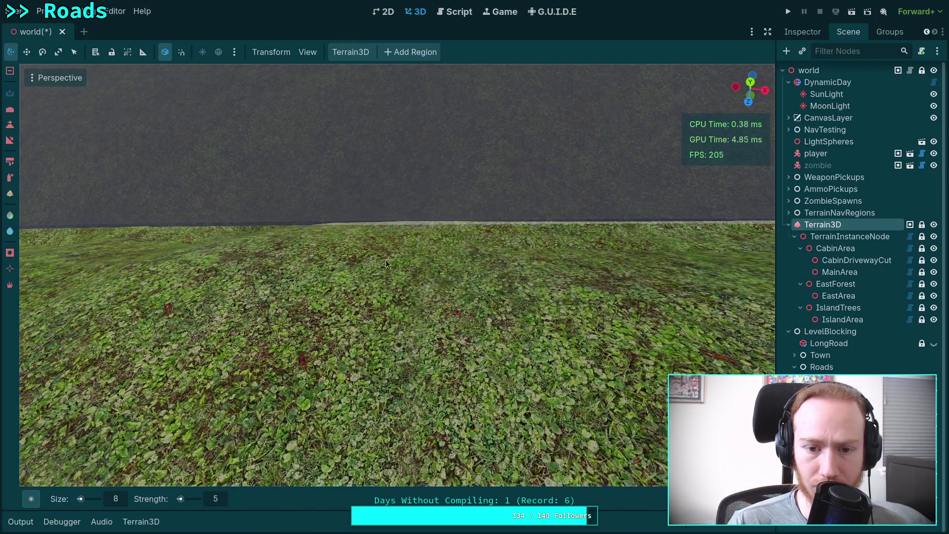
key("ctrl+z")
key("ctrl+z")
key("ctrl+z")
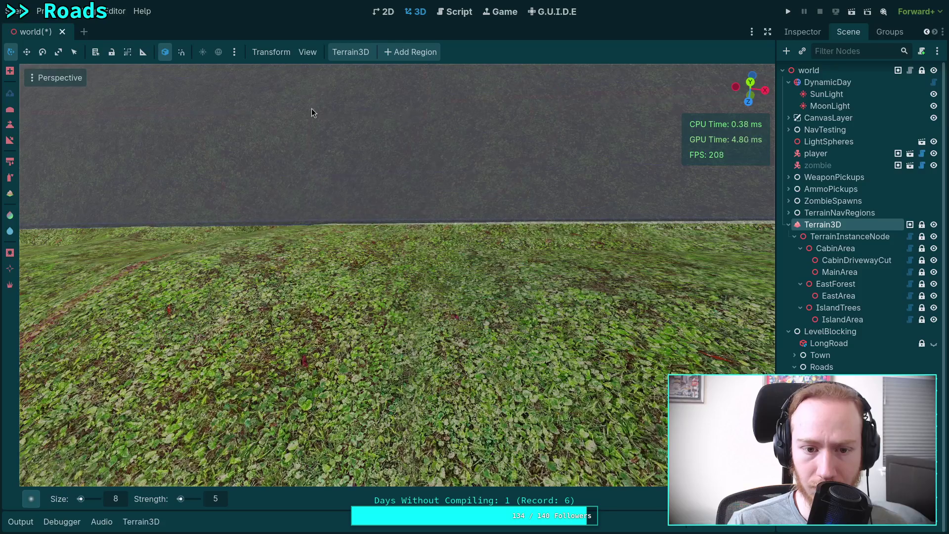
key("ctrl+z")
key("ctrl+z")
key("ctrl+z")
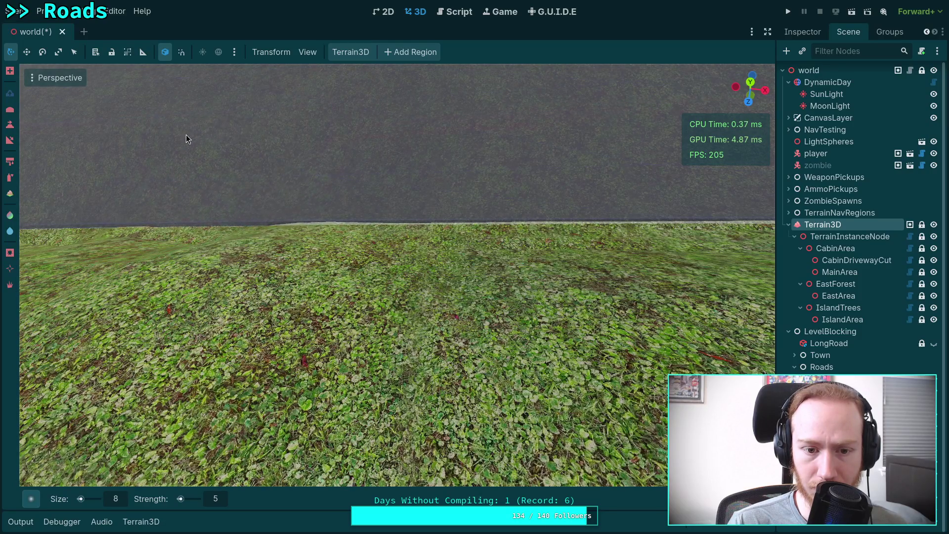
key("ctrl+z")
key("ctrl+z")
key("ctrl+z")
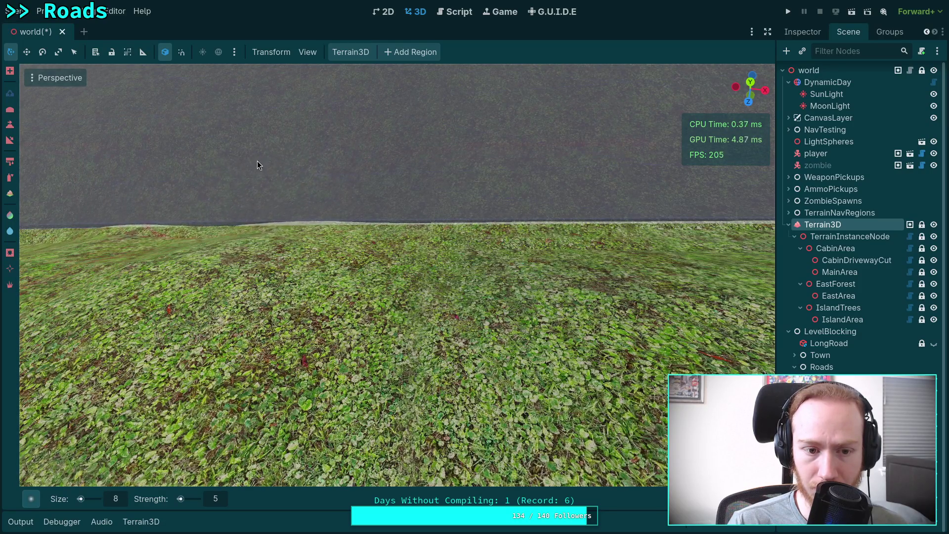
key("ctrl+z")
key("ctrl+z")
key("ctrl+z")
key("ctrl+z")
key("ctrl+z")
key("ctrl+z")
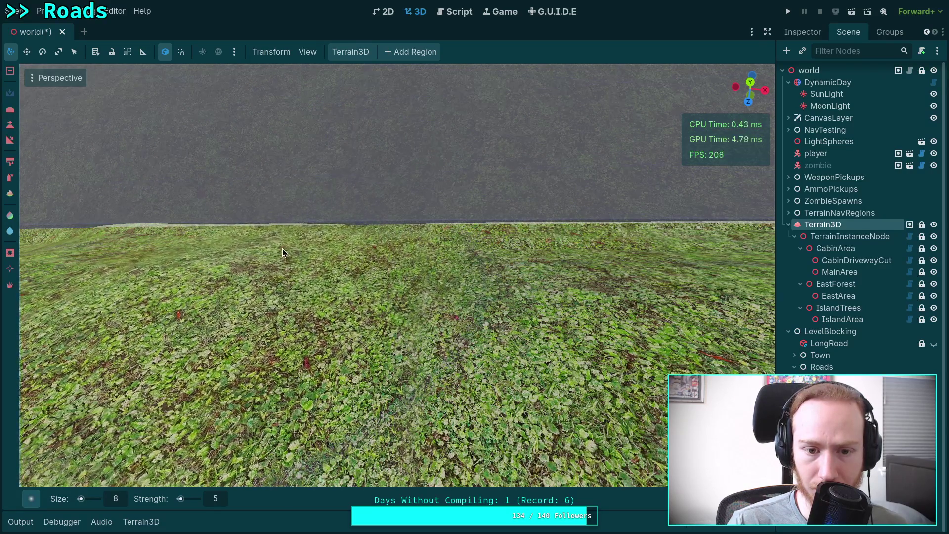
key("ctrl+z")
key("ctrl+z")
key("ctrl+z")
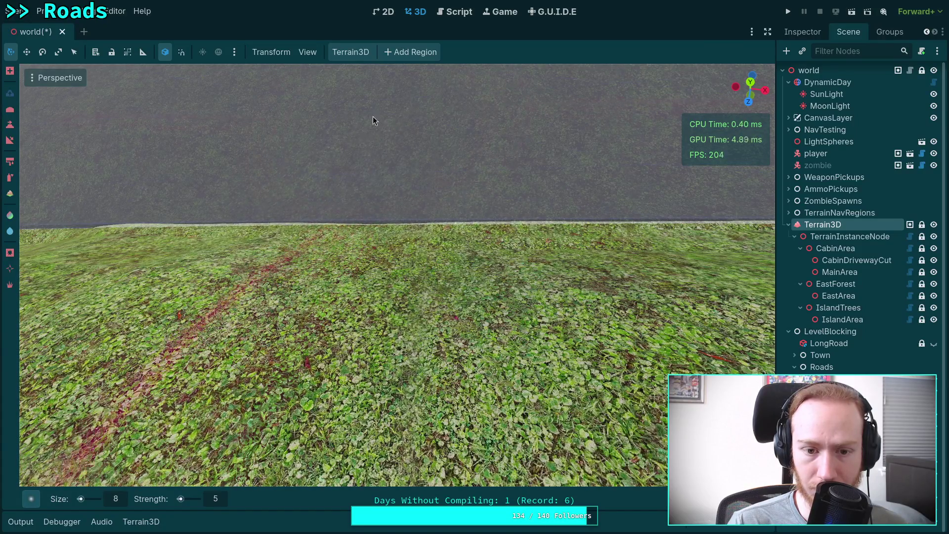
key("ctrl+z")
Step: Toggle the last terrain stroke off and on to compare how the grass meets the road edge
key("ctrl+shift+z")
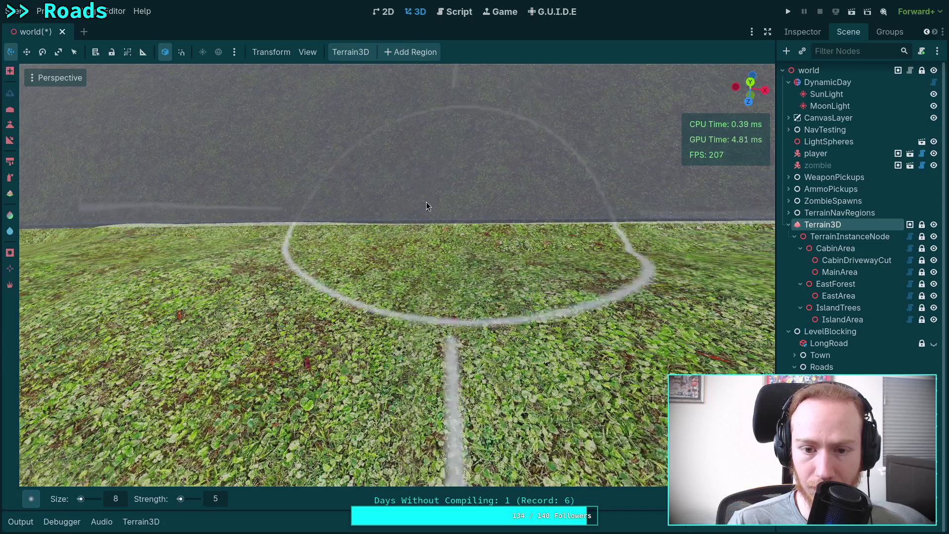
key("ctrl+z")
key("ctrl+shift+z")
key("ctrl+z")
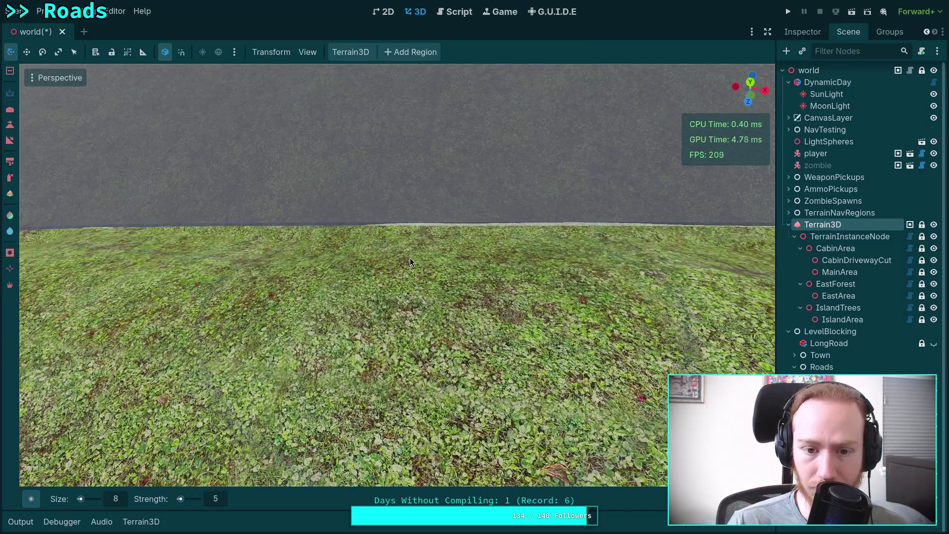
key("ctrl+shift+z")
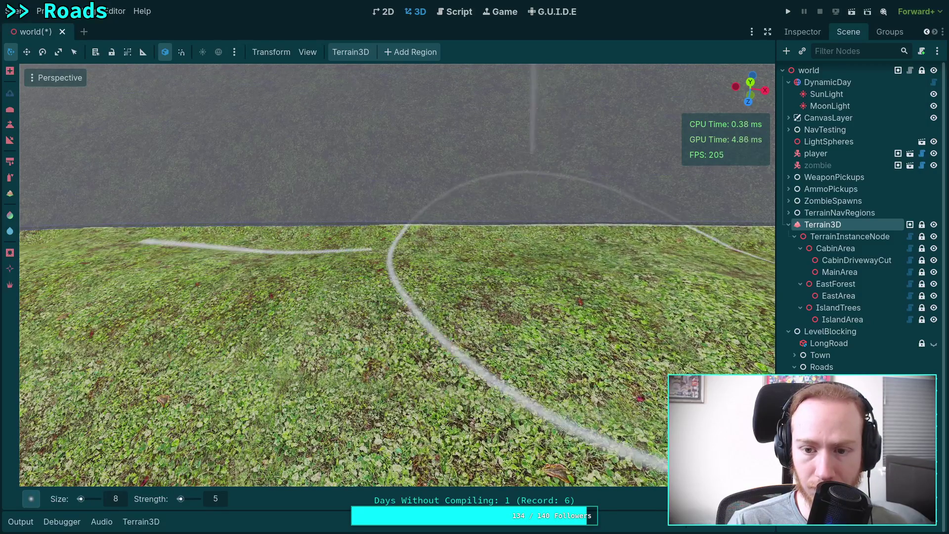
key("ctrl+z")
key("ctrl+shift+z")
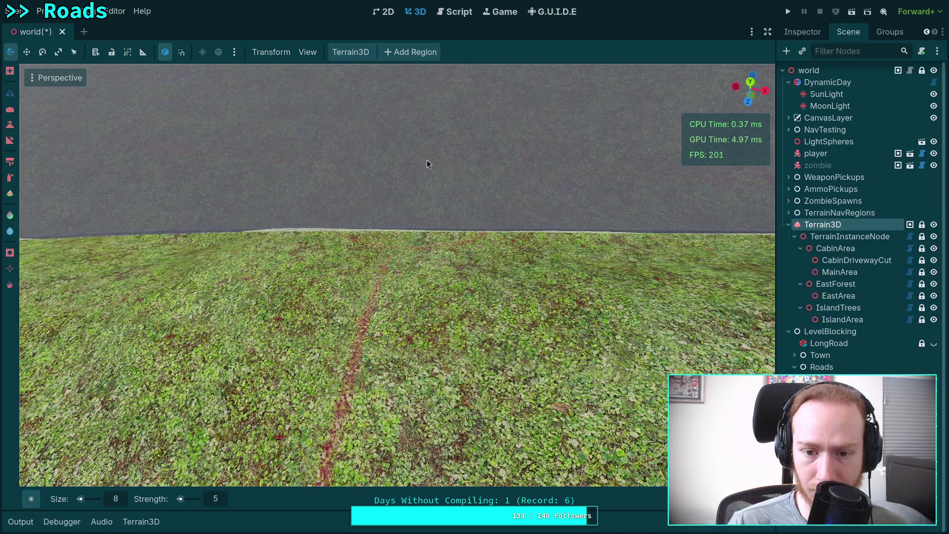
scroll(420, 162, "up", 3)
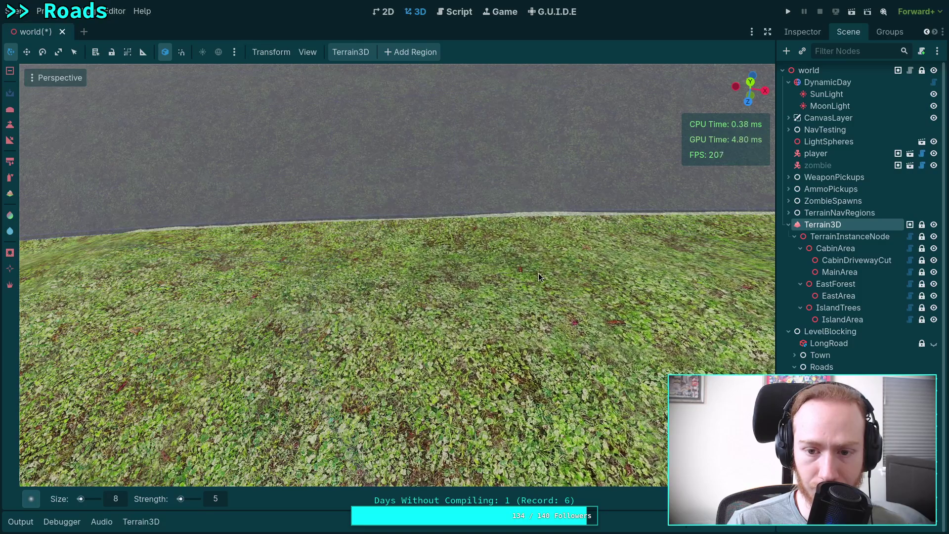
Step: Lay a straight sculpt stroke across the grass, then pull back to see the road and hillside
left_click(445, 133)
left_click_drag(430, 147, 429, 146)
left_click_drag(434, 263, 434, 263)
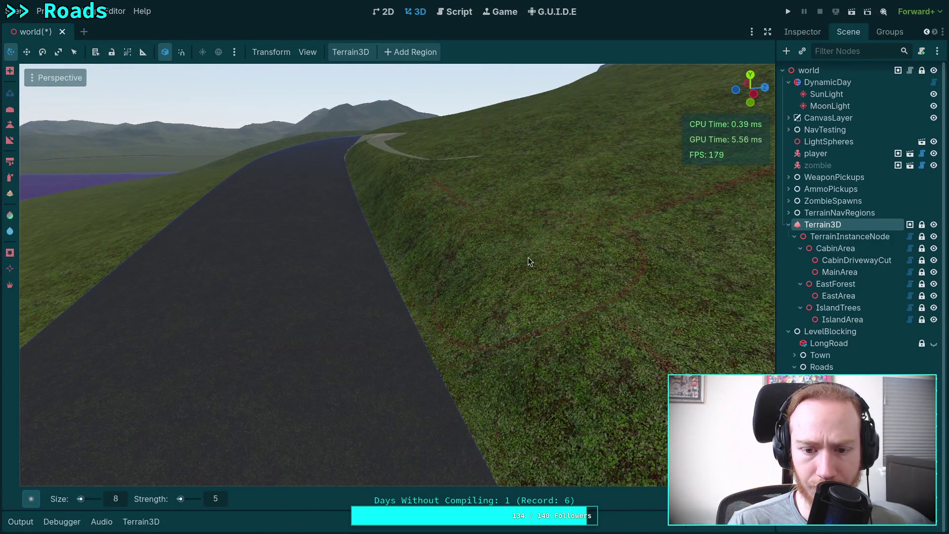
left_click_drag(453, 218, 318, 261)
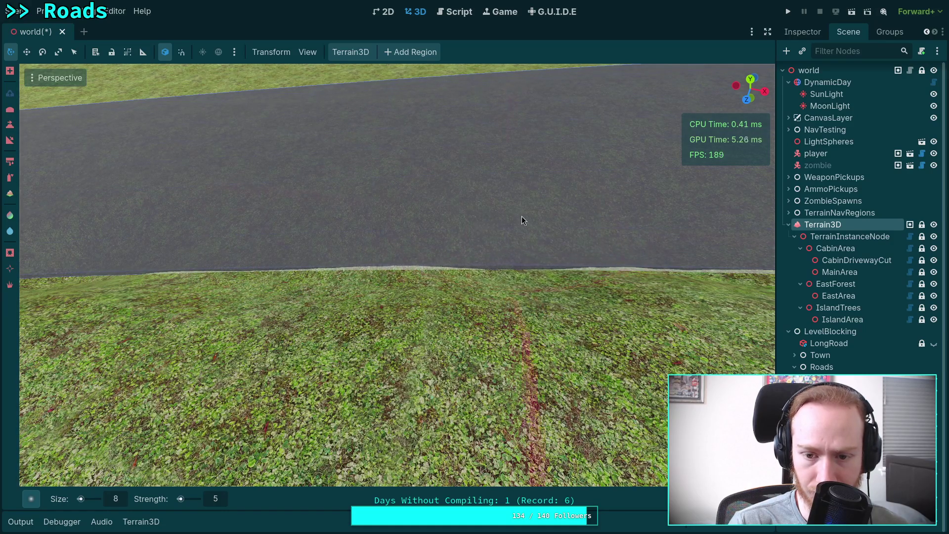
Step: Lower the grass along the road edge with the Ctrl-held Terrain3D brush
key("ctrl")
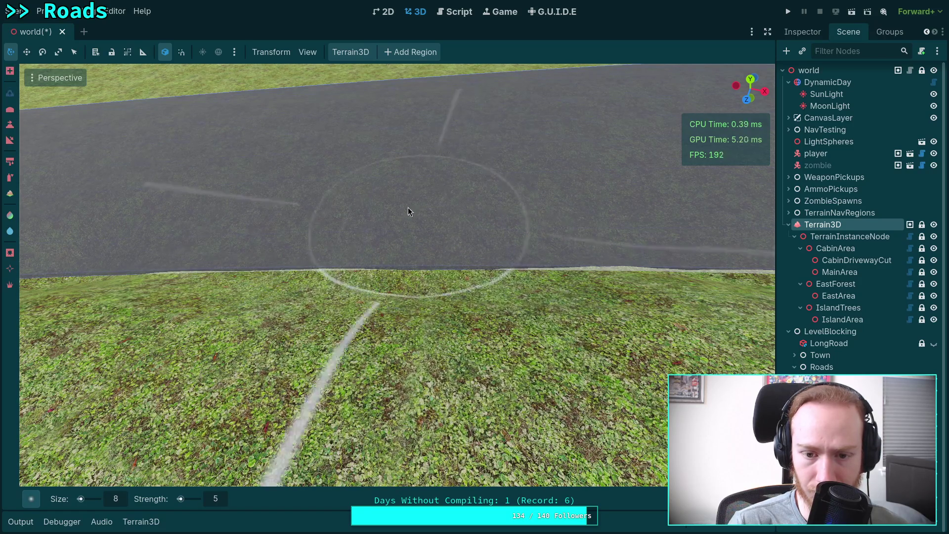
key("ctrl")
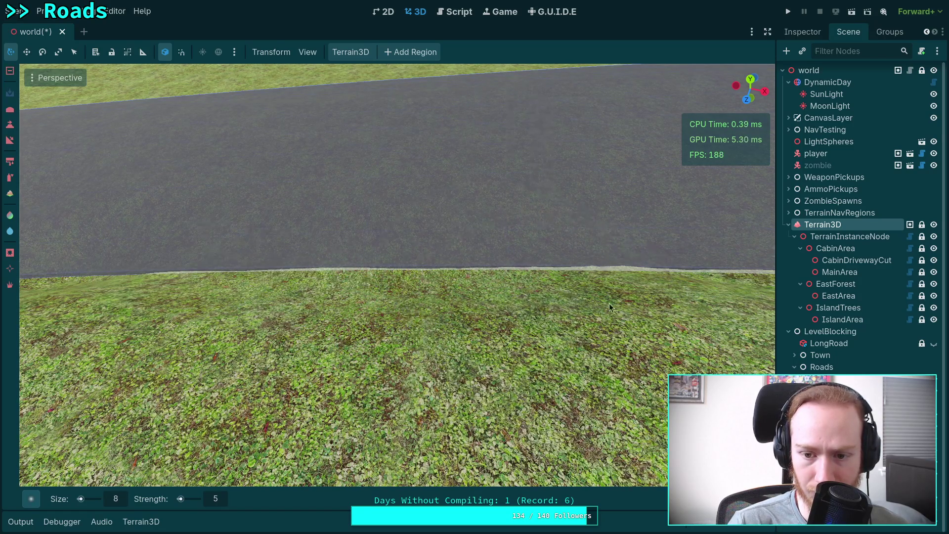
left_click_drag(622, 292, 622, 292)
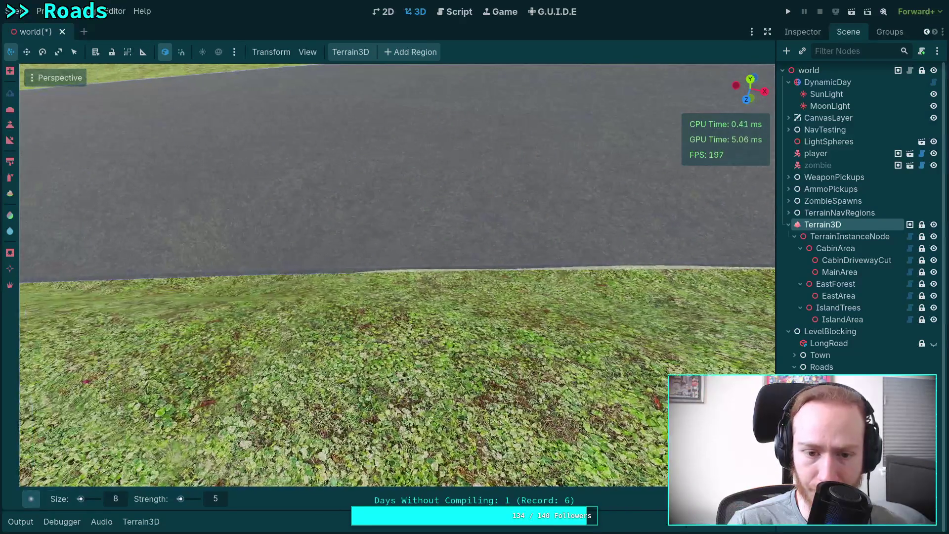
key("w")
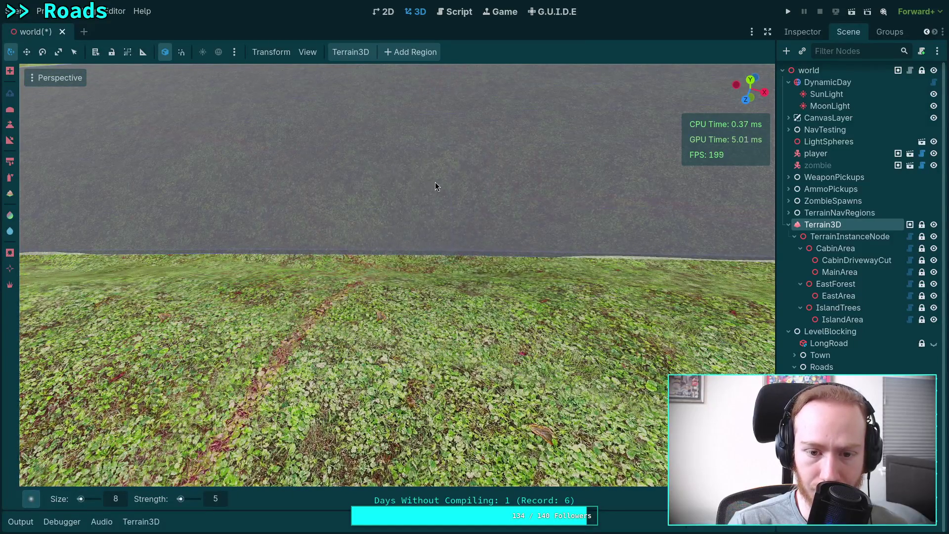
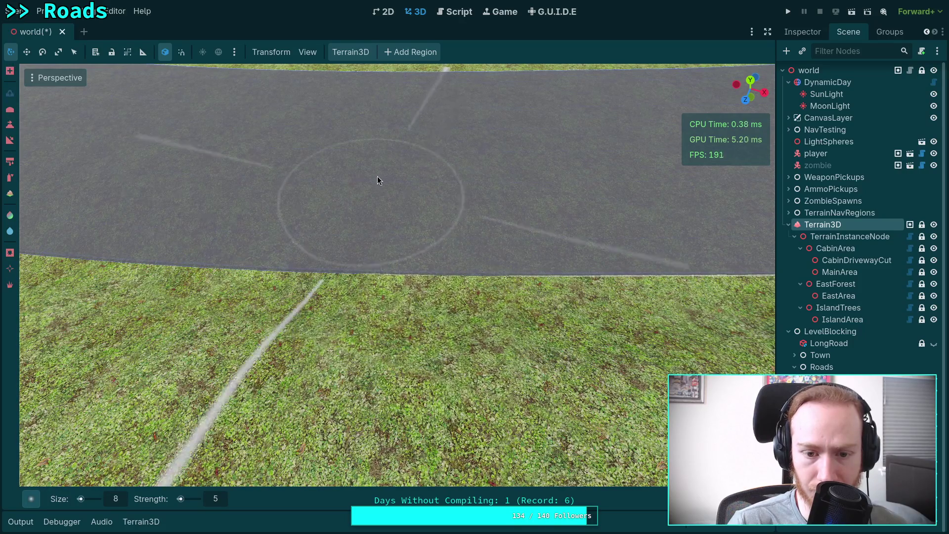
Step: Raise the grass into a band along the road edge with the Terrain3D sculpt brush
left_click_drag(403, 234, 403, 197)
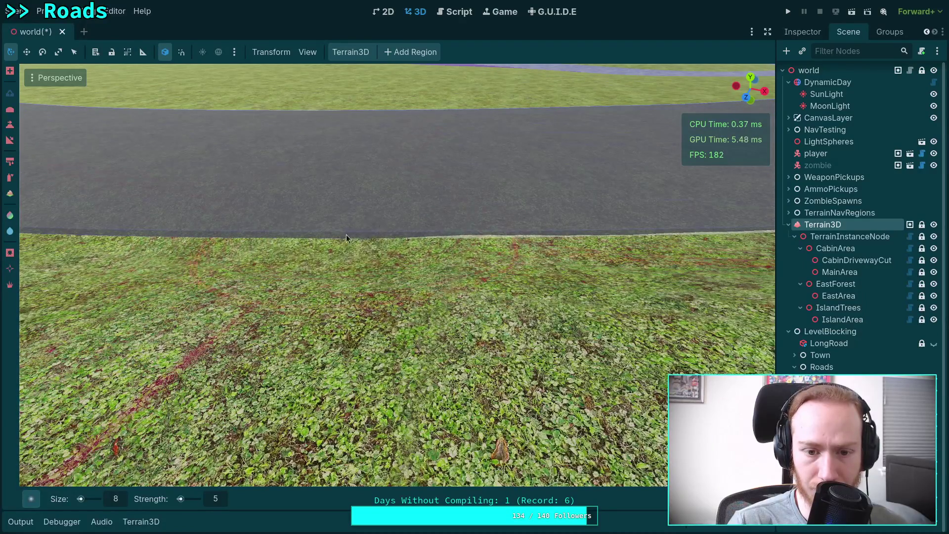
scroll(341, 227, "up", 2)
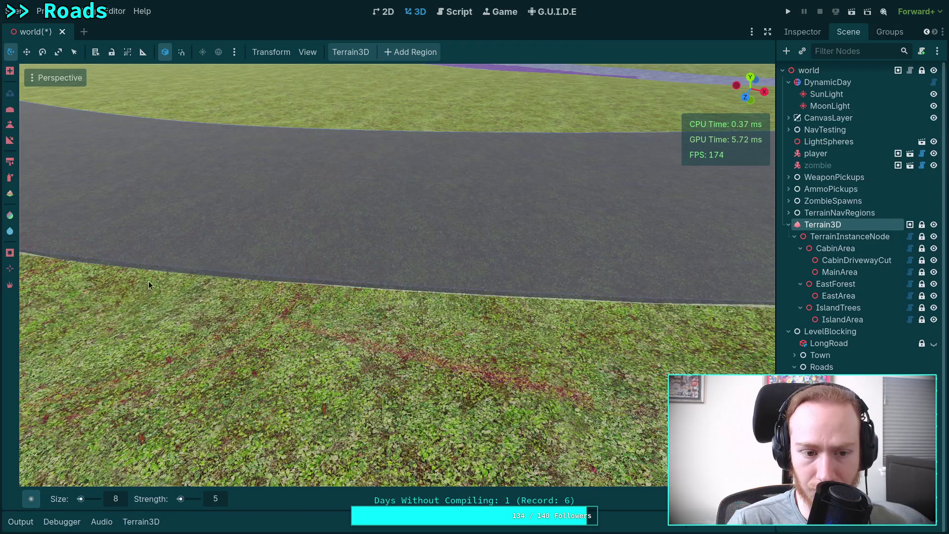
scroll(321, 274, "up", 2)
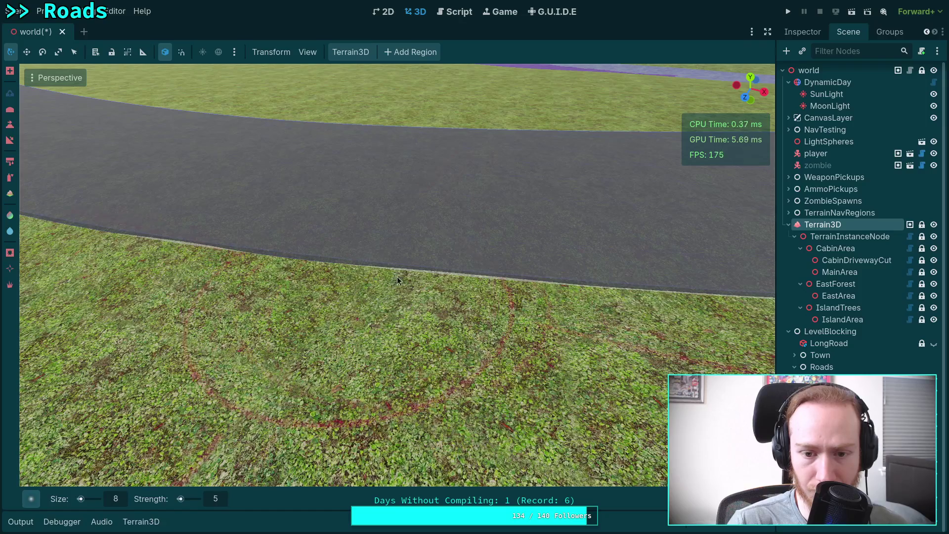
left_click_drag(413, 283, 324, 283)
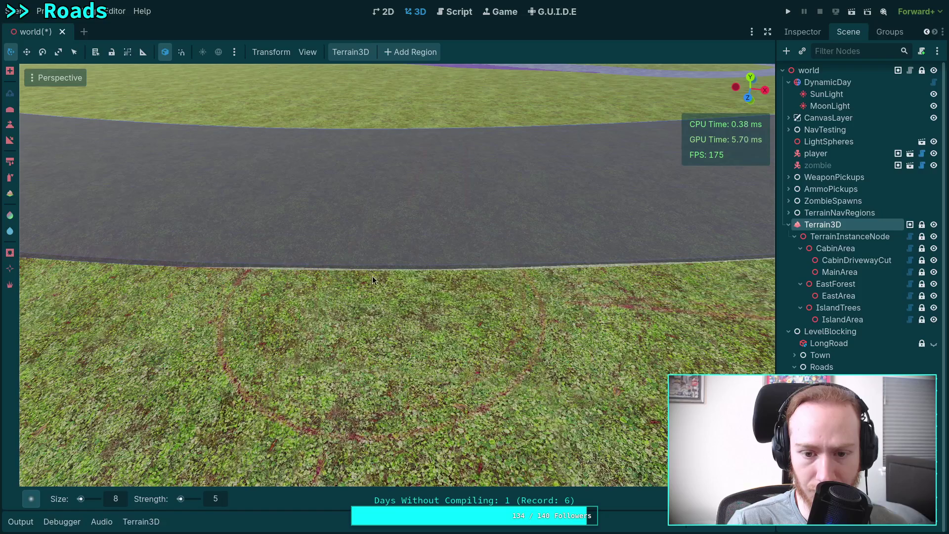
left_click_drag(462, 262, 390, 263)
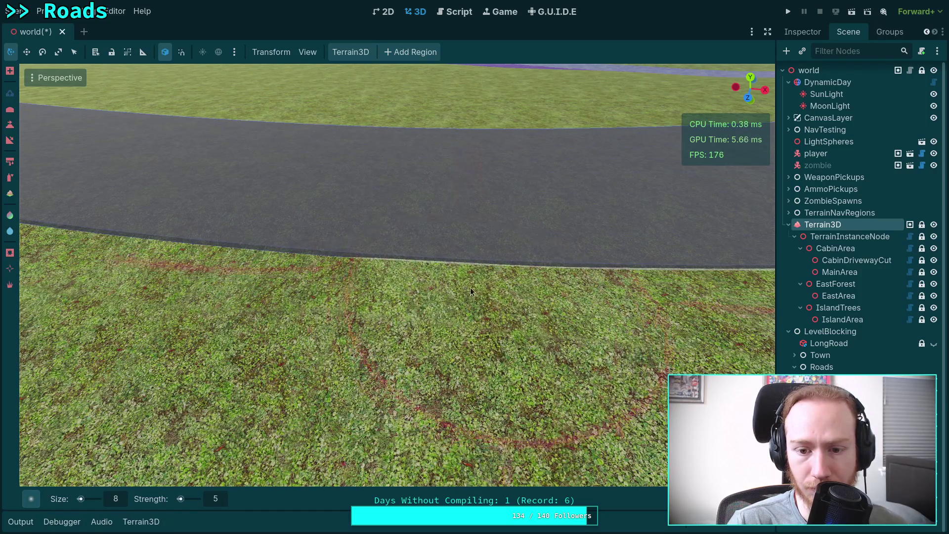
left_click_drag(403, 340, 403, 329)
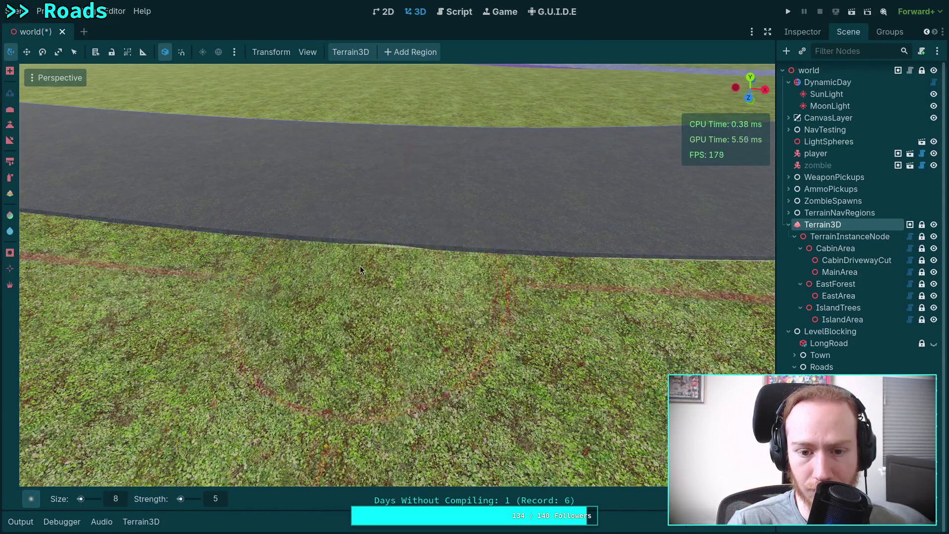
key("e")
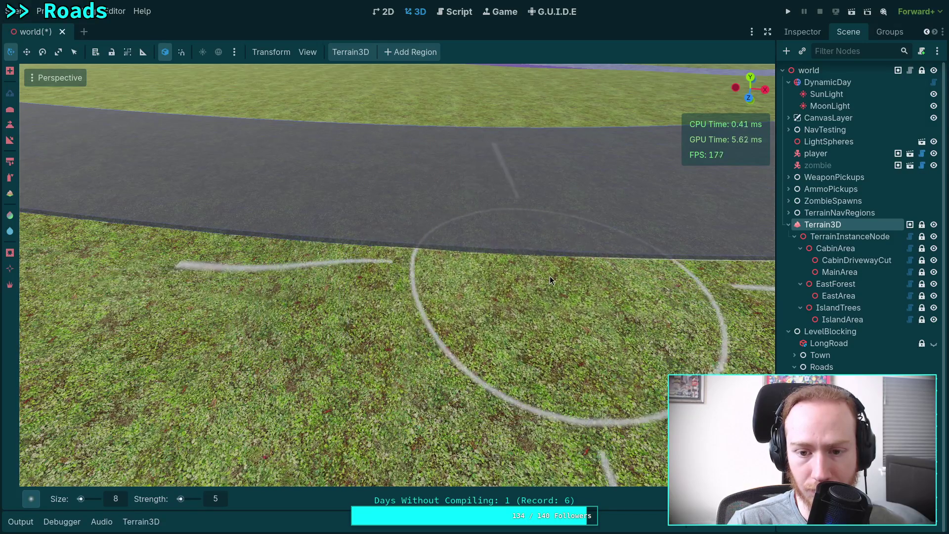
key("r")
key("e")
scroll(454, 263, "down", 1)
mouse_move(427, 262)
left_mouse_down()
mouse_move(361, 270)
mouse_move(274, 262)
mouse_move(386, 260)
mouse_move(350, 243)
mouse_move(406, 267)
mouse_move(436, 247)
mouse_move(553, 252)
mouse_move(486, 247)
mouse_move(548, 222)
left_mouse_up()
Step: Toggle the brush modes and smooth the bump at the road edge flat
key("r")
key("e")
key("r")
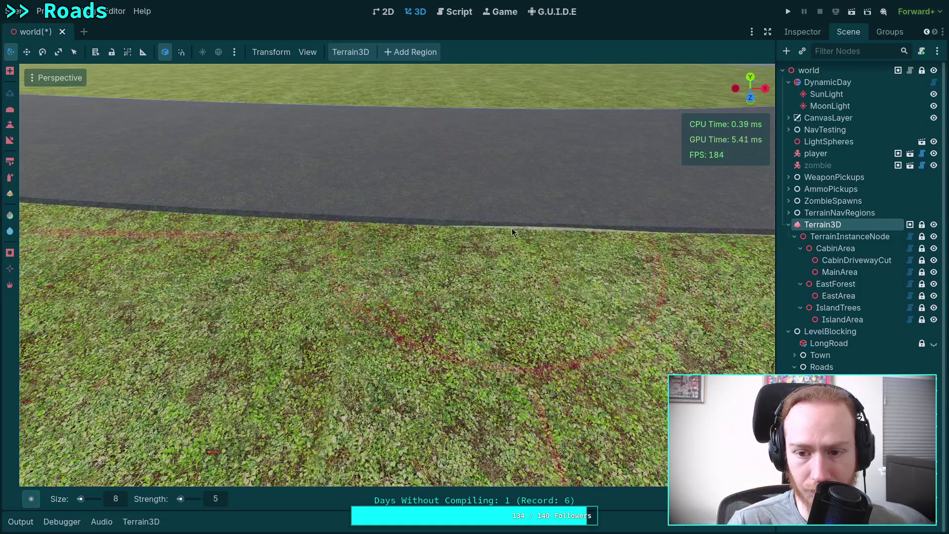
key("e")
key("r")
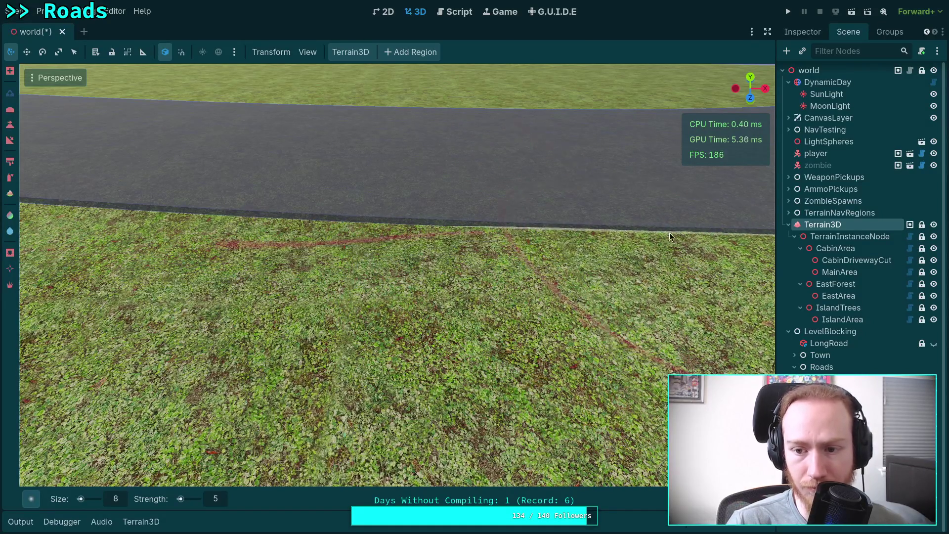
key("e")
key("r")
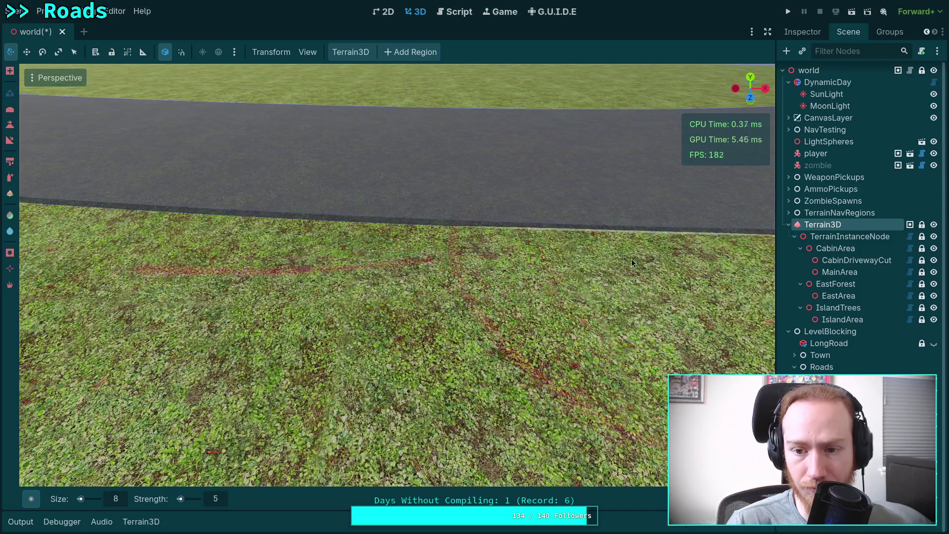
key("e")
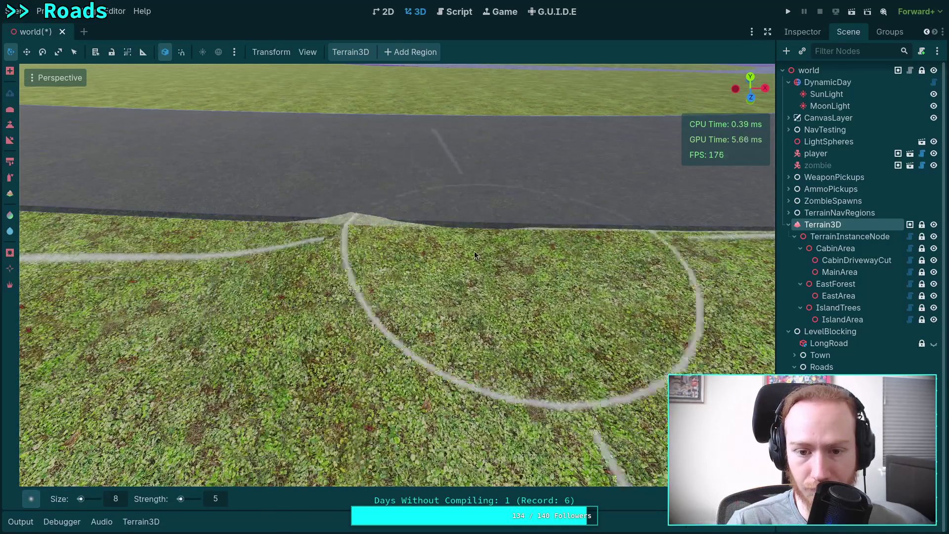
mouse_move(497, 251)
left_mouse_down()
mouse_move(341, 237)
mouse_move(414, 221)
left_mouse_up()
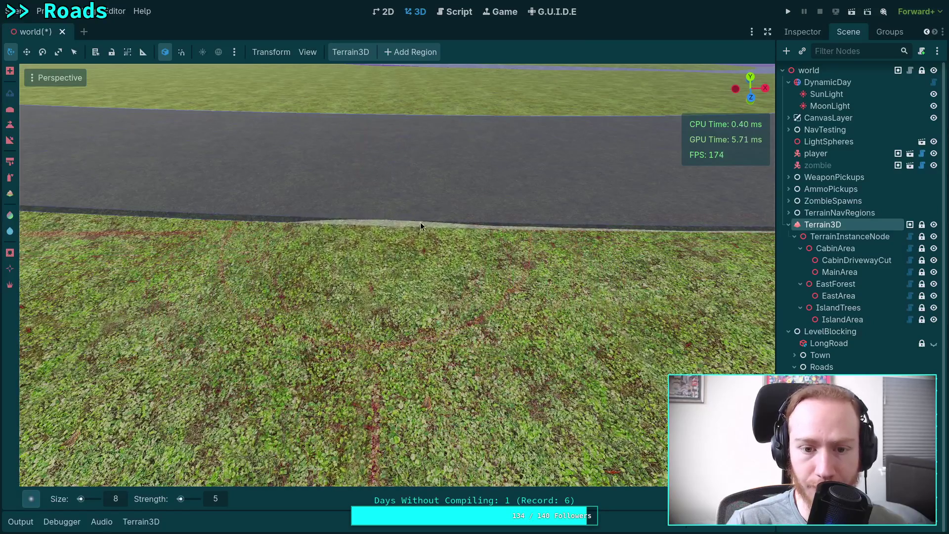
Step: Smooth and reshape the terrain bump along the road edge
key("e")
mouse_move(217, 244)
left_mouse_down()
mouse_move(185, 242)
mouse_move(197, 225)
left_mouse_up()
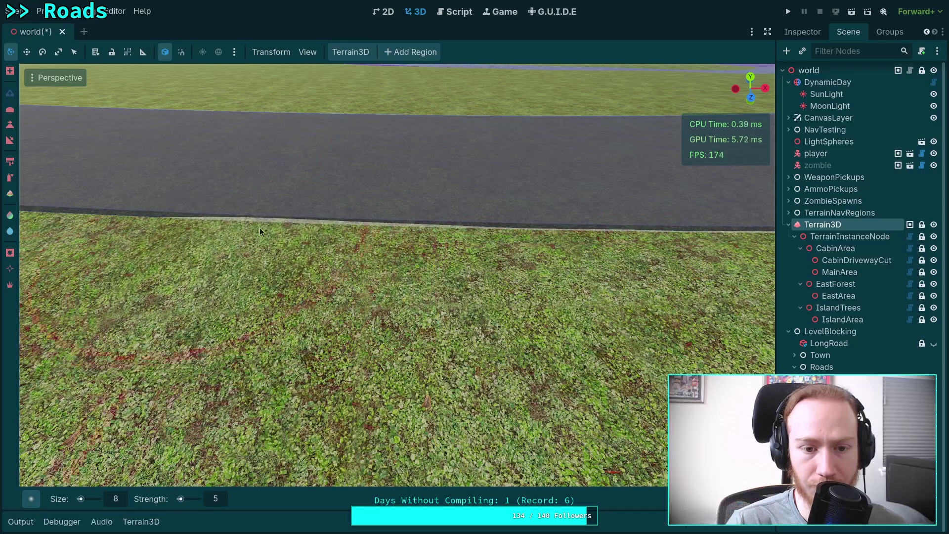
left_click_drag(331, 227, 445, 229)
scroll(468, 227, "down", 2)
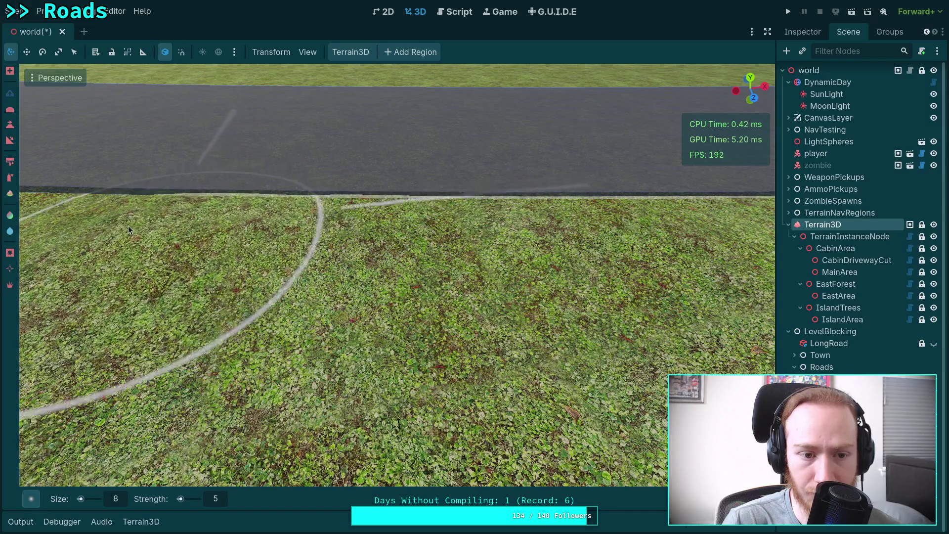
Step: Paint the light shoulder texture back and forth along the road edge
mouse_move(204, 218)
left_mouse_down()
mouse_move(226, 224)
mouse_move(305, 195)
mouse_move(629, 208)
left_mouse_up()
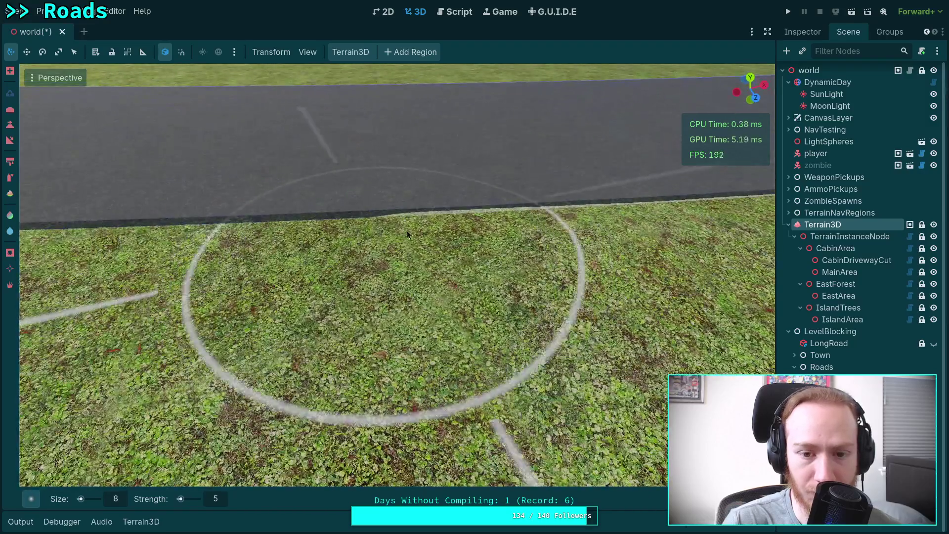
left_click(399, 222)
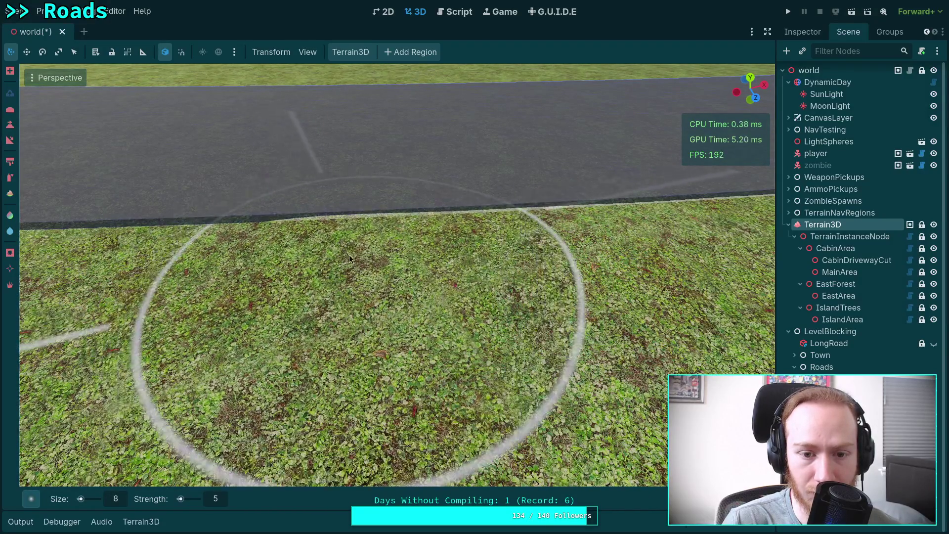
left_click_drag(398, 228, 425, 266)
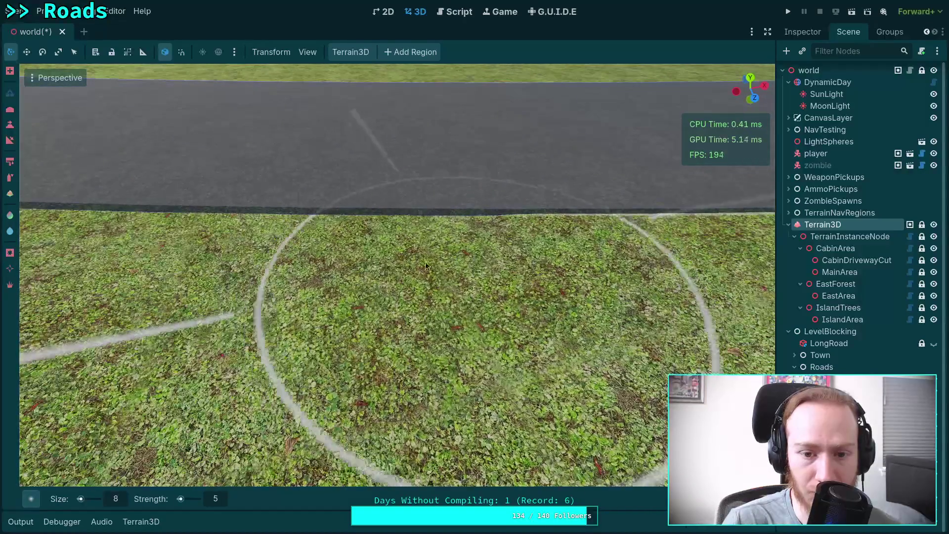
mouse_move(168, 251)
left_mouse_down()
mouse_move(138, 257)
mouse_move(260, 233)
mouse_move(403, 255)
mouse_move(244, 236)
mouse_move(326, 232)
mouse_move(310, 219)
mouse_move(438, 241)
mouse_move(349, 223)
mouse_move(471, 221)
mouse_move(361, 237)
left_mouse_up()
mouse_move(445, 253)
left_mouse_down()
mouse_move(388, 214)
mouse_move(329, 237)
mouse_move(571, 243)
left_mouse_up()
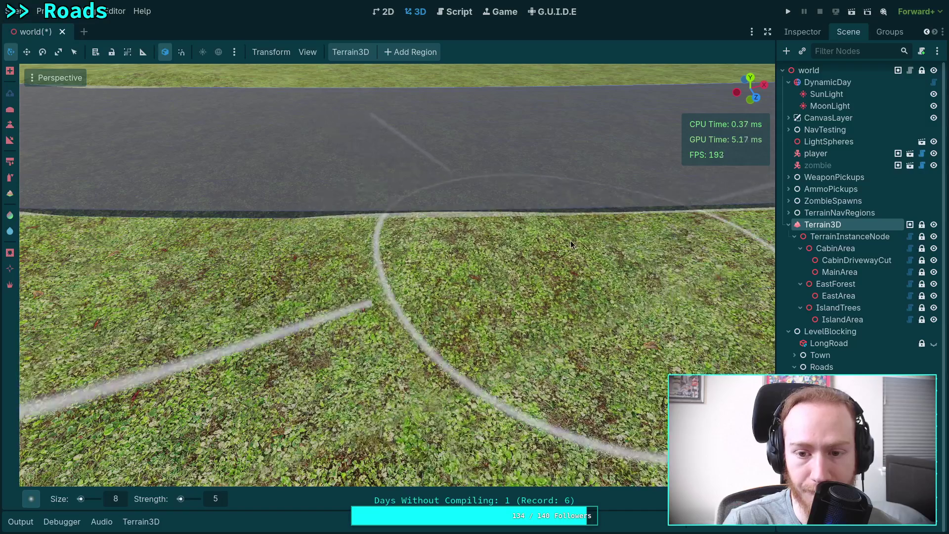
mouse_move(434, 205)
left_mouse_down()
mouse_move(317, 248)
mouse_move(442, 224)
mouse_move(369, 228)
mouse_move(524, 217)
mouse_move(571, 238)
mouse_move(397, 233)
left_mouse_up()
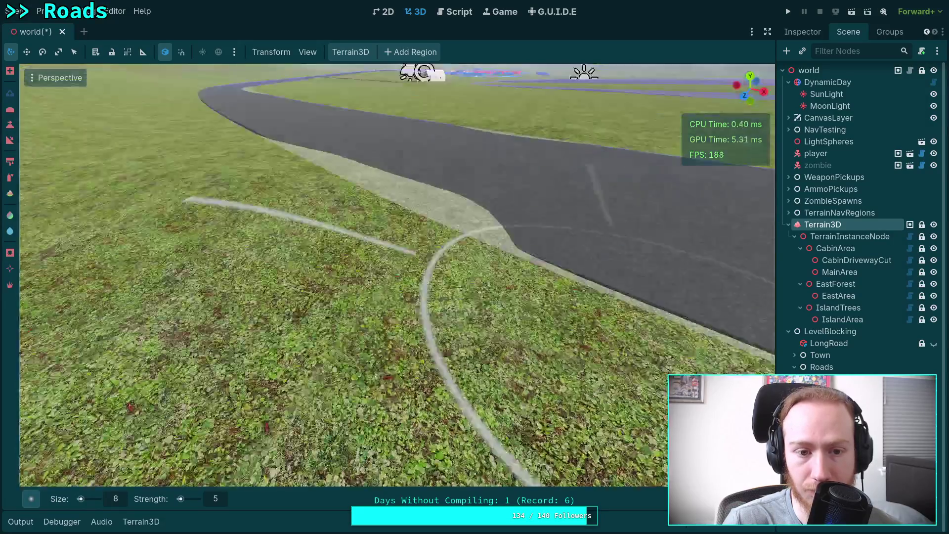
key("w")
scroll(390, 235, "down", 3)
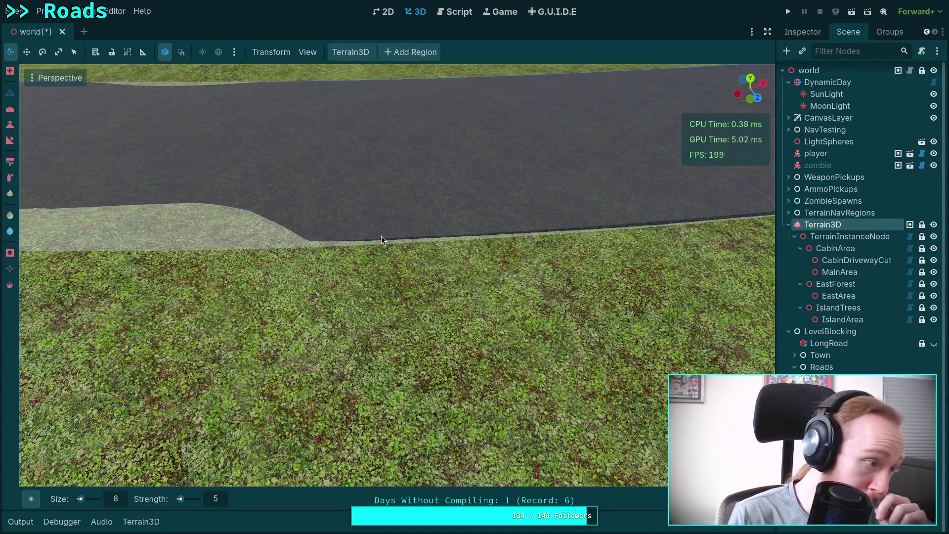
left_click_drag(381, 236, 381, 235)
Step: Paint the grass level with the asphalt along another stretch of road edge
key("a")
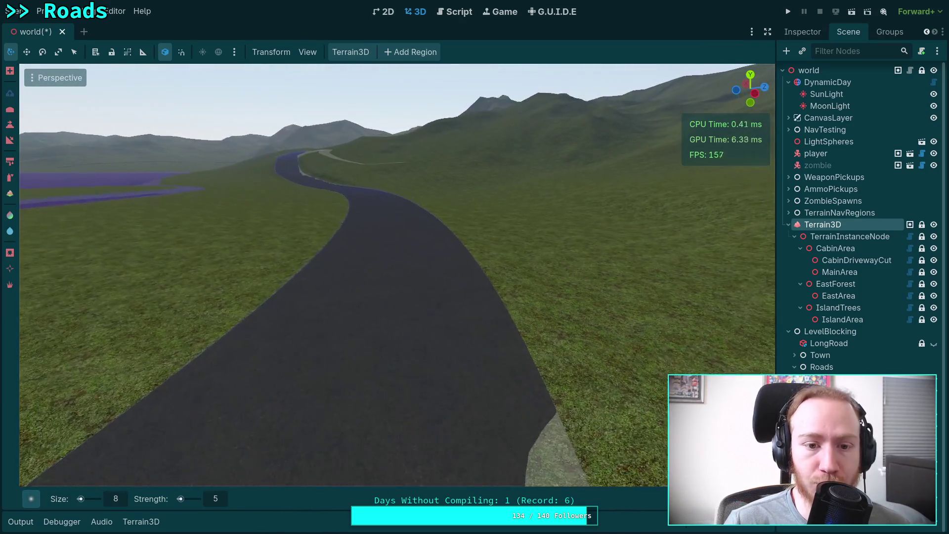
mouse_move(386, 283)
left_mouse_down()
mouse_move(364, 299)
mouse_move(137, 309)
mouse_move(41, 272)
mouse_move(118, 305)
mouse_move(241, 301)
mouse_move(241, 310)
mouse_move(512, 344)
mouse_move(435, 341)
mouse_move(453, 326)
mouse_move(526, 324)
mouse_move(438, 306)
left_mouse_up()
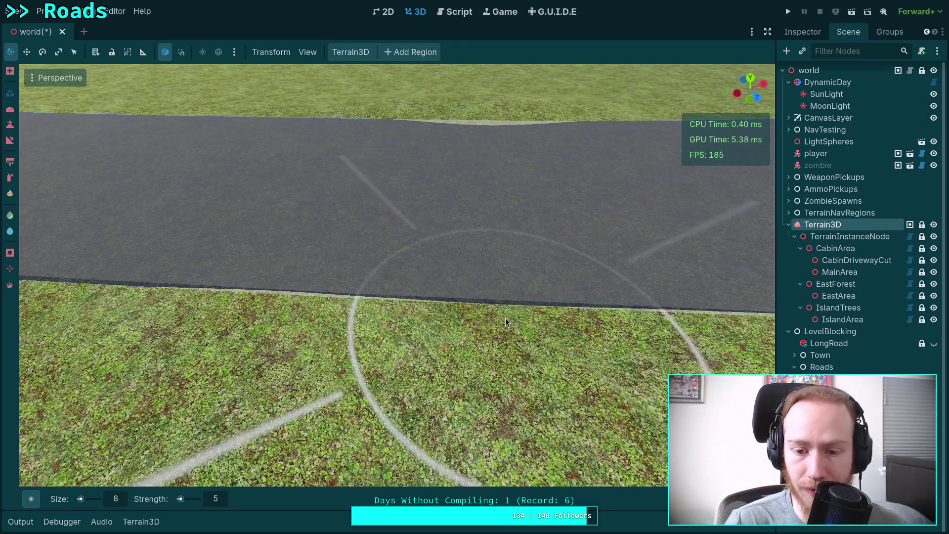
scroll(466, 321, "down", 1)
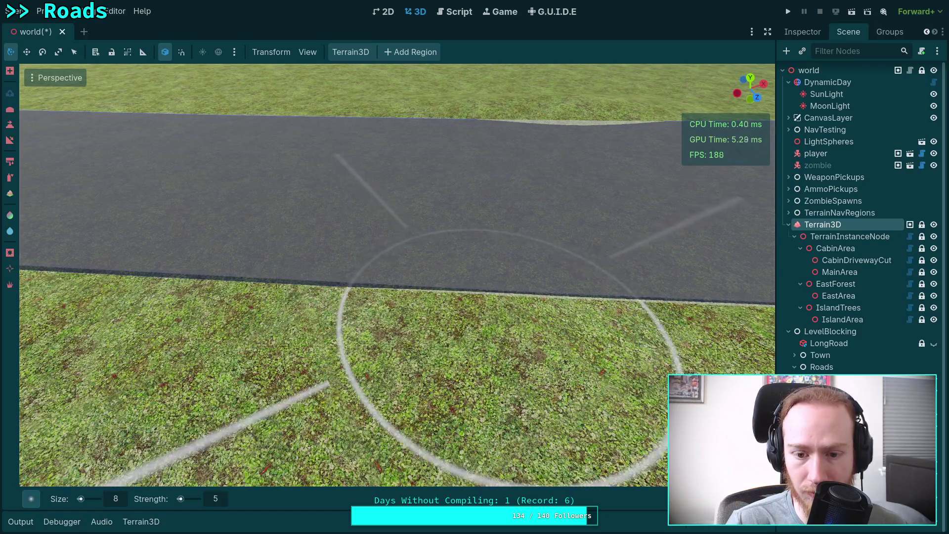
mouse_move(254, 295)
left_mouse_down()
mouse_move(208, 301)
mouse_move(254, 307)
mouse_move(305, 289)
left_mouse_up()
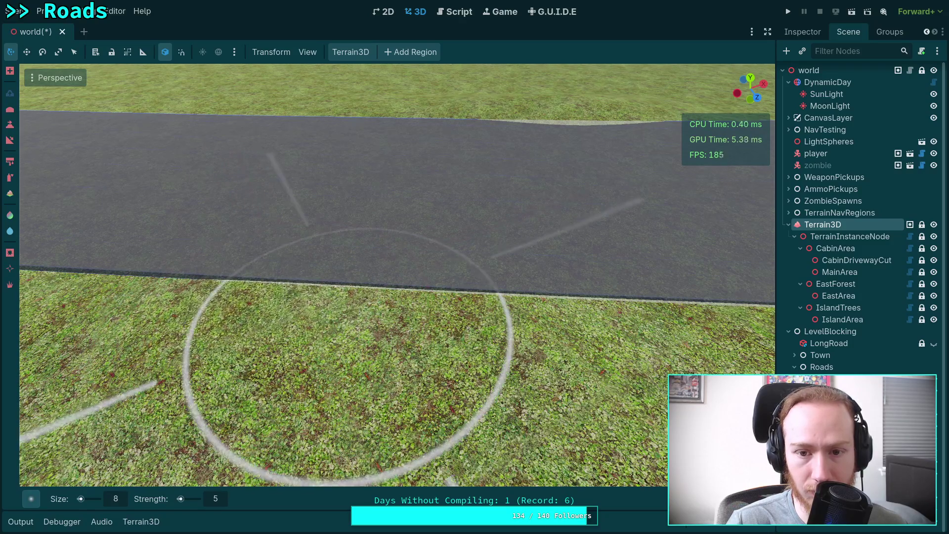
scroll(326, 302, "down", 1)
mouse_move(325, 293)
left_mouse_down()
mouse_move(474, 304)
mouse_move(489, 296)
mouse_move(419, 274)
mouse_move(400, 278)
left_mouse_up()
scroll(400, 278, "down", 5)
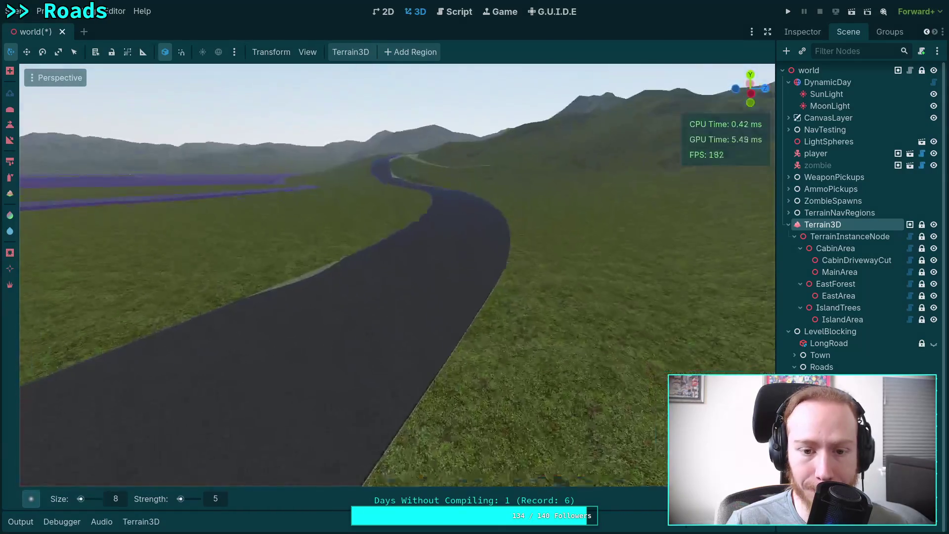
Step: Raise the terrain up to the road edge with a size 8, strength 5 sculpt brush
scroll(346, 274, "up", 3)
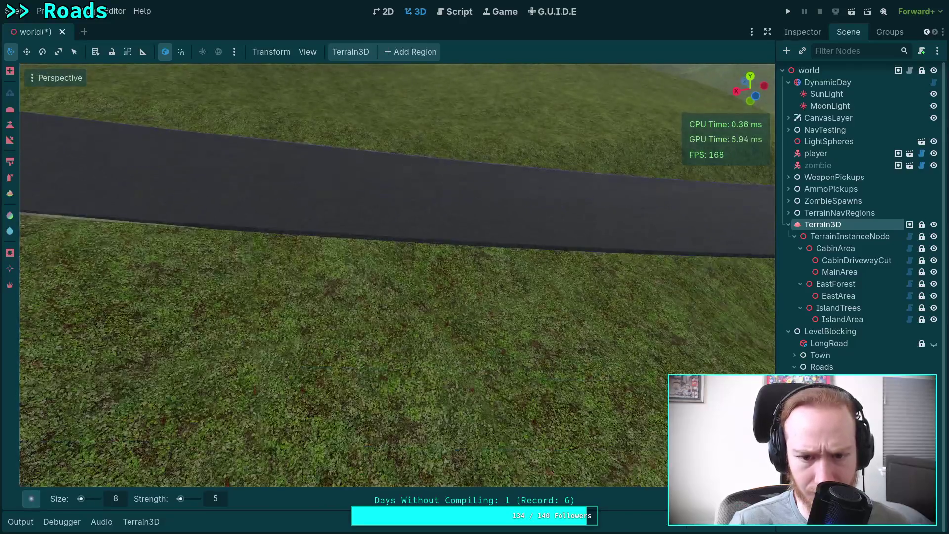
mouse_move(296, 346)
left_mouse_down()
mouse_move(287, 346)
mouse_move(281, 256)
mouse_move(215, 237)
left_mouse_up()
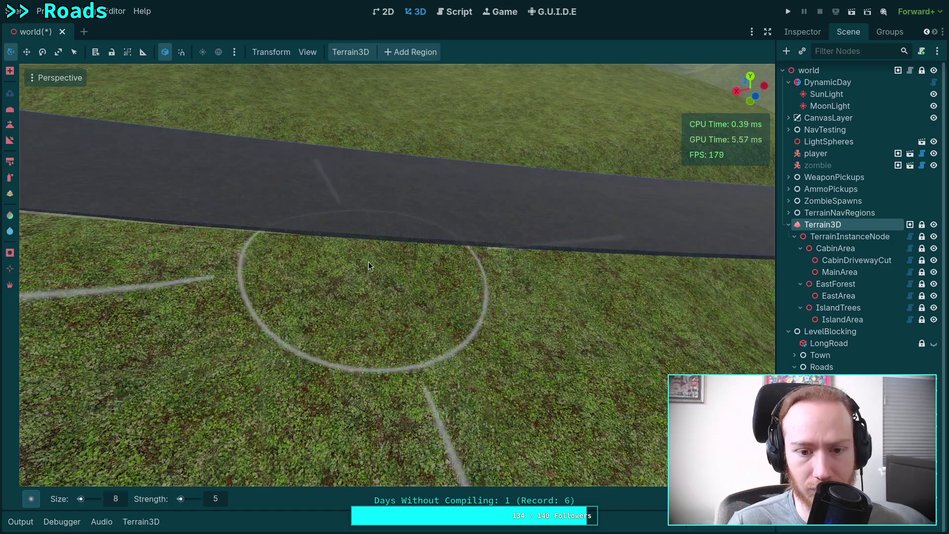
left_click_drag(467, 271, 366, 247)
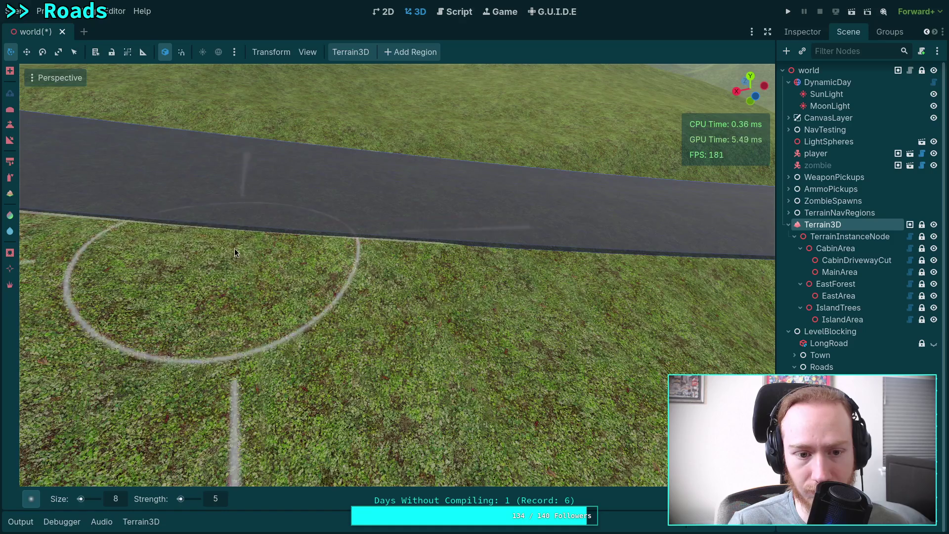
scroll(198, 243, "up", 2)
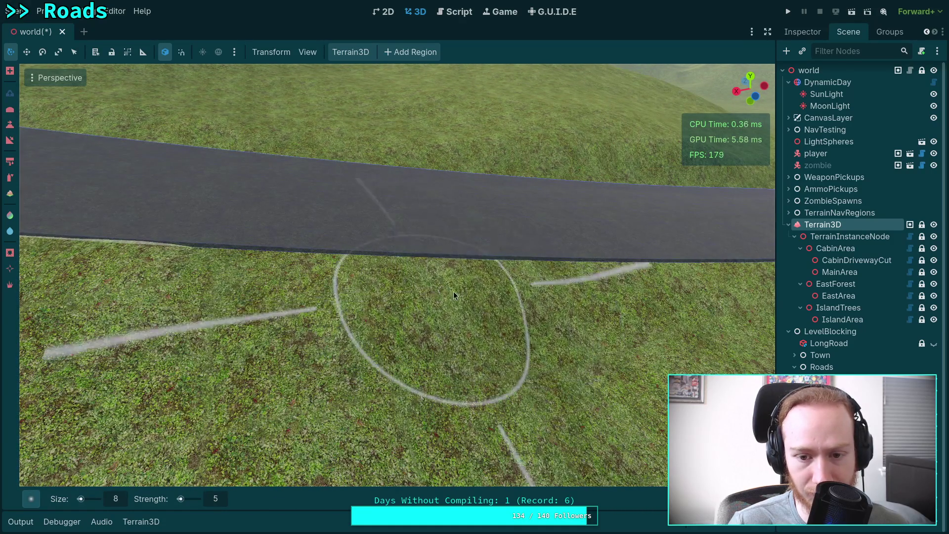
left_click_drag(508, 293, 459, 267)
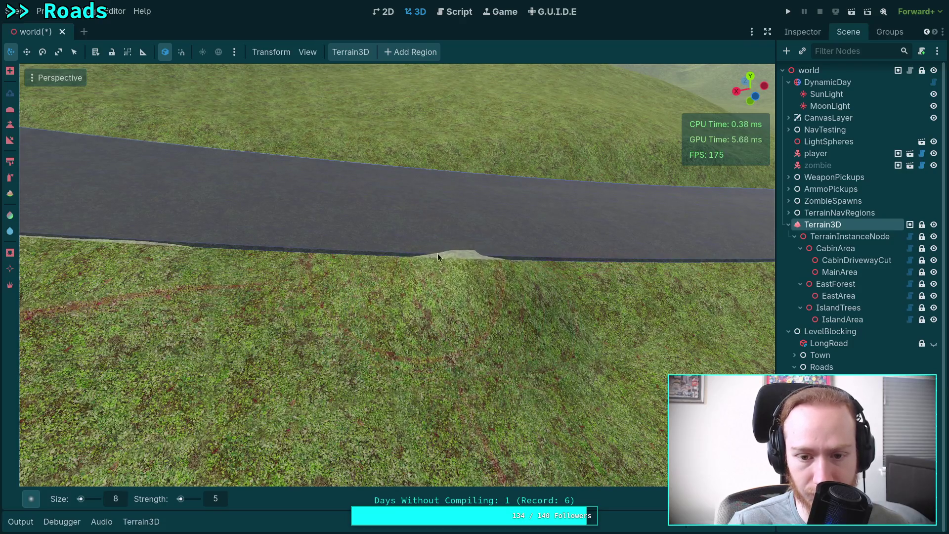
mouse_move(381, 284)
left_mouse_down()
mouse_move(337, 271)
mouse_move(396, 269)
left_mouse_up()
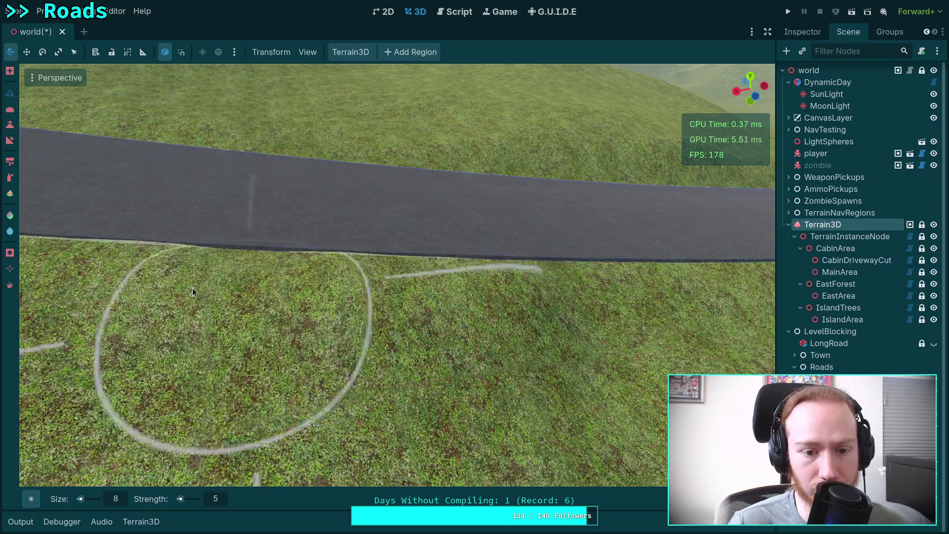
mouse_move(192, 260)
left_mouse_down()
mouse_move(353, 267)
mouse_move(307, 252)
mouse_move(261, 257)
left_mouse_up()
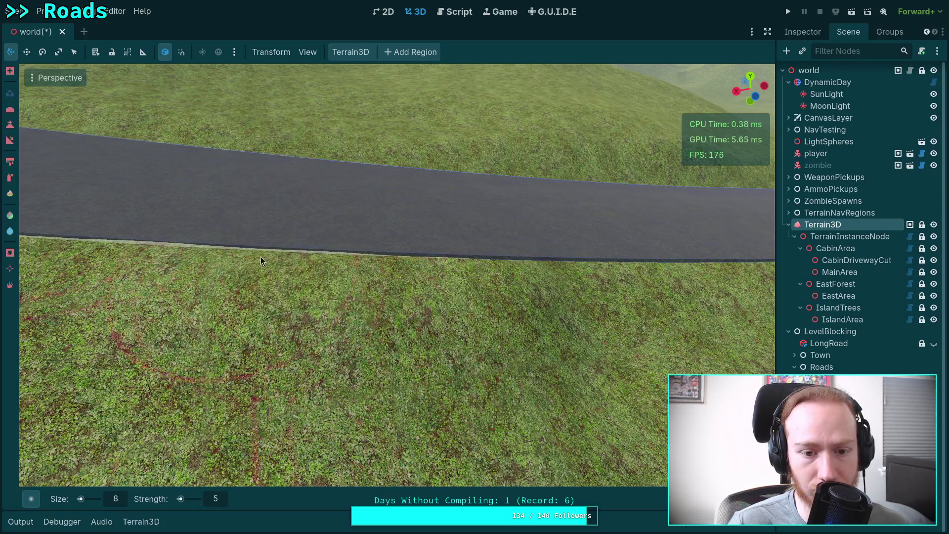
Step: Fly along the road toward the mountains and select the road object
left_click_drag(233, 212, 357, 230)
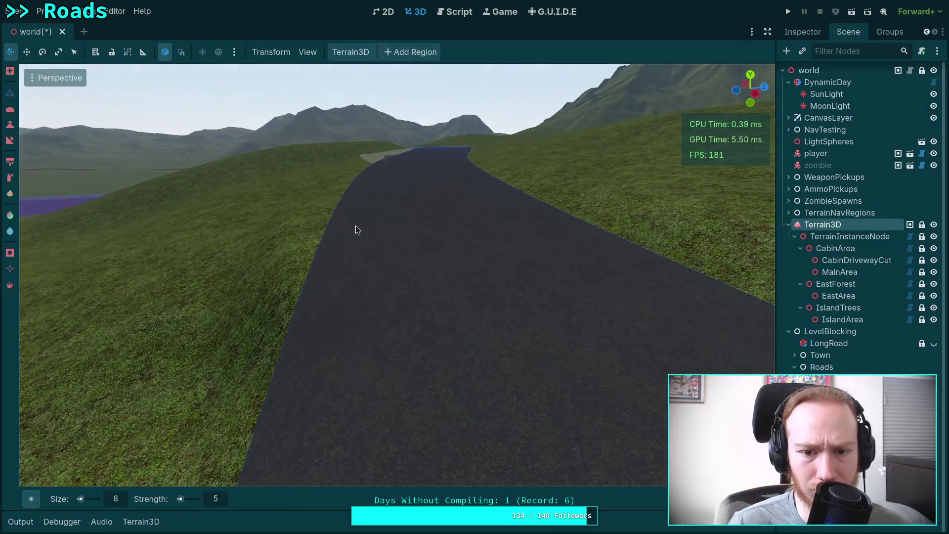
left_click_drag(401, 292, 404, 267)
key("w")
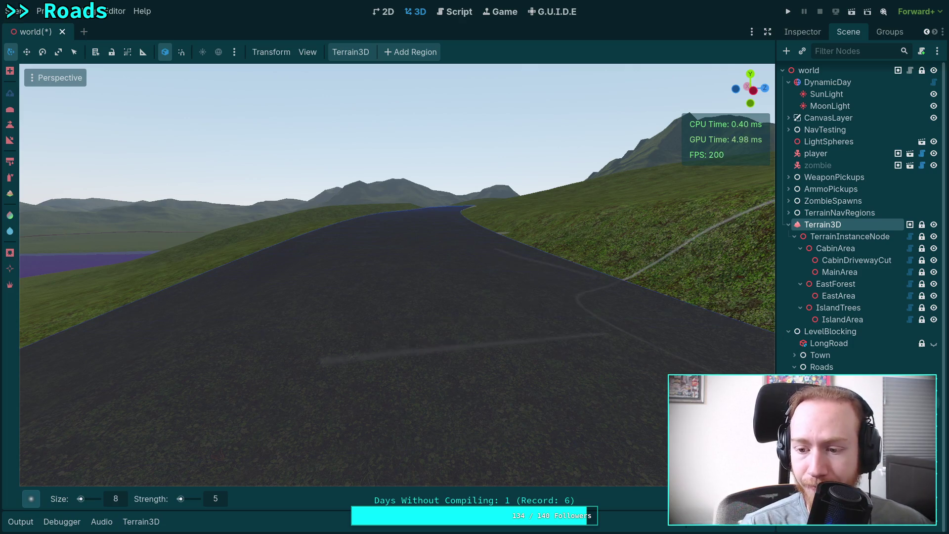
left_click(572, 251)
key("w")
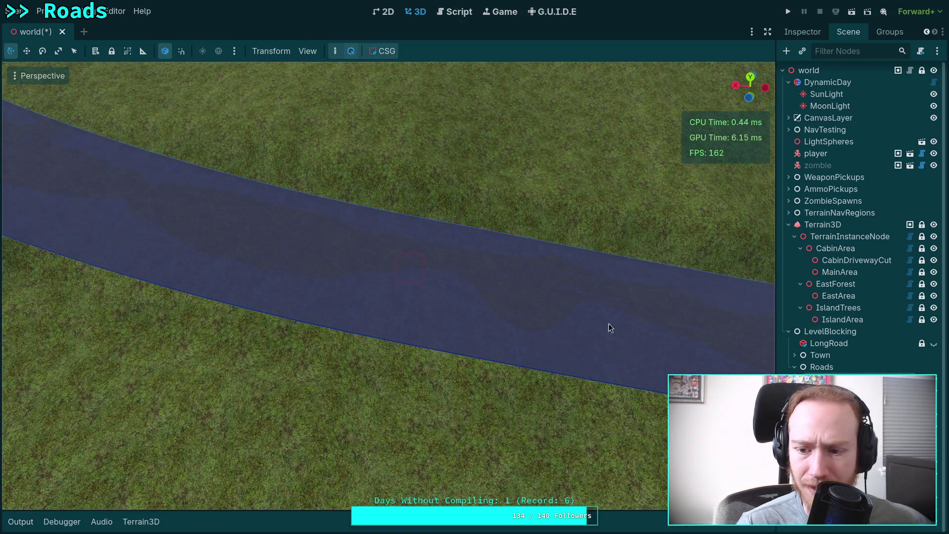
Step: Select the Juniper CSG road and rotate it slightly with the gizmo
left_click(395, 258)
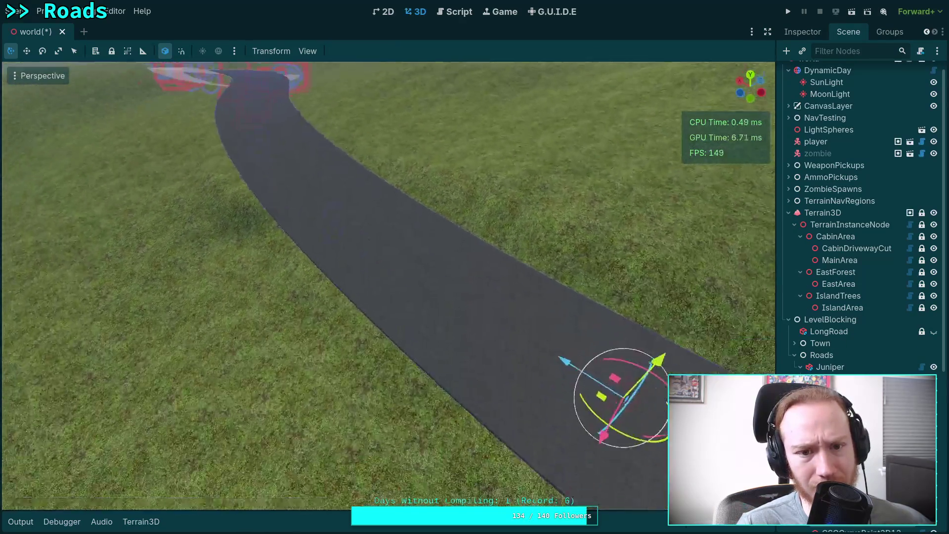
key("w")
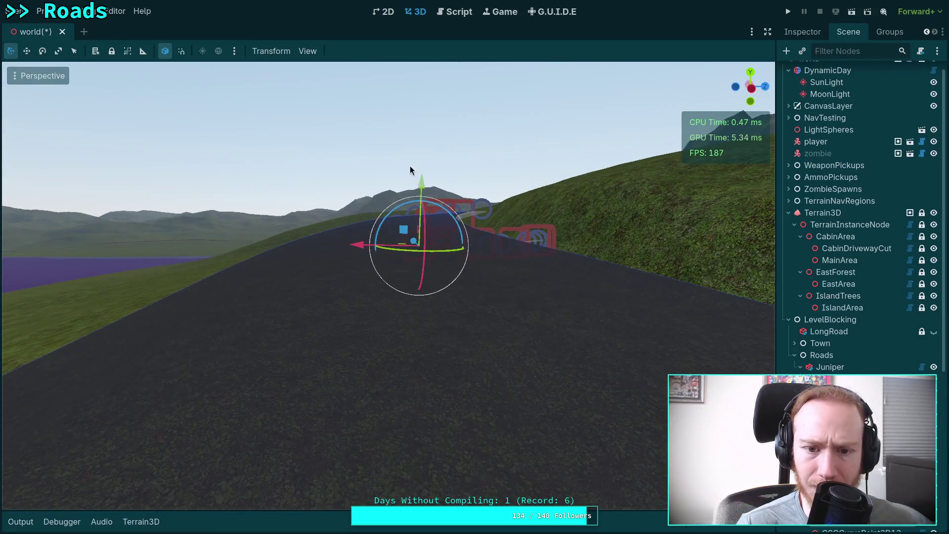
left_click_drag(408, 203, 378, 61)
Step: Rotate one CSGCurvePoint3D to about 0.9 degrees to bend the road
key("w")
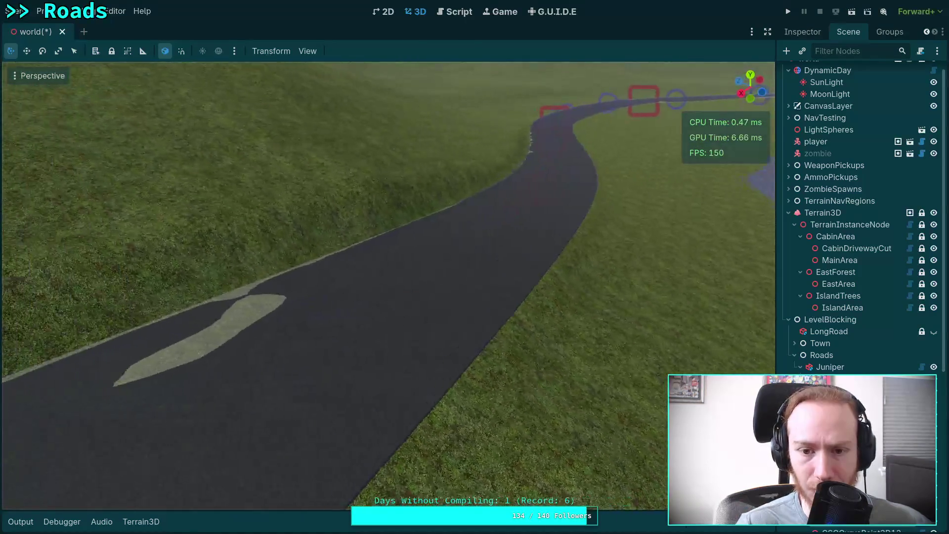
key("w")
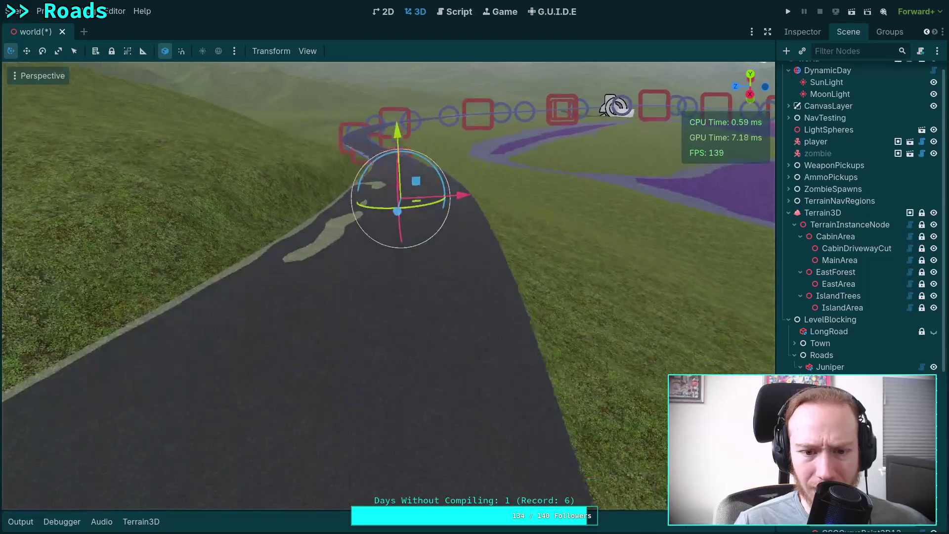
key("w")
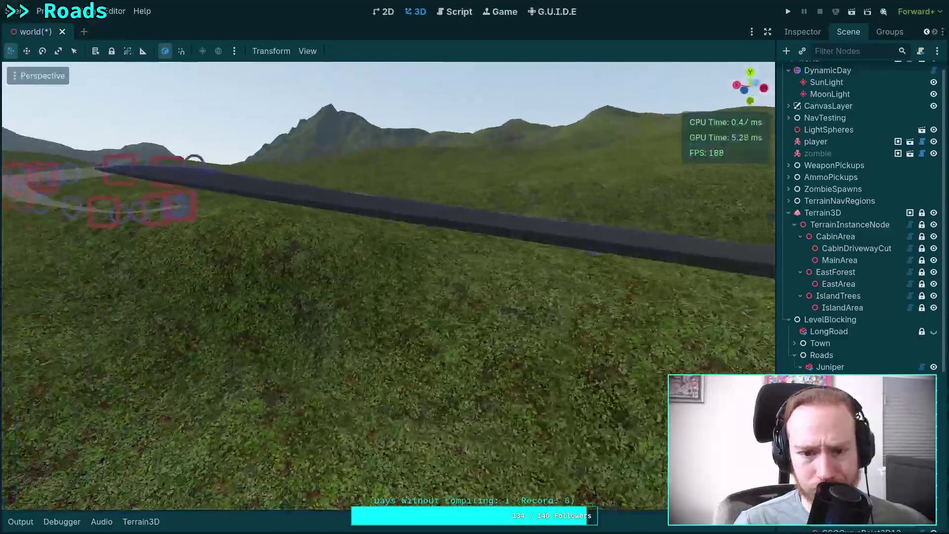
key("w")
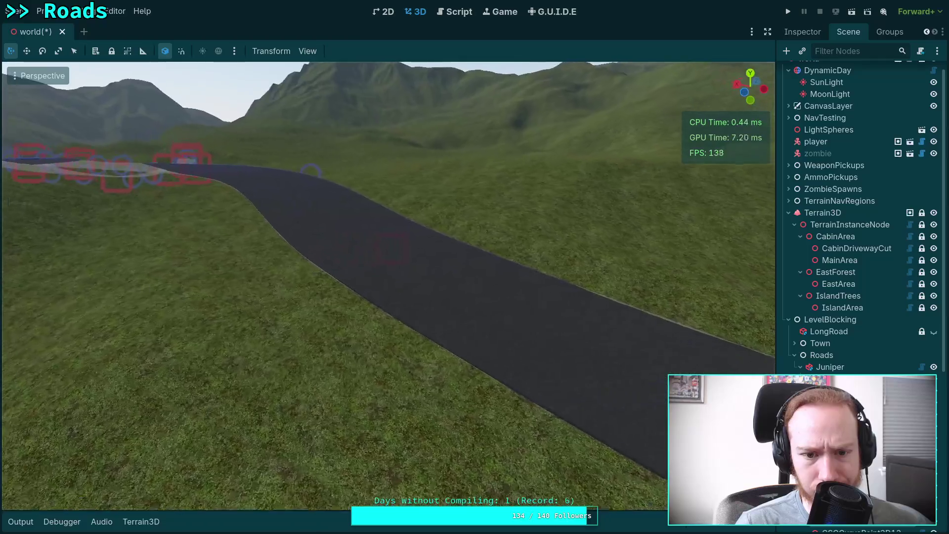
key("w")
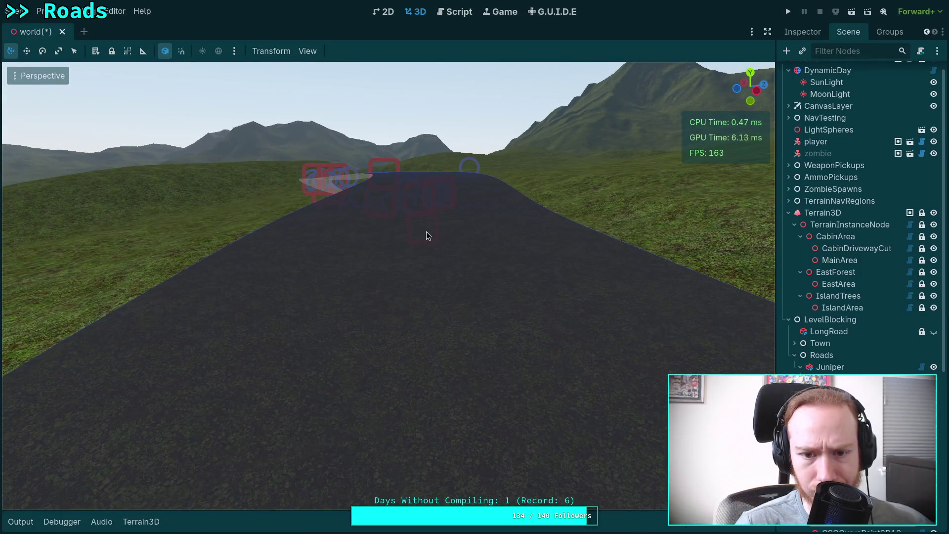
left_click(422, 229)
mouse_move(423, 185)
left_mouse_down()
mouse_move(369, 48)
mouse_move(337, 48)
left_mouse_up()
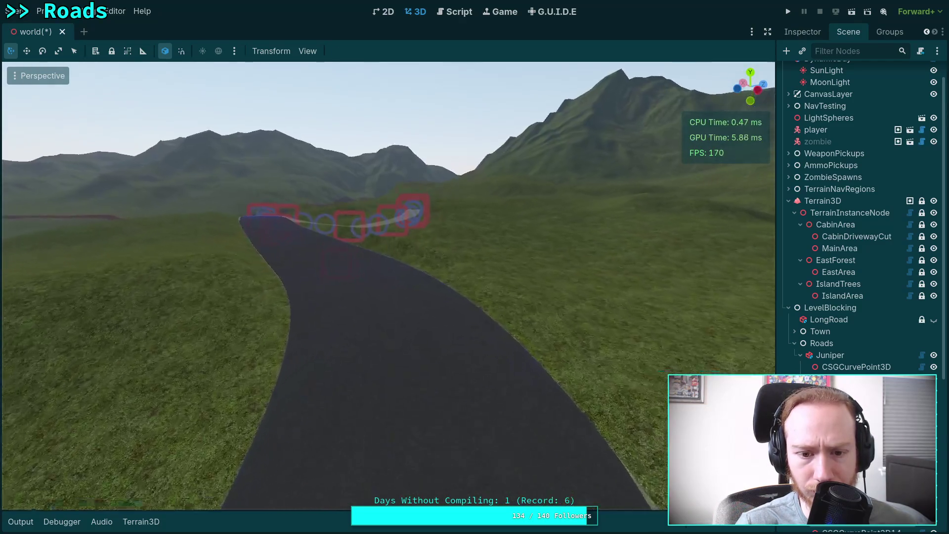
Step: Save the world scene with Ctrl+S
key("w")
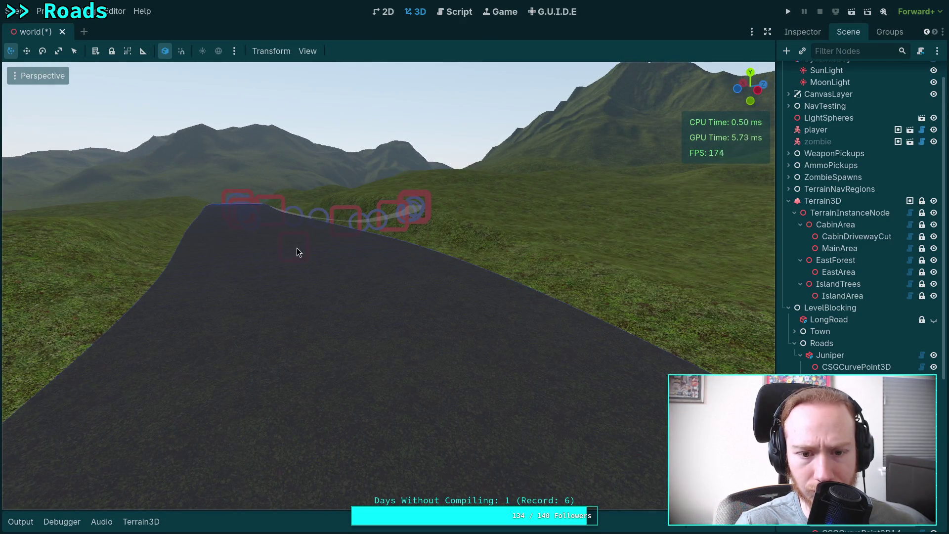
right_click(296, 248)
key("w")
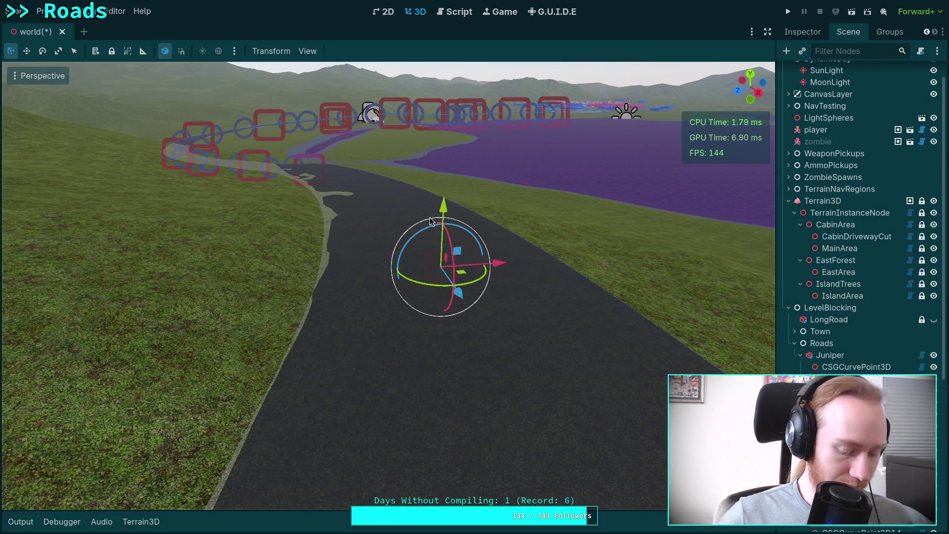
key("ctrl+s")
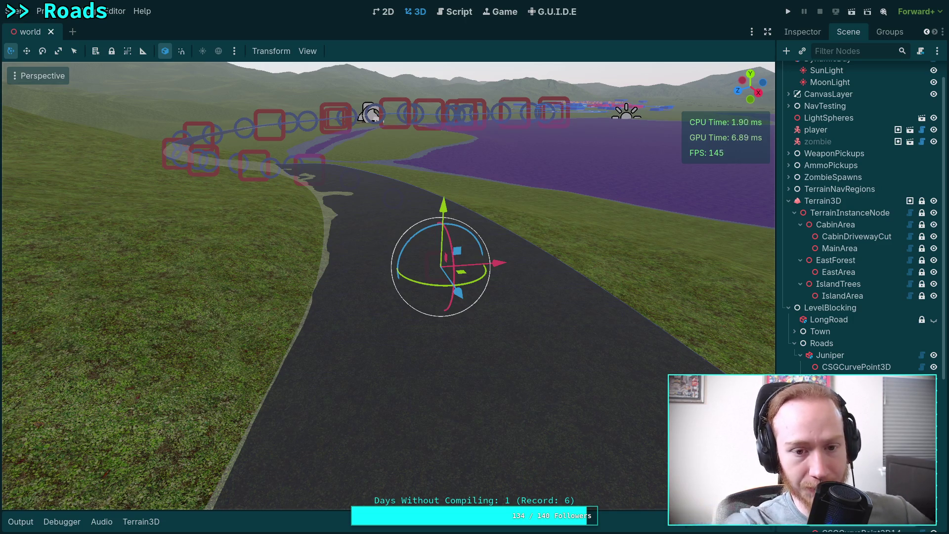
Step: Select Terrain3D and paint the verge along the road's edge
left_click(613, 215)
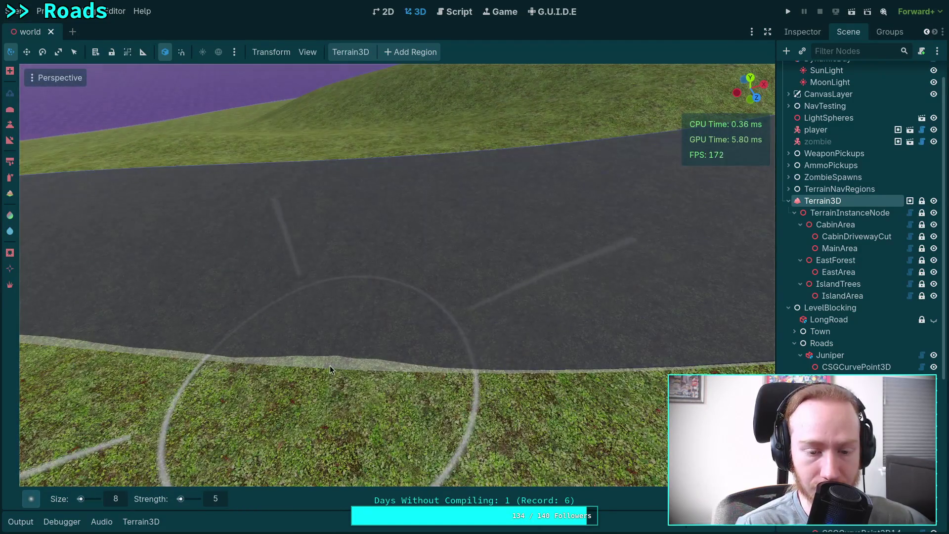
left_click(333, 349)
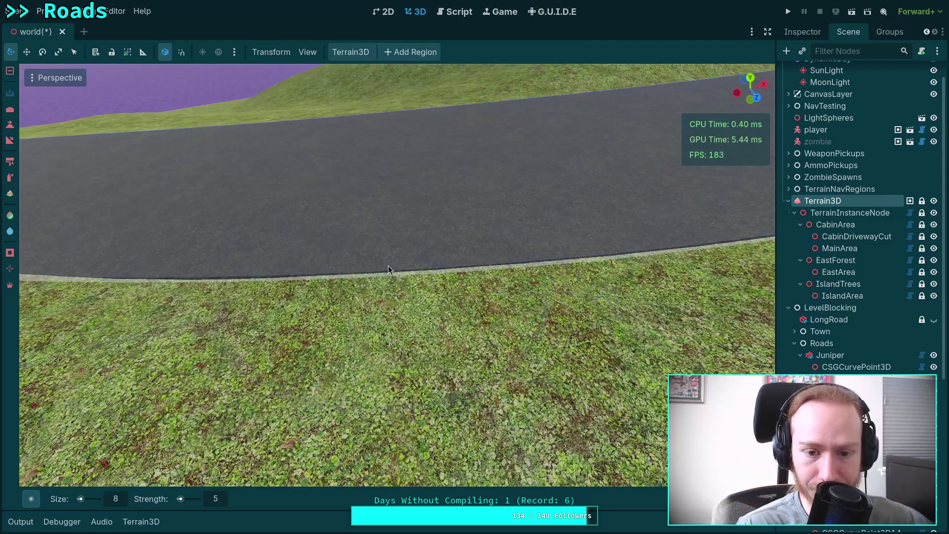
left_click_drag(389, 270, 592, 257)
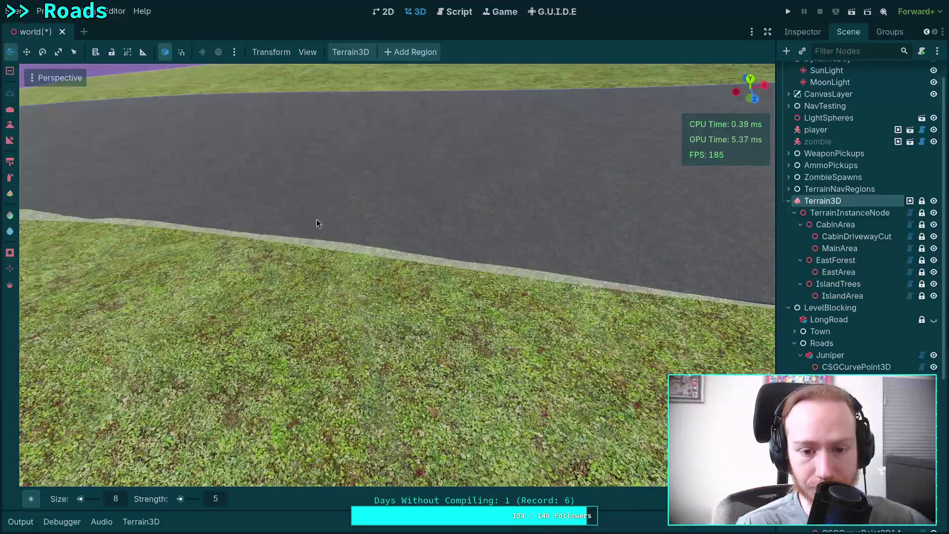
mouse_move(331, 257)
left_mouse_down()
mouse_move(596, 296)
mouse_move(584, 294)
left_mouse_up()
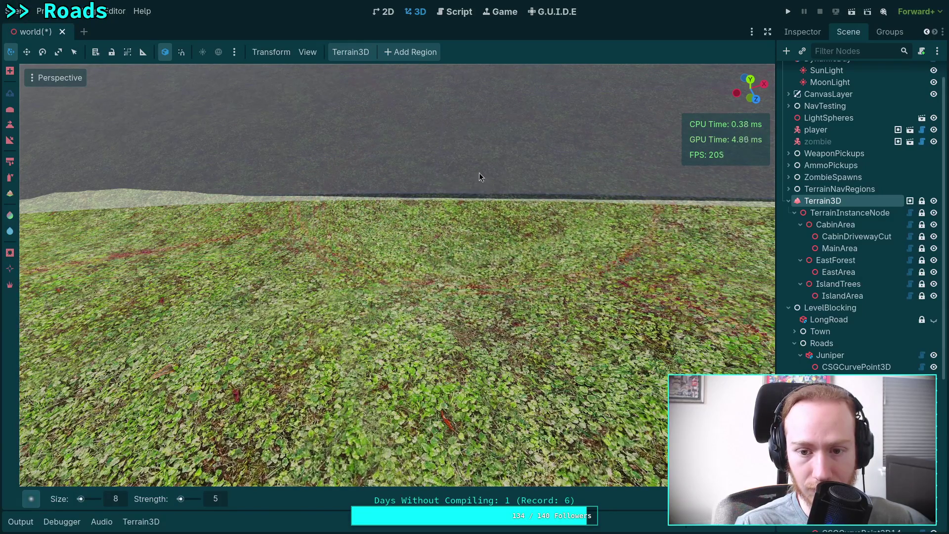
Step: Sculpt and flatten the bump on the pale terrain band beside the road
key("s")
key("w")
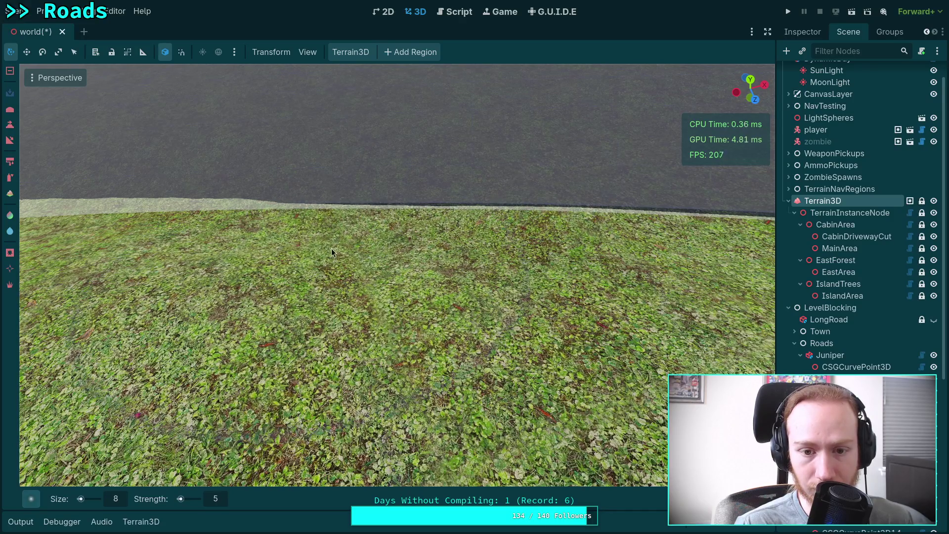
key("s")
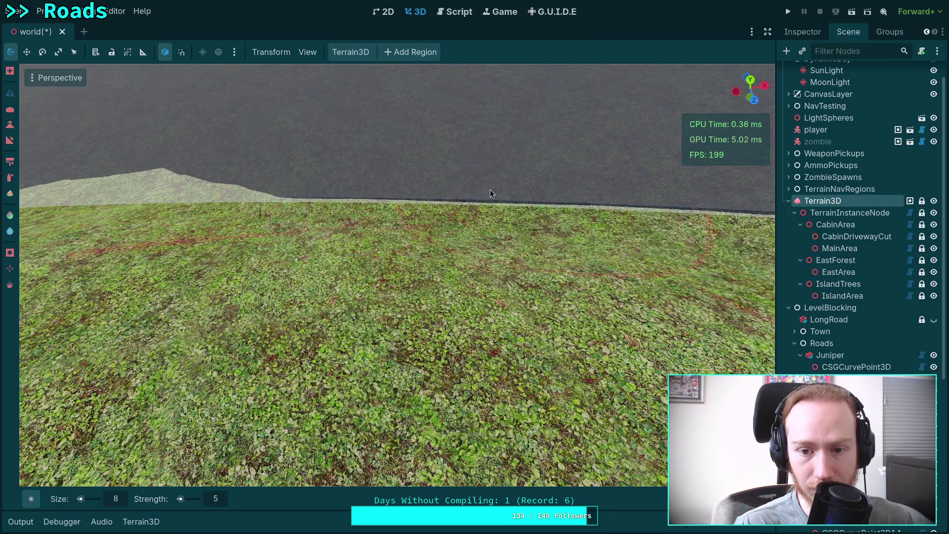
scroll(441, 208, "down", 2)
mouse_move(442, 208)
left_mouse_down()
mouse_move(396, 226)
mouse_move(215, 227)
mouse_move(484, 235)
left_mouse_up()
left_click_drag(316, 227, 328, 148)
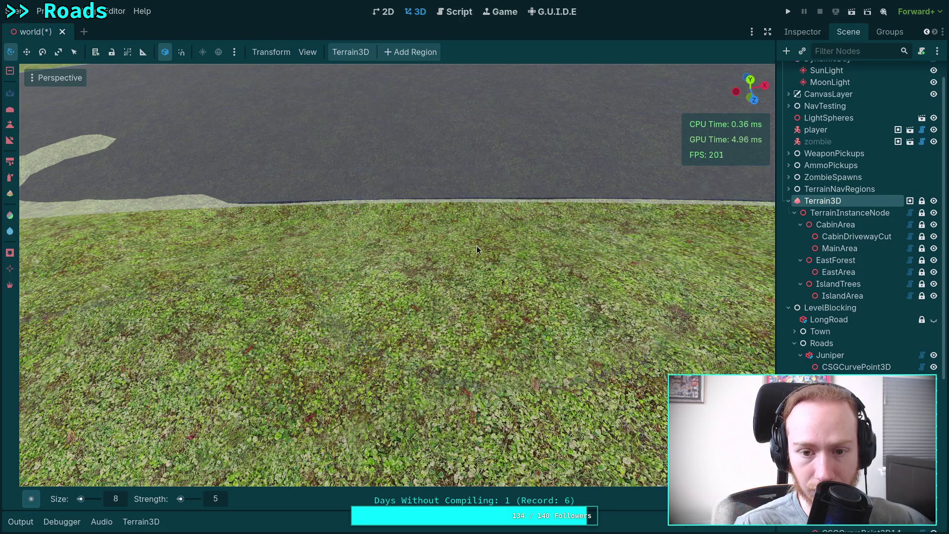
mouse_move(460, 170)
left_mouse_down()
mouse_move(455, 138)
mouse_move(562, 196)
left_mouse_up()
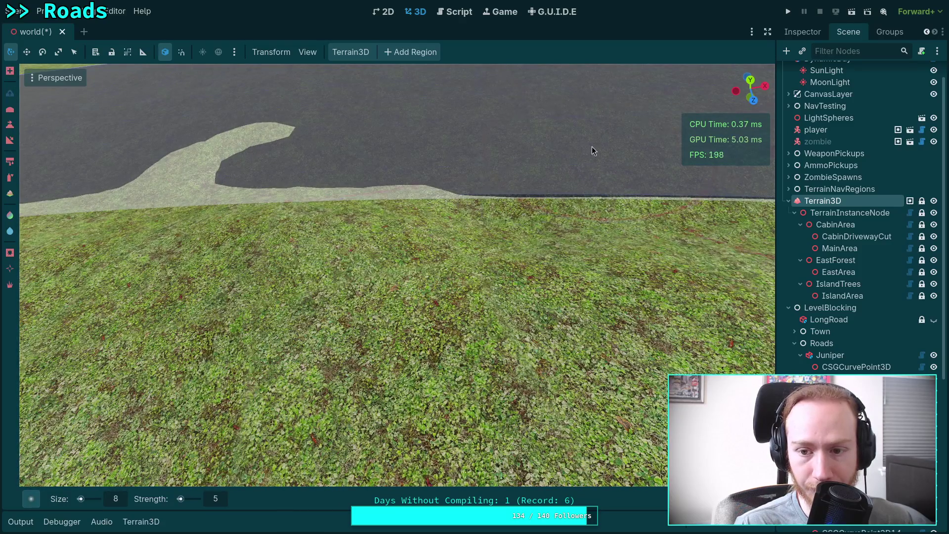
Step: Paint over the pale strip along the road edge
mouse_move(417, 177)
left_mouse_down()
mouse_move(393, 219)
mouse_move(209, 224)
mouse_move(461, 218)
left_mouse_up()
key("e")
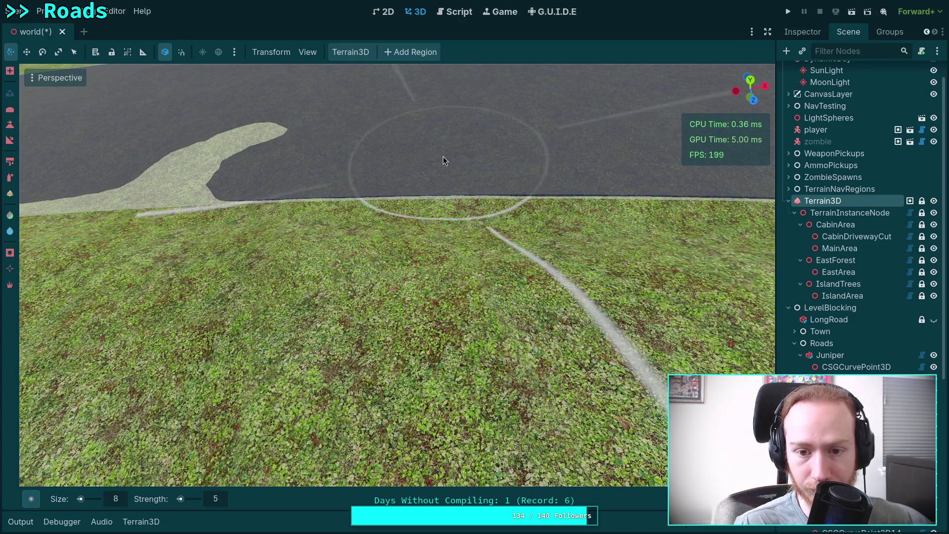
key("ctrl")
mouse_move(434, 143)
left_mouse_down()
mouse_move(296, 153)
mouse_move(233, 124)
mouse_move(252, 129)
left_mouse_up()
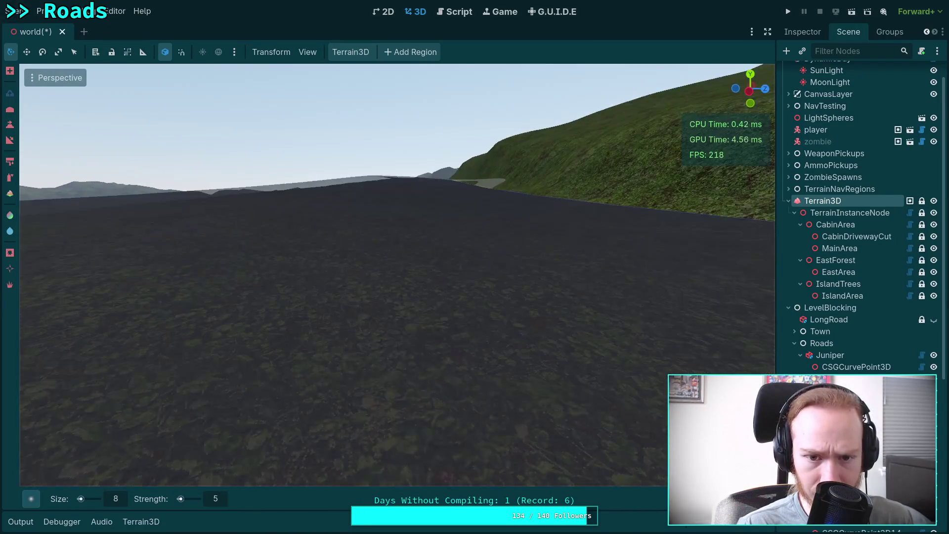
Step: Frame the Juniper road and rotate one of its points slightly
key("q")
key("e")
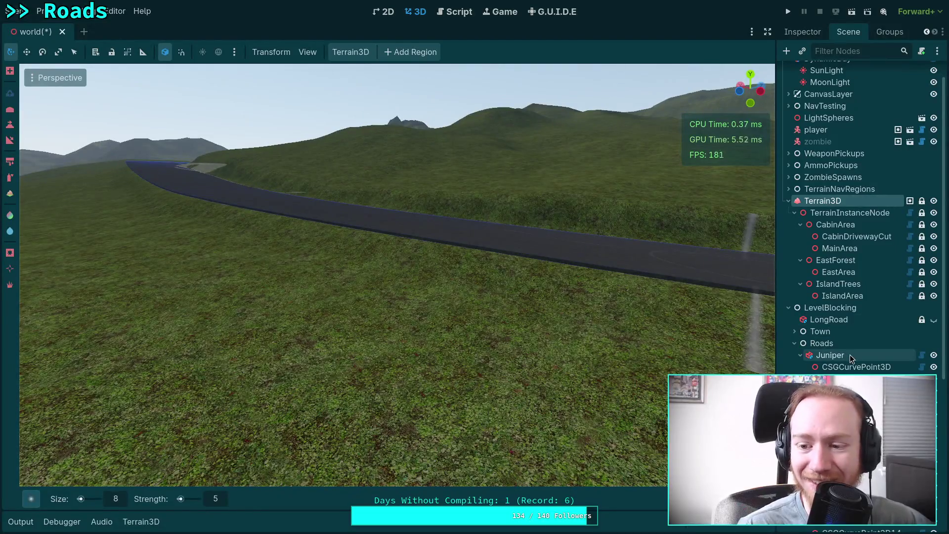
double_click(850, 355)
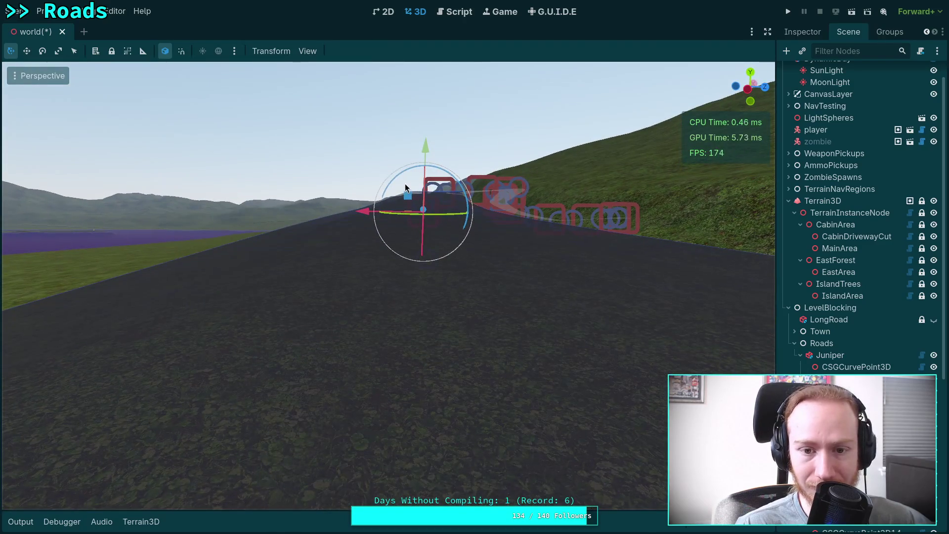
mouse_move(403, 168)
left_mouse_down()
mouse_move(379, 72)
mouse_move(360, 58)
mouse_move(358, 71)
left_mouse_up()
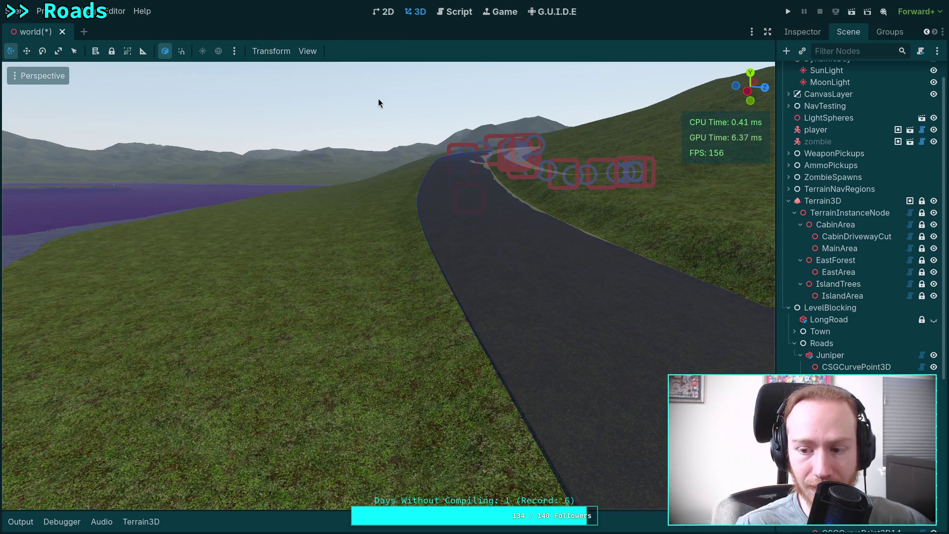
Step: Check the tilted point from several angles, then view Juniper's material properties in the Inspector
left_click(400, 95)
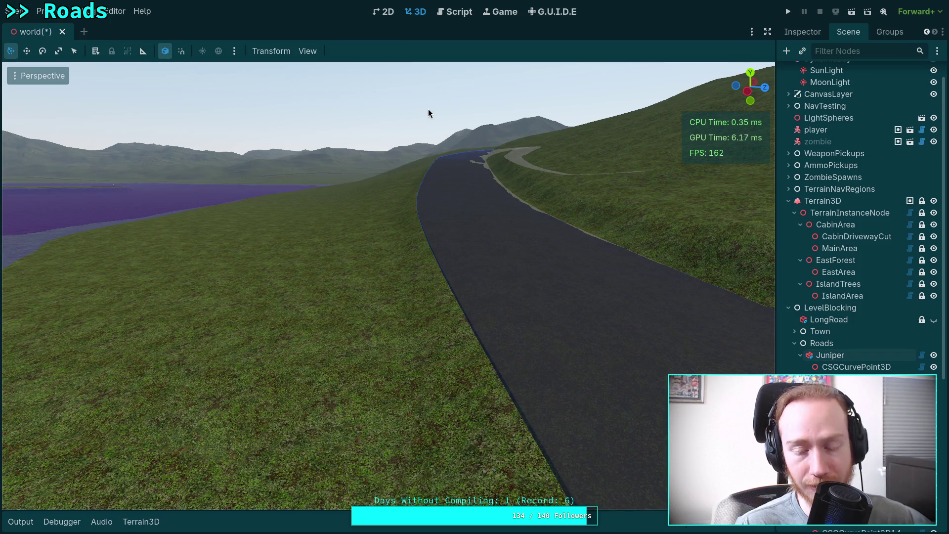
key("w")
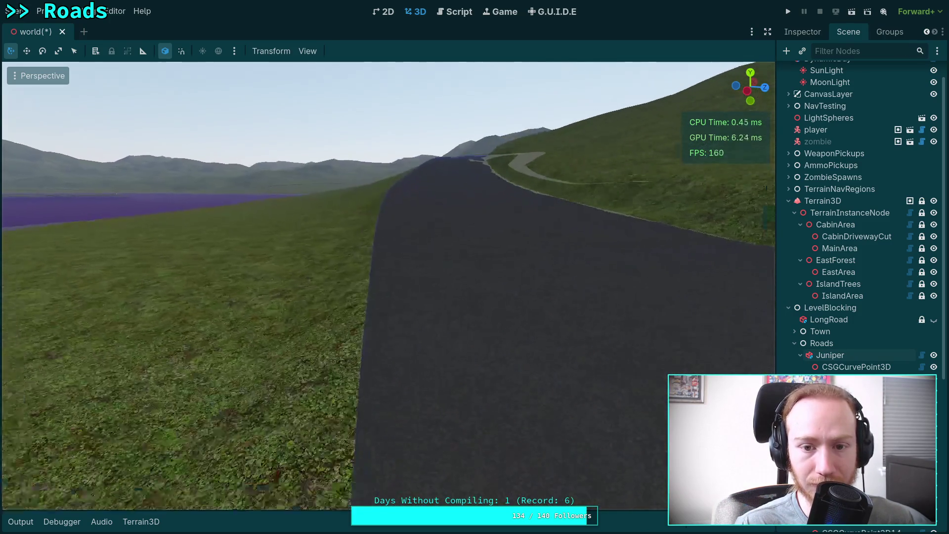
key("w")
key("w")
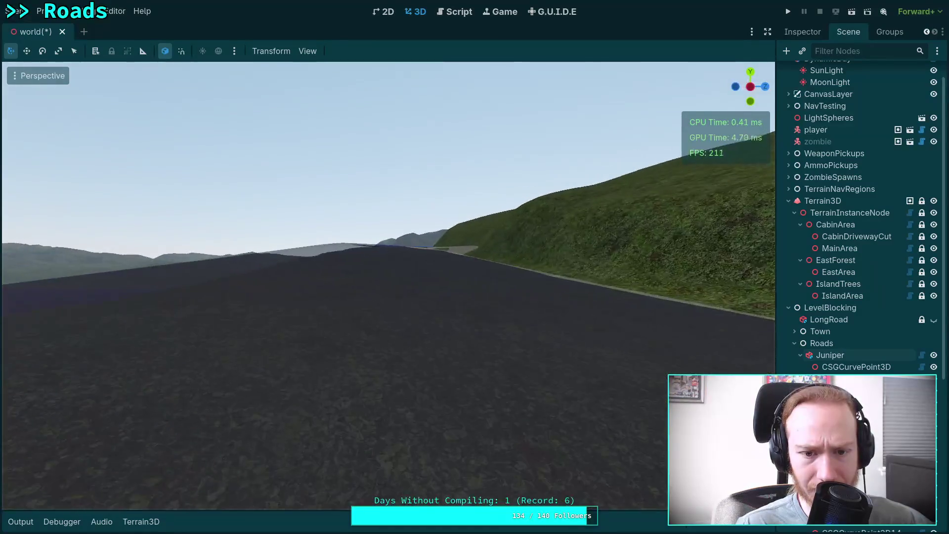
key("w")
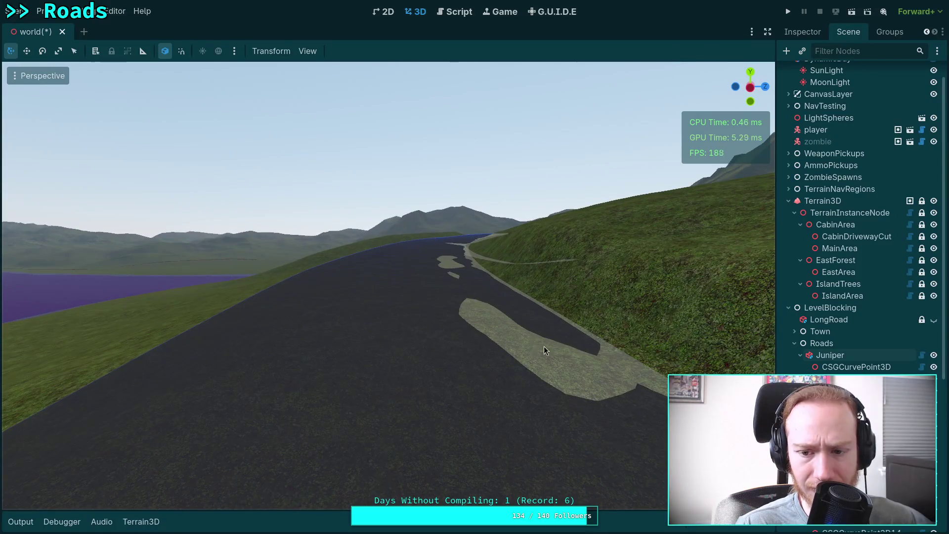
left_click(402, 269)
left_click_drag(401, 269, 363, 204)
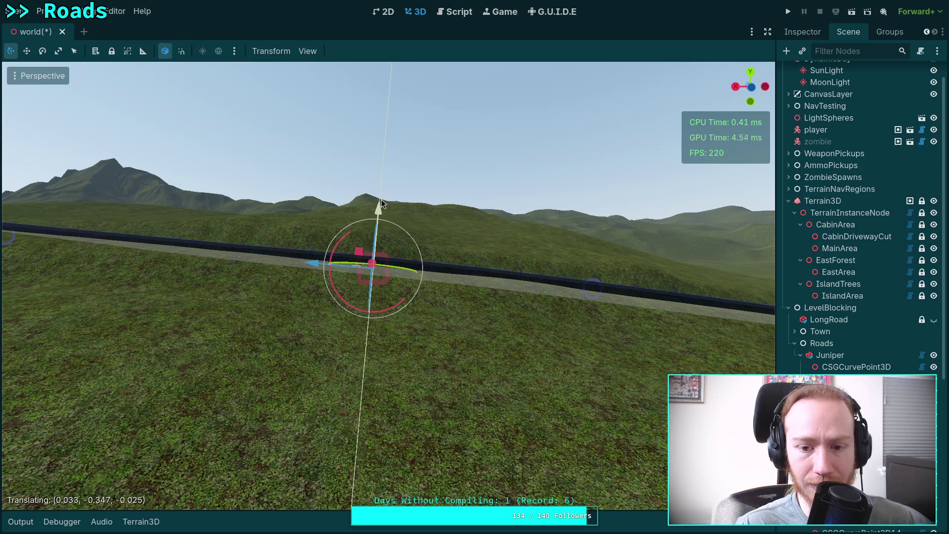
key("w")
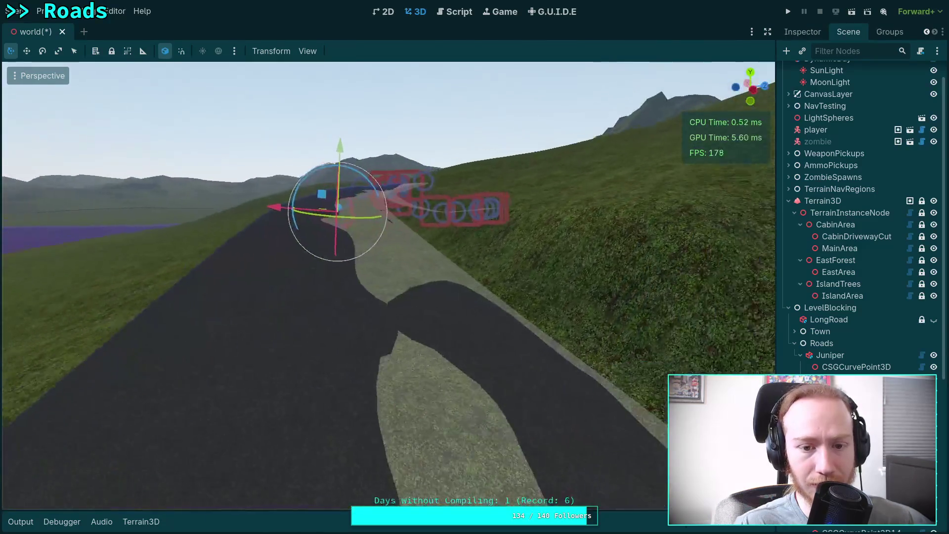
key("a")
key("s")
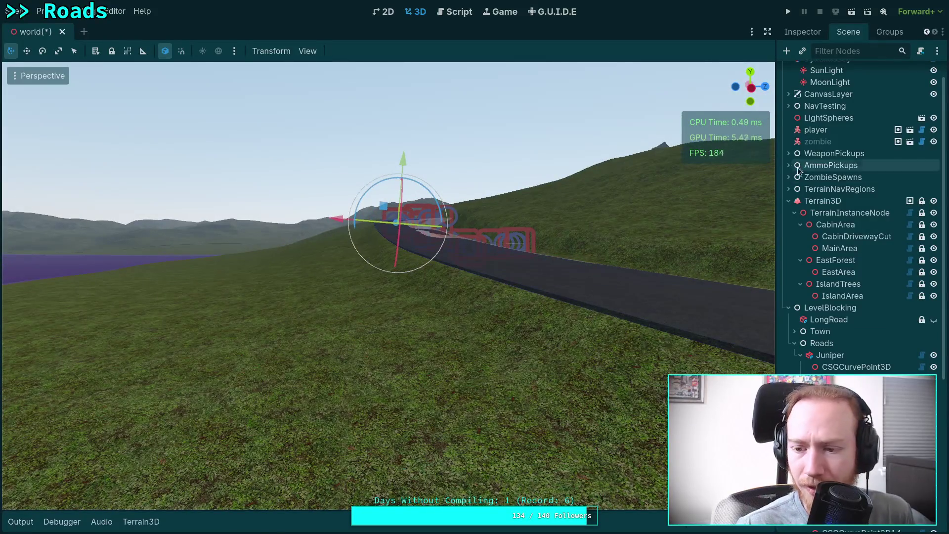
left_click(830, 31)
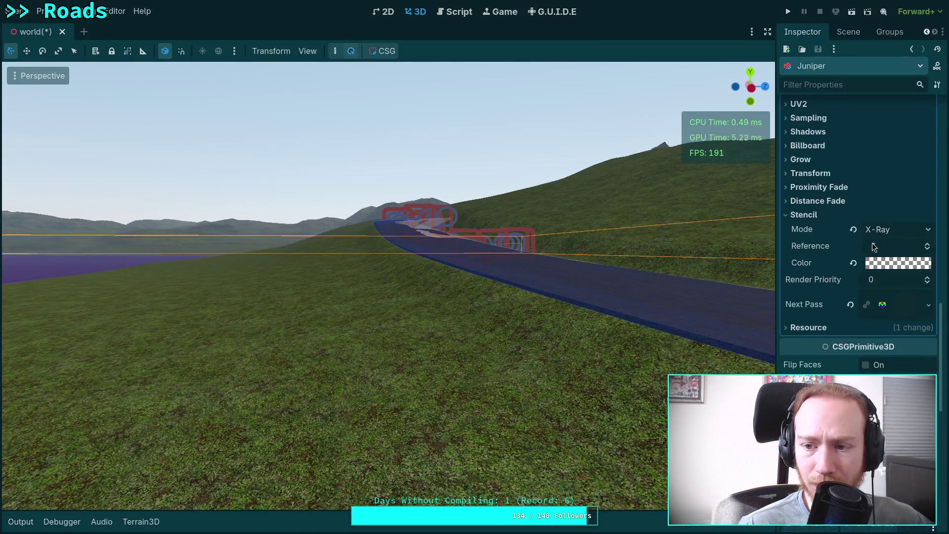
Step: Quick Load flat_black.tres as the Juniper road's material and deselect to view it
scroll(830, 272, "up", 10)
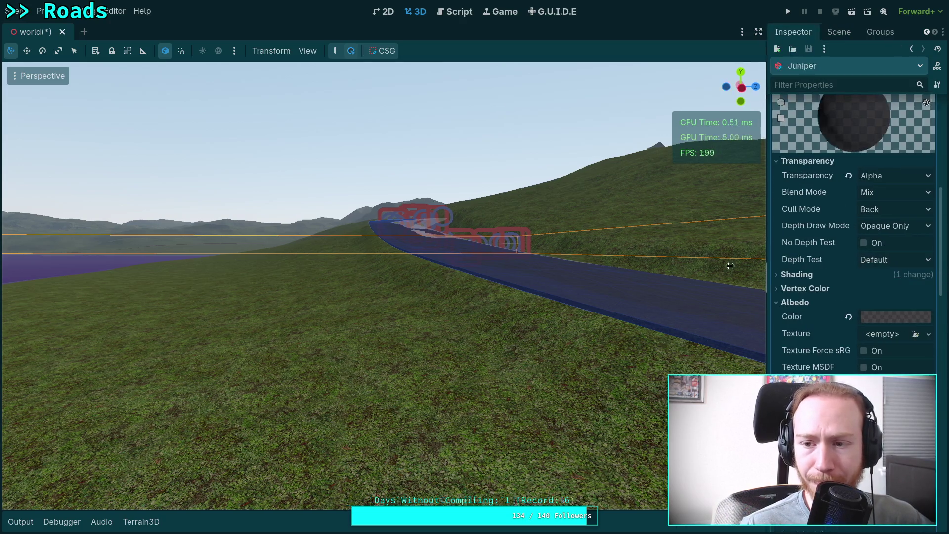
left_click(880, 221)
left_click(930, 223)
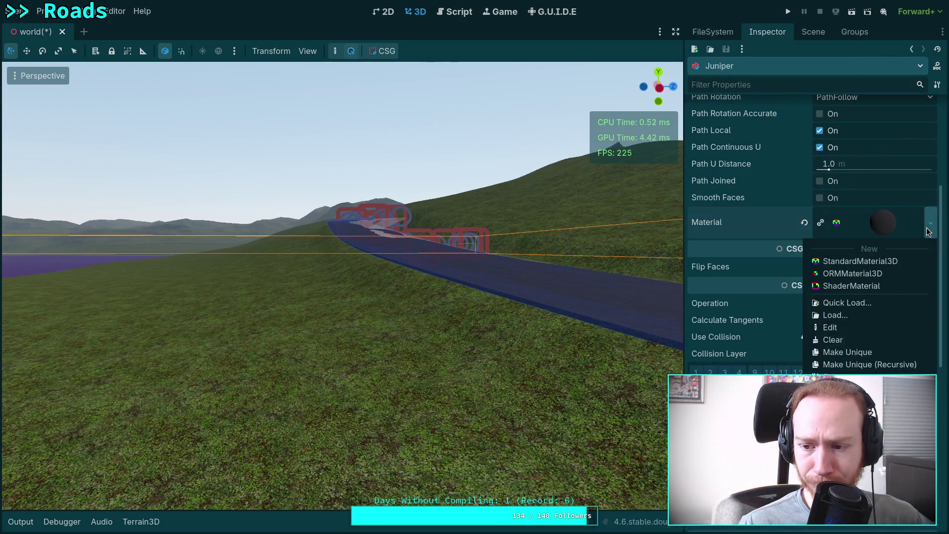
left_click(841, 368)
left_click(933, 223)
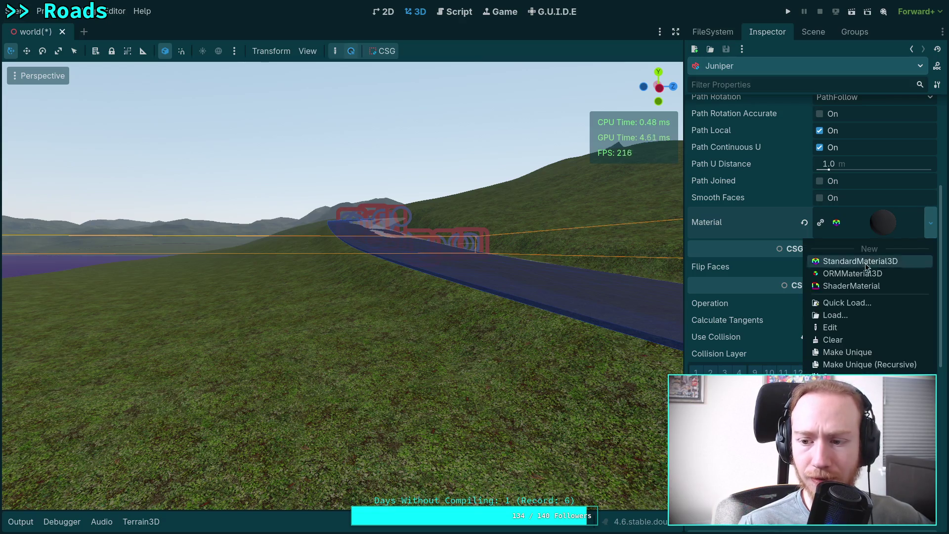
left_click(857, 304)
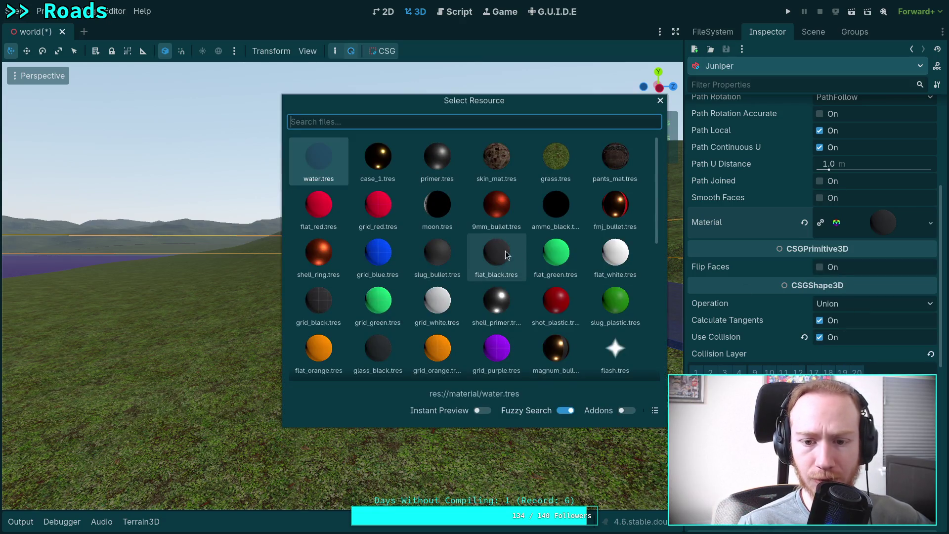
double_click(506, 255)
left_click(392, 383)
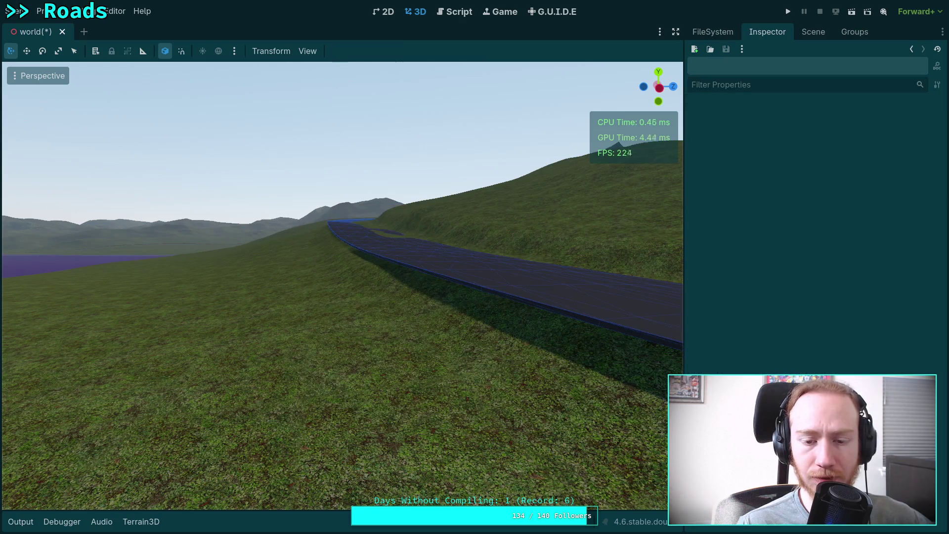
key("w")
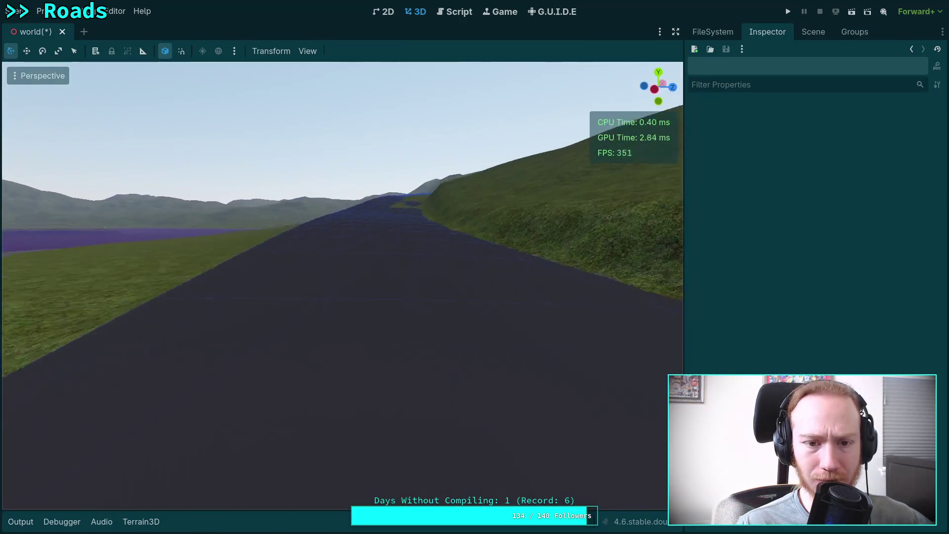
key("w")
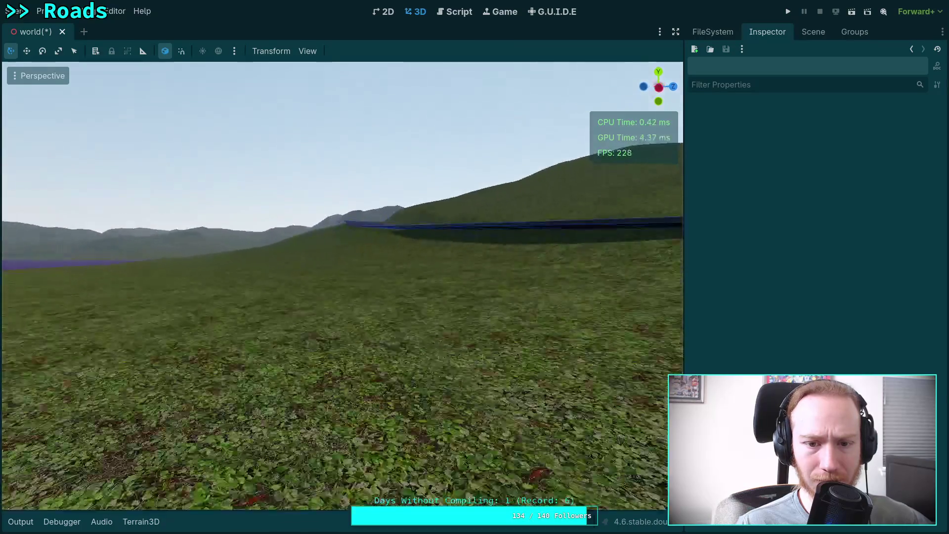
key("w")
key("w")
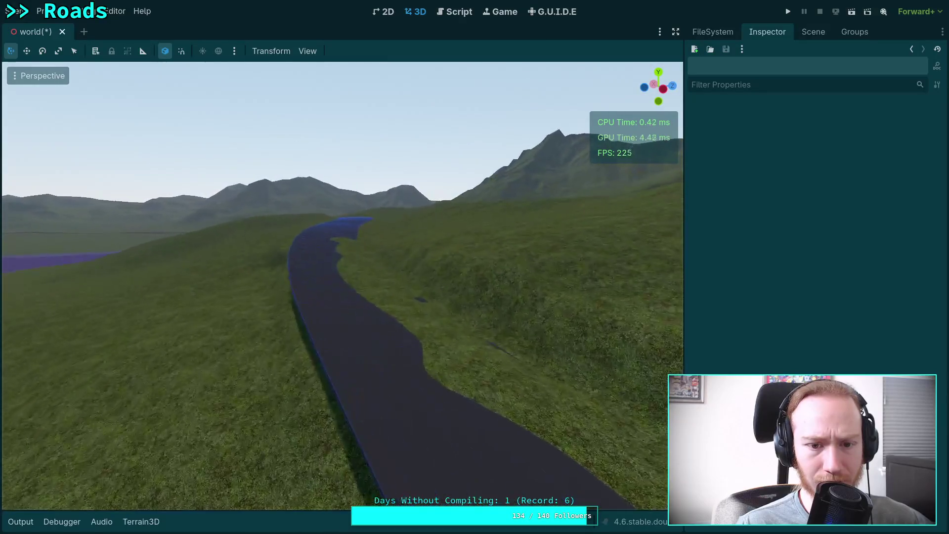
key("w")
left_click(468, 326)
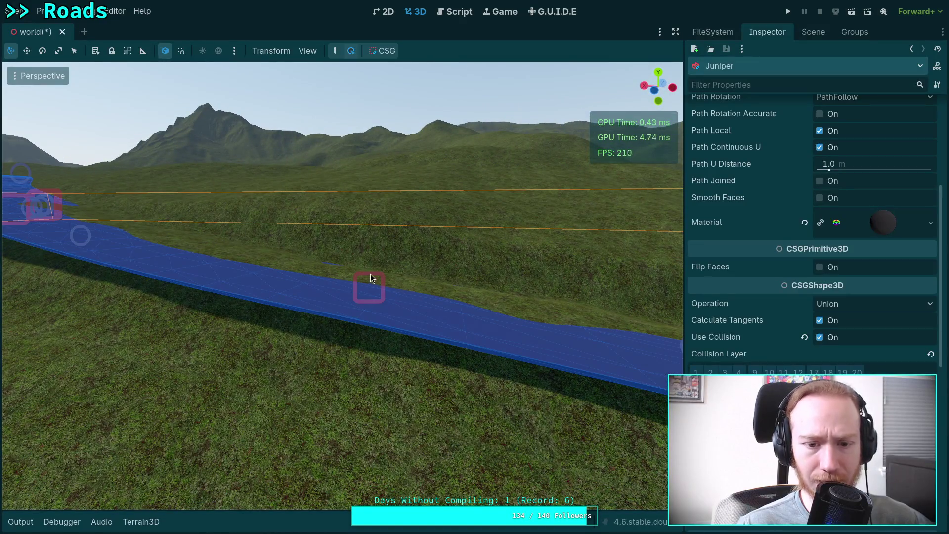
left_click(369, 286)
key("w")
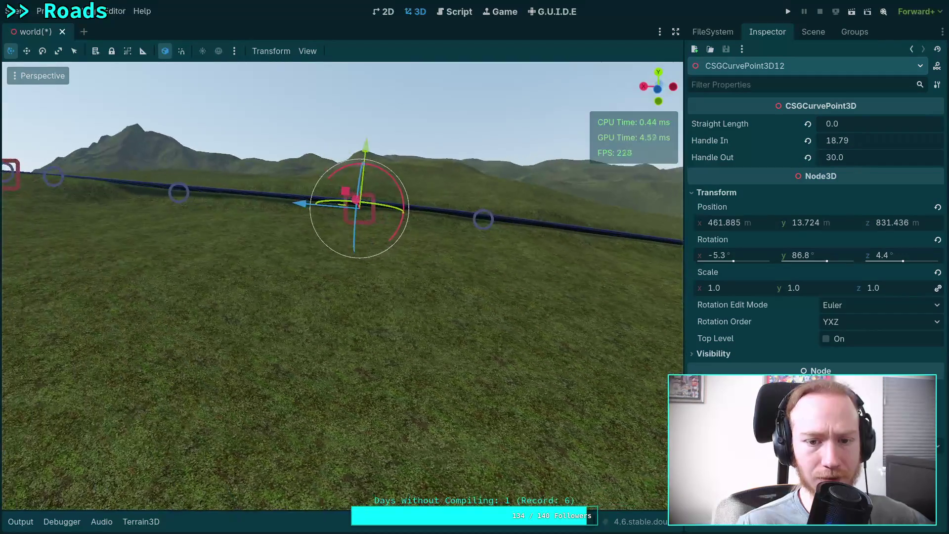
key("w")
left_click_drag(263, 156, 265, 159)
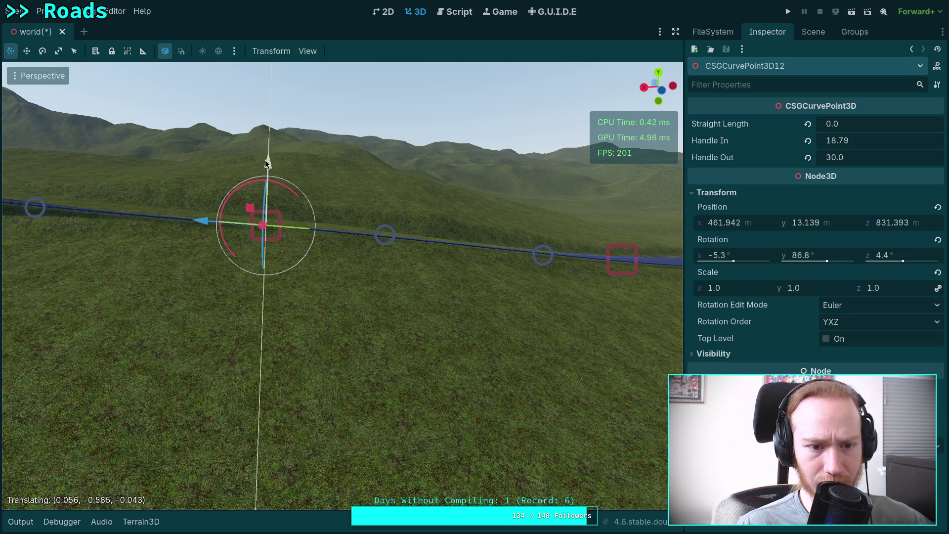
key("w")
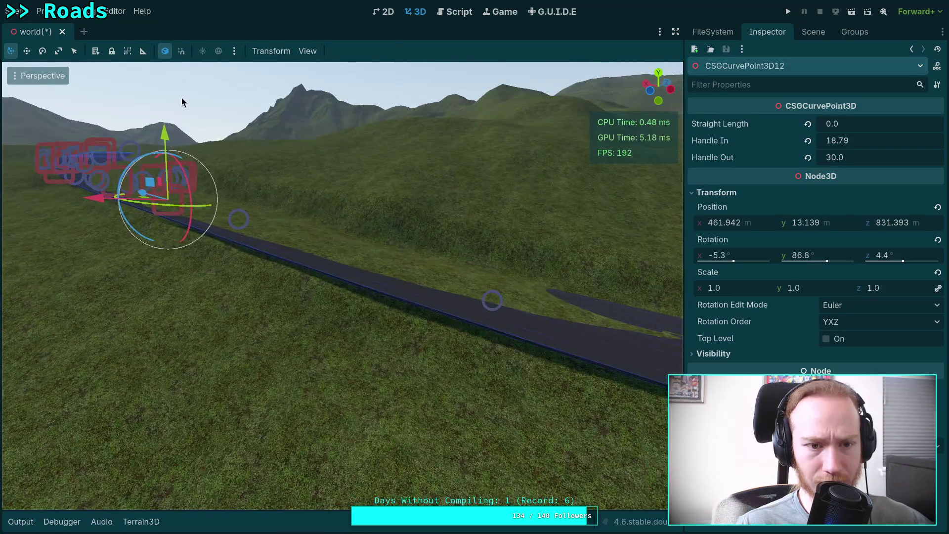
left_click(265, 102)
left_click(256, 72)
key("w")
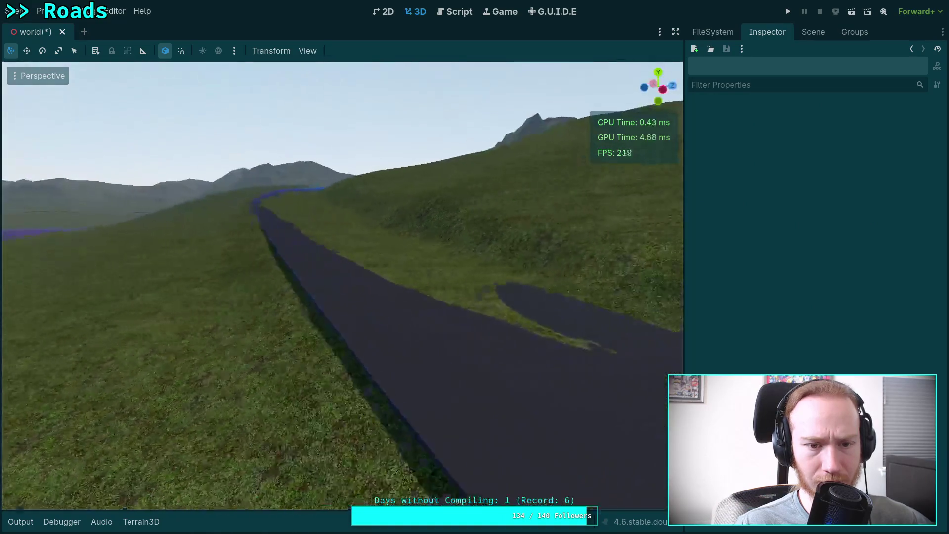
key("w")
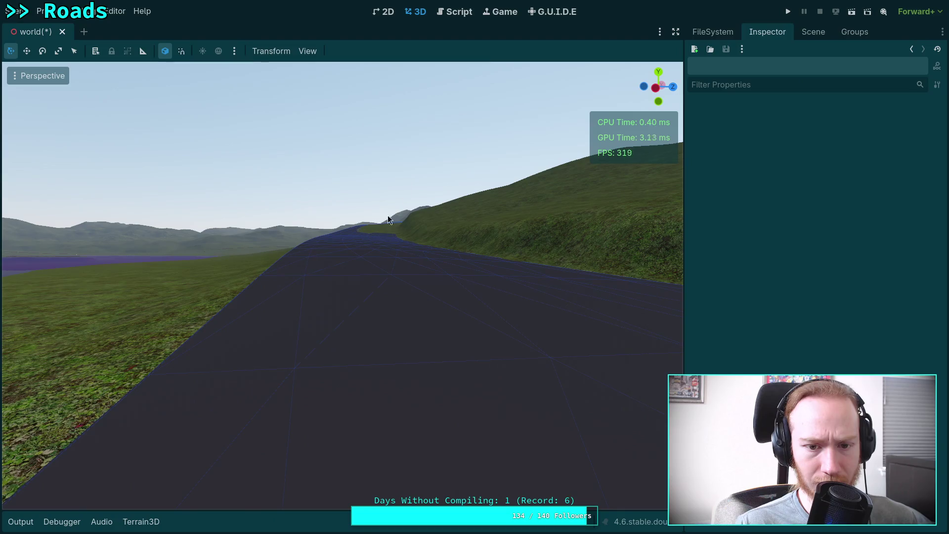
left_click(379, 239)
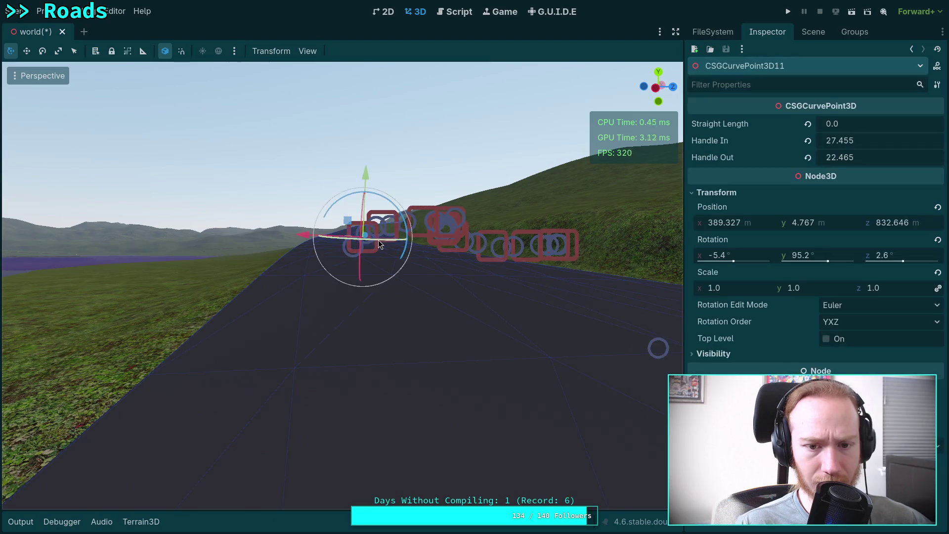
key("w")
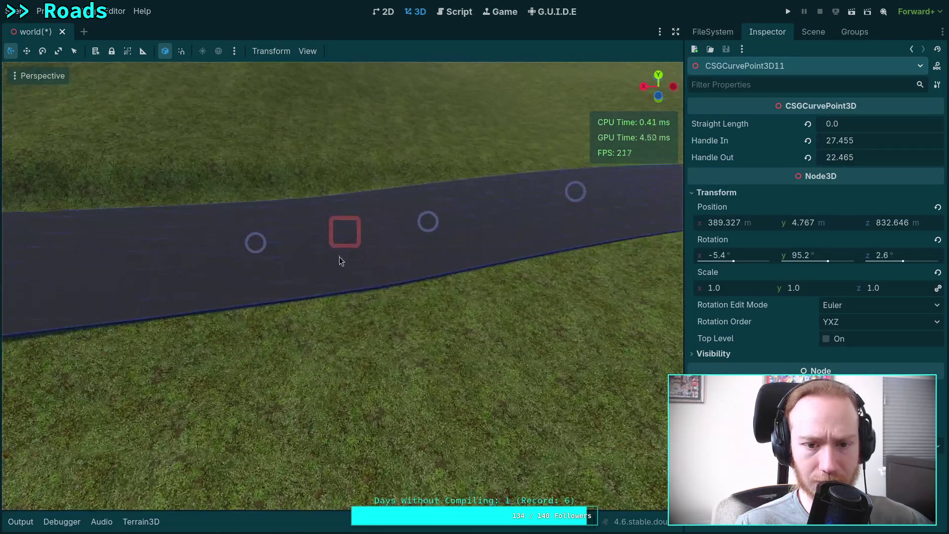
key("w")
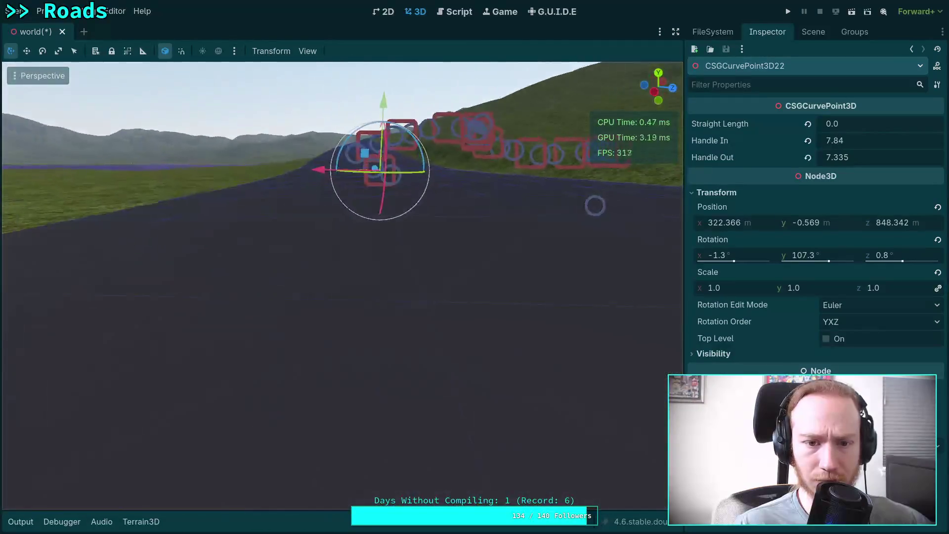
key("d")
left_click_drag(345, 127, 347, 121)
left_click(225, 110)
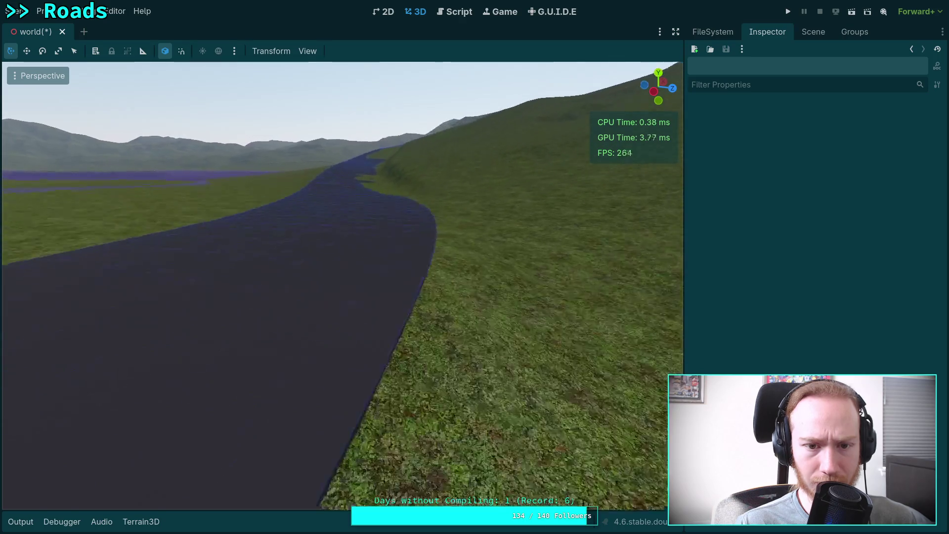
key("w")
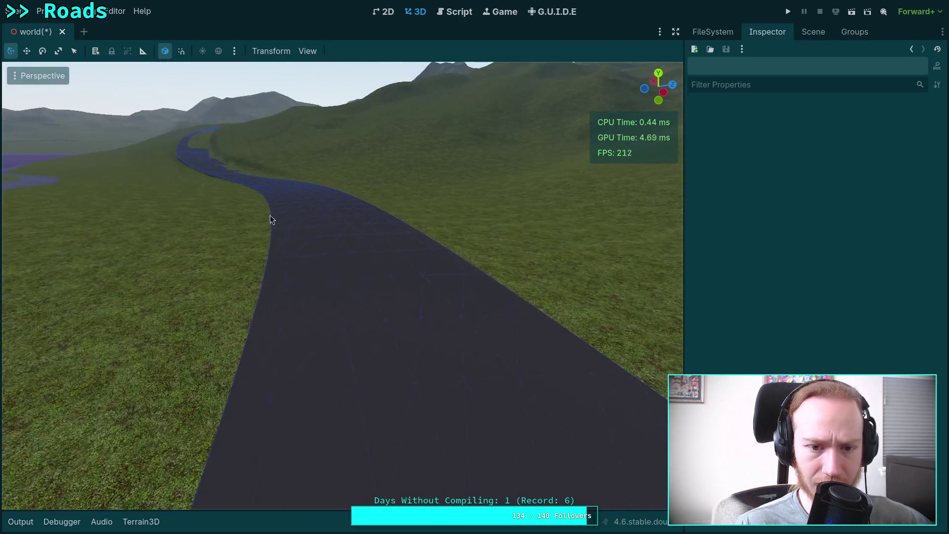
left_click(303, 238)
left_click(284, 181)
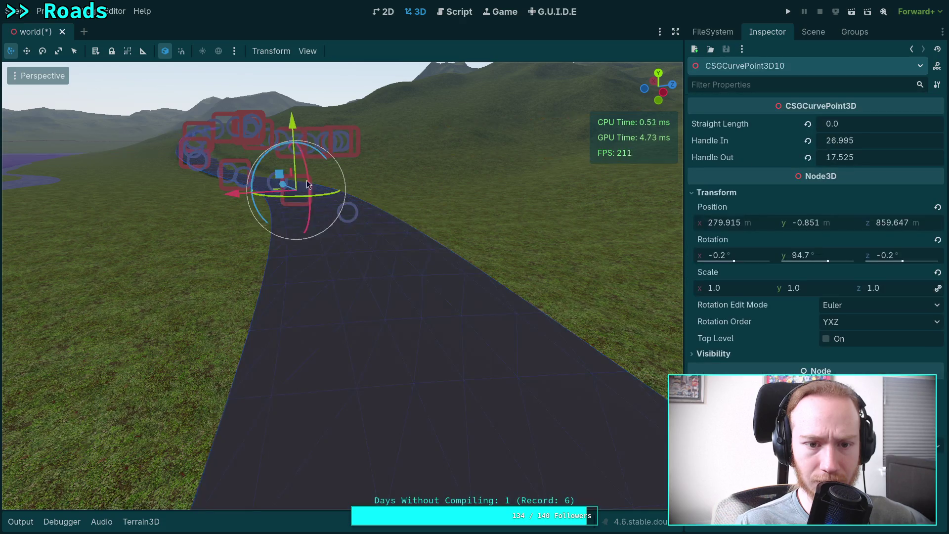
key("w")
key("w")
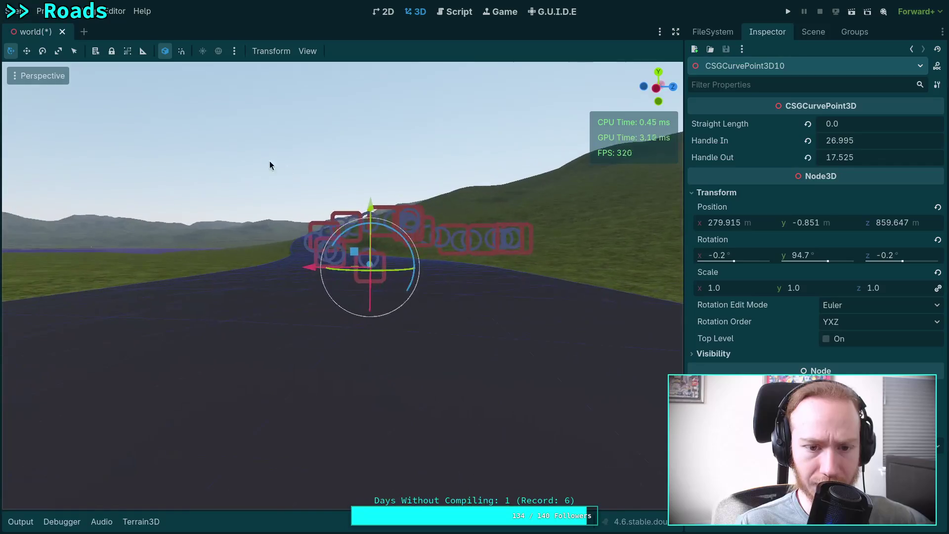
left_click(271, 163)
key("w")
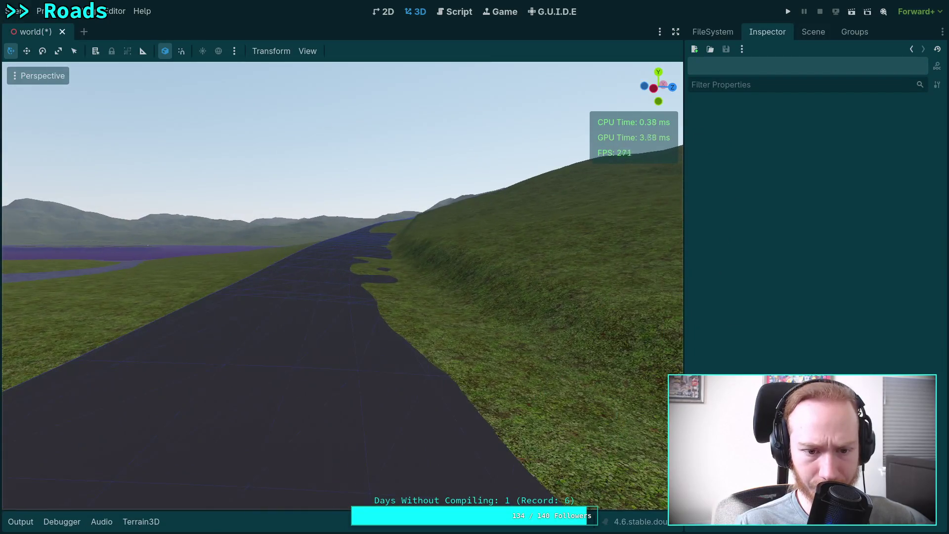
key("w")
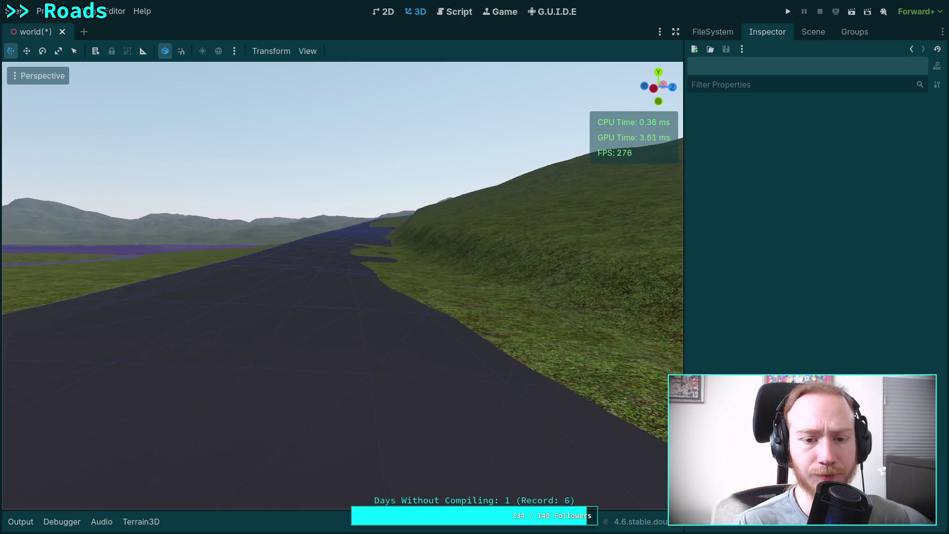
key("w")
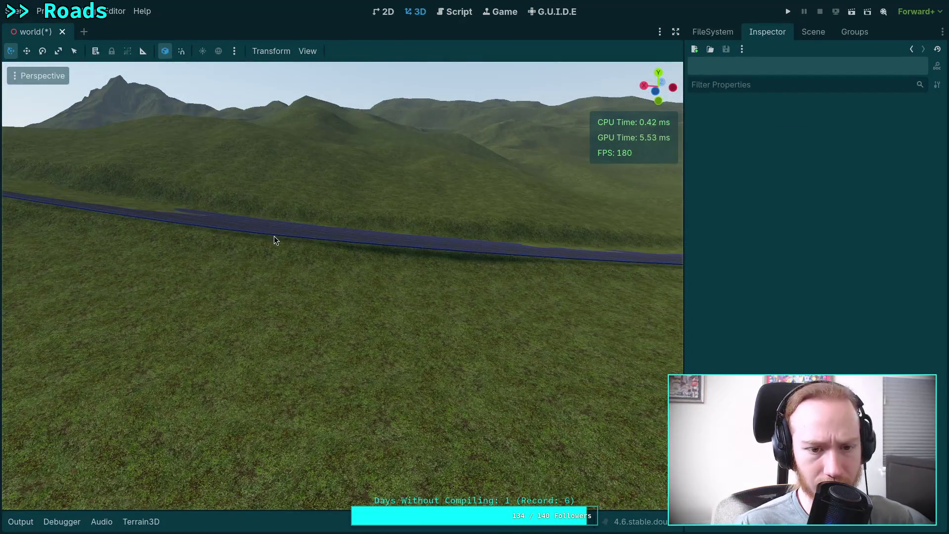
Step: Raise CSGCurvePoint3D11 slightly upward with its Y gizmo arrow
left_click(274, 236)
key("w")
key("s")
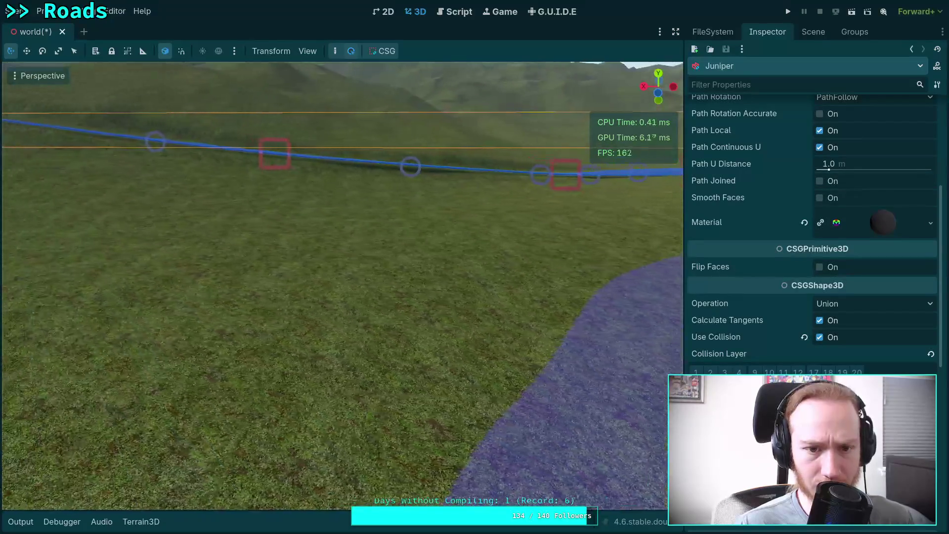
left_click(289, 166)
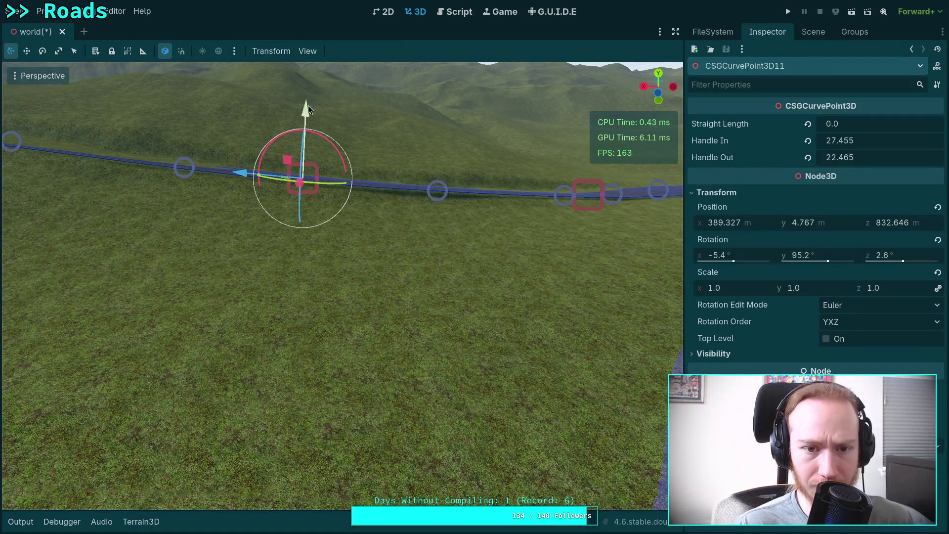
left_click_drag(307, 105, 305, 104)
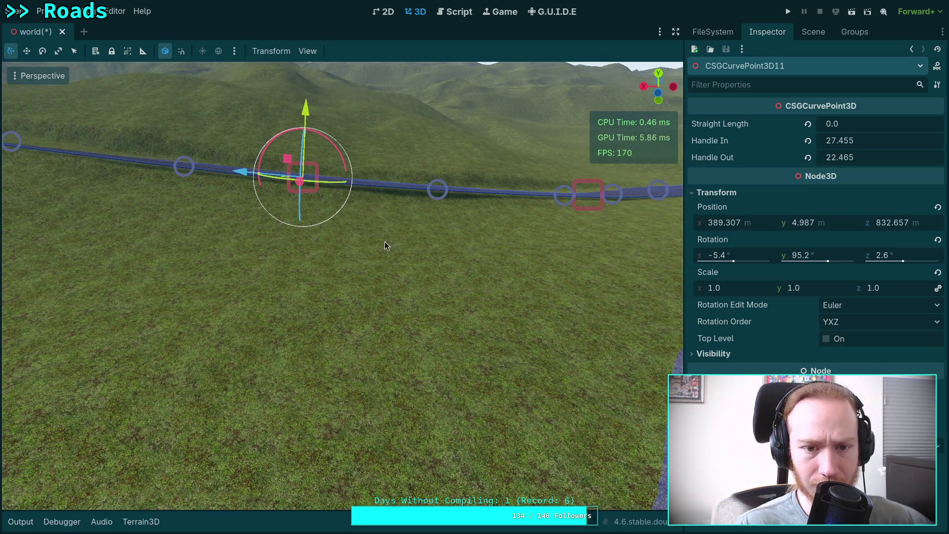
left_click(386, 246)
Step: Tilt CSGCurvePoint3D11's X rotation to bank the road along the hillside
key("w")
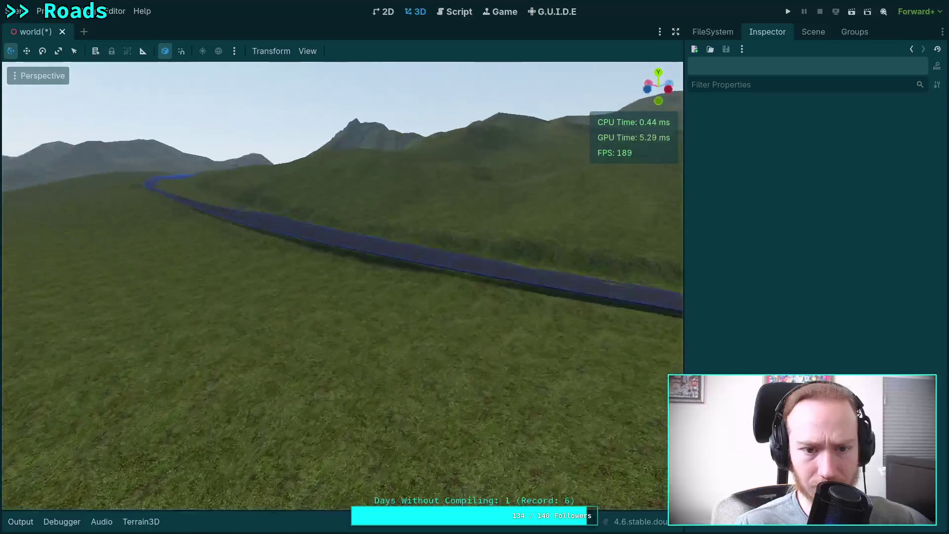
key("w")
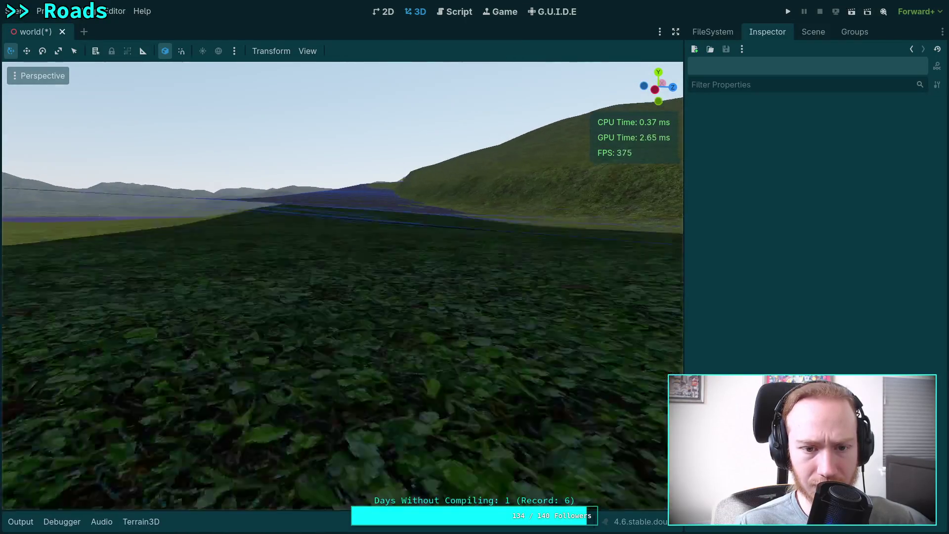
key("w")
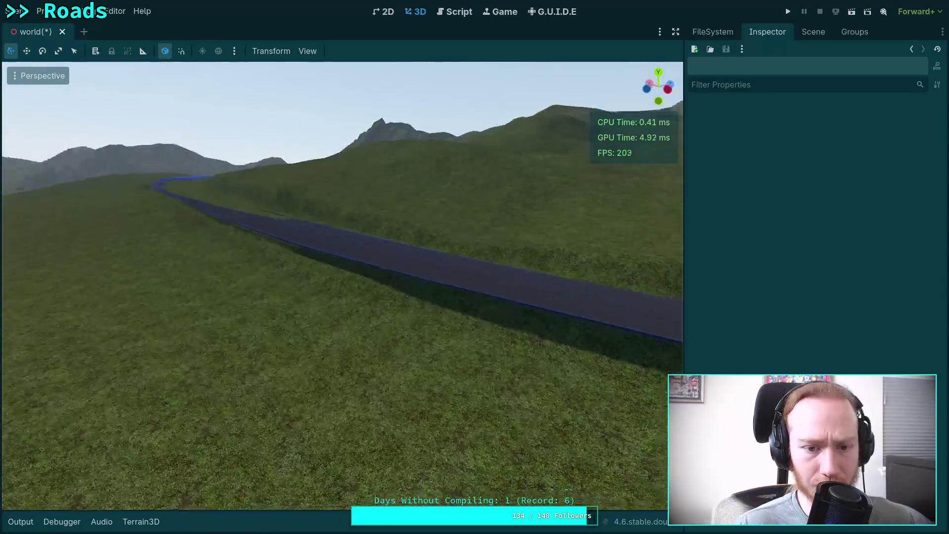
left_click(330, 263)
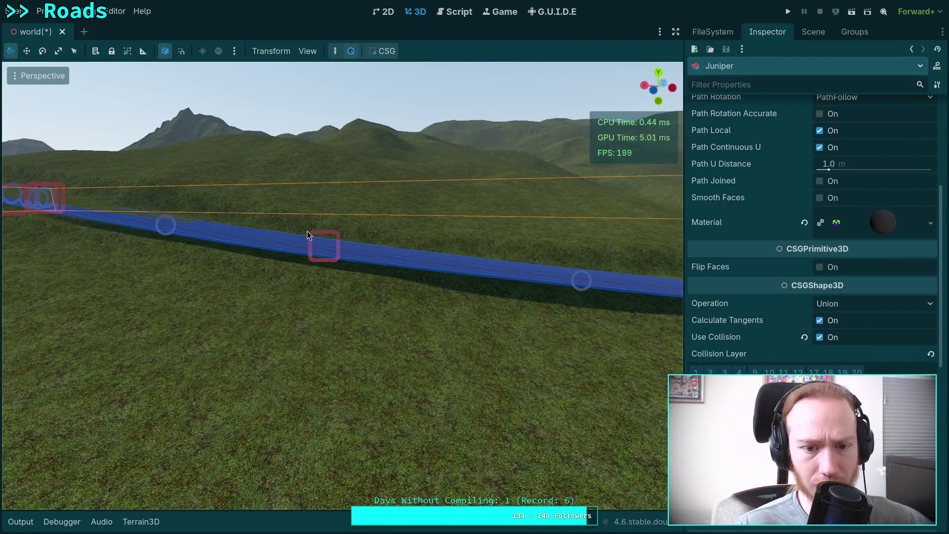
left_click(317, 240)
key("w")
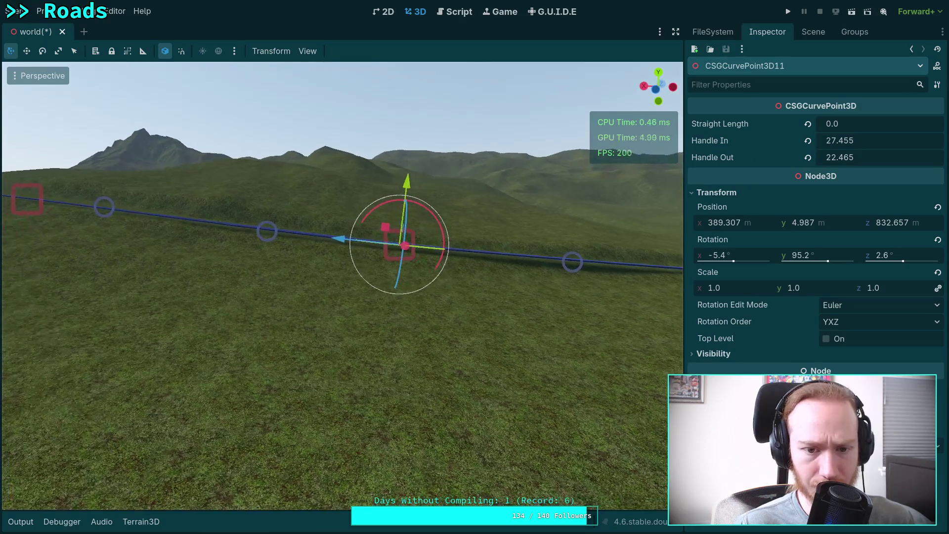
key("w")
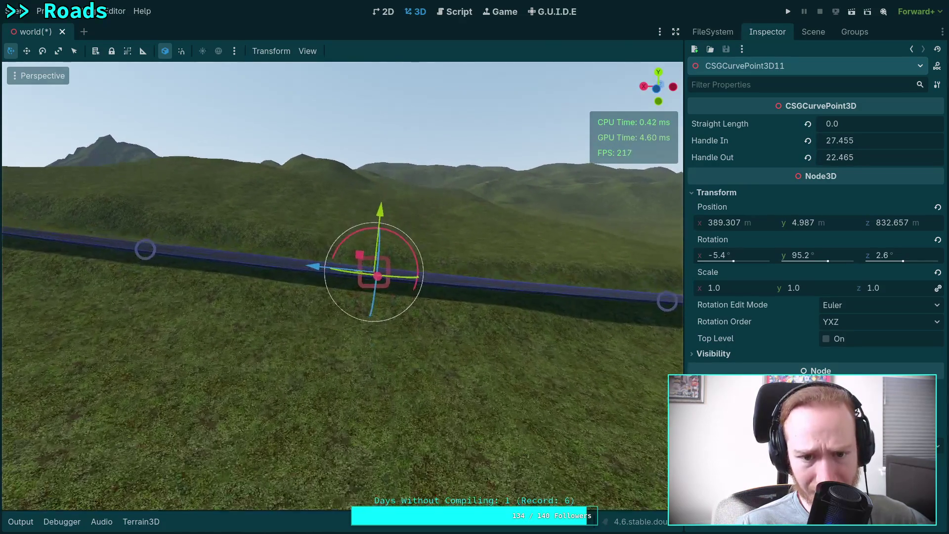
key("d")
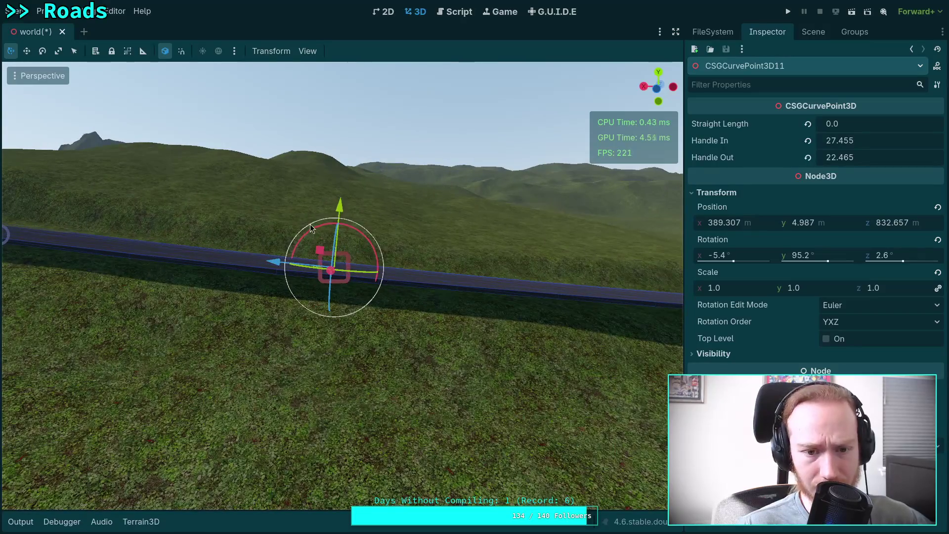
mouse_move(248, 69)
left_mouse_down()
mouse_move(237, 68)
mouse_move(245, 66)
left_mouse_up()
left_click(311, 93)
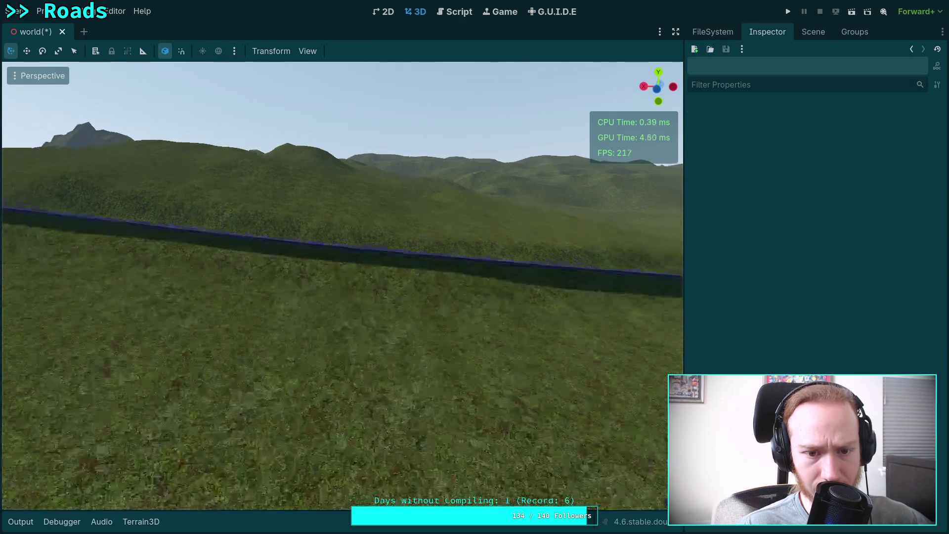
Step: Fine-tune CSGCurvePoint3D11's tilt after reviewing the road from above
key("w")
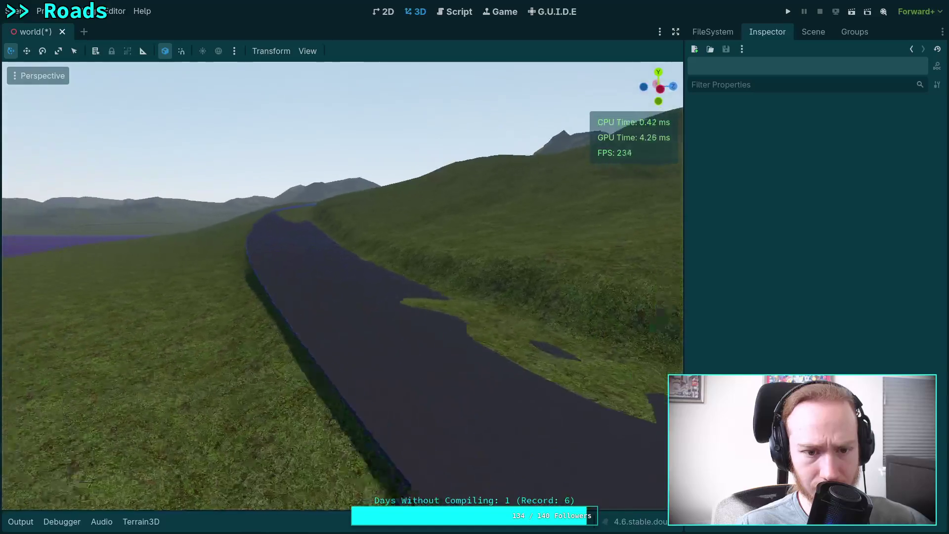
key("w")
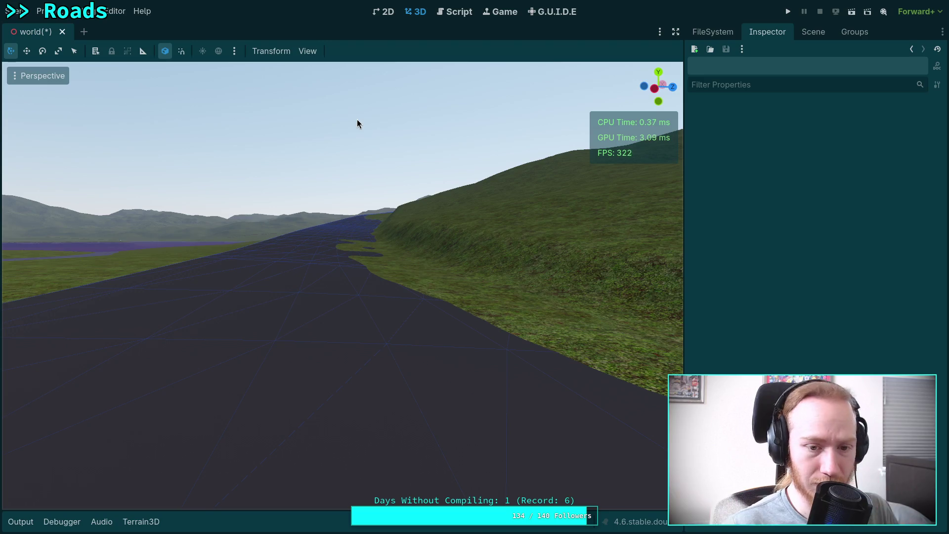
key("w")
key("e")
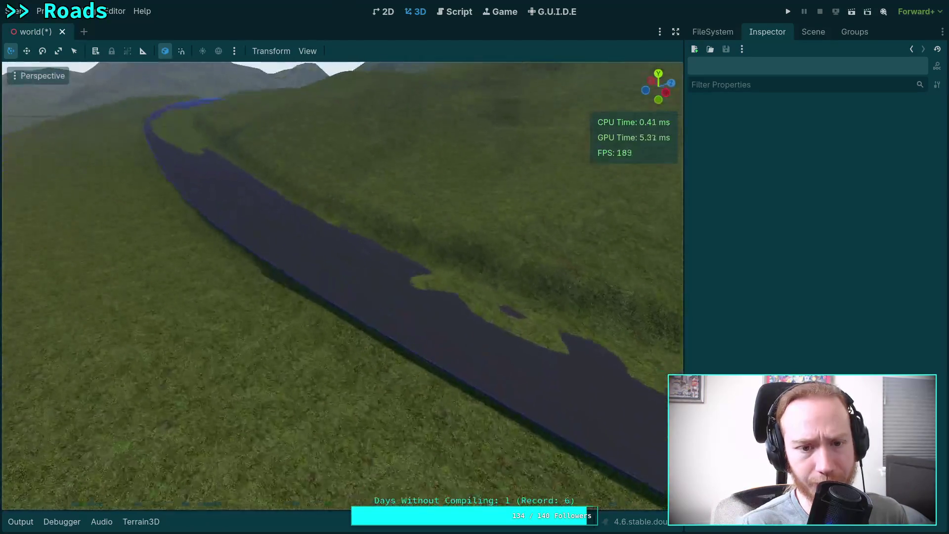
left_click(260, 200)
left_click(241, 188)
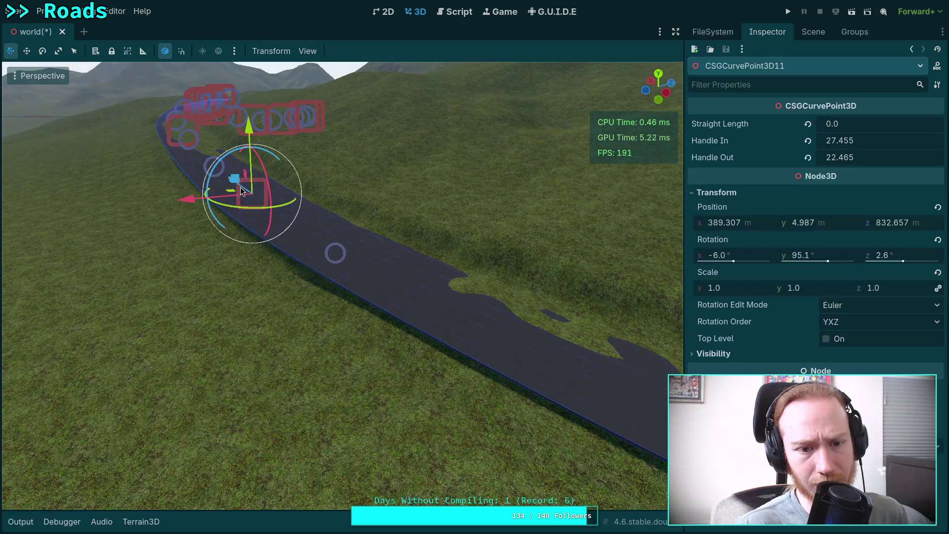
key("w")
key("a")
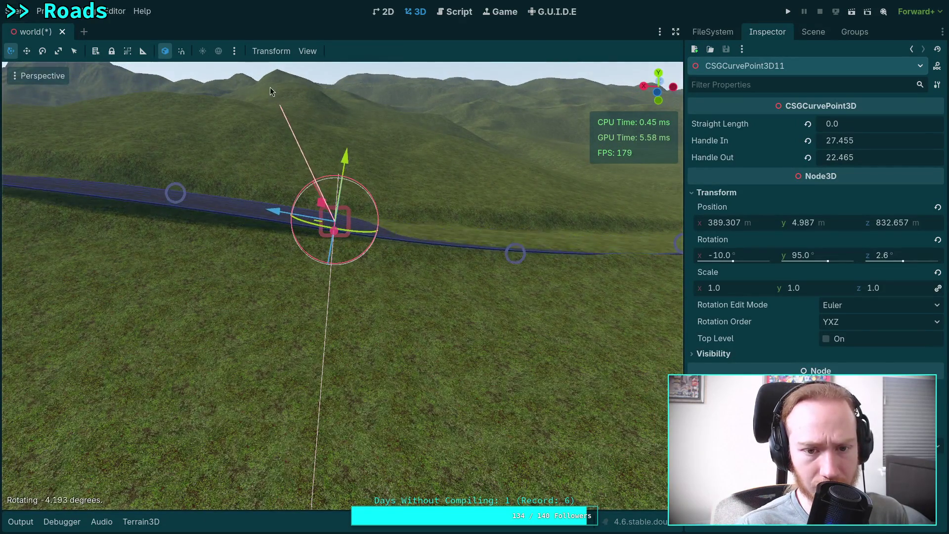
left_click_drag(251, 68, 251, 67)
key("Escape")
Step: Fly over the dark road and purple junction to review it against the hills
key("w")
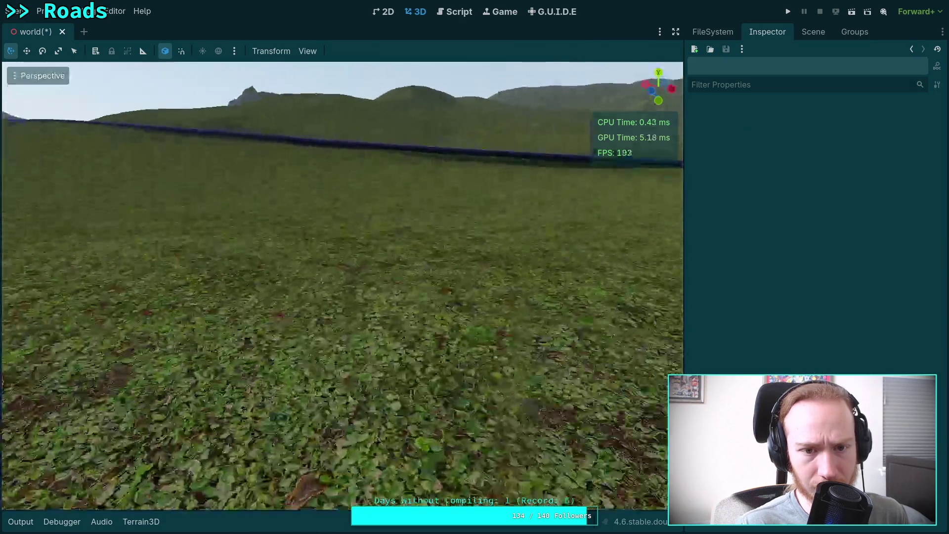
key("w")
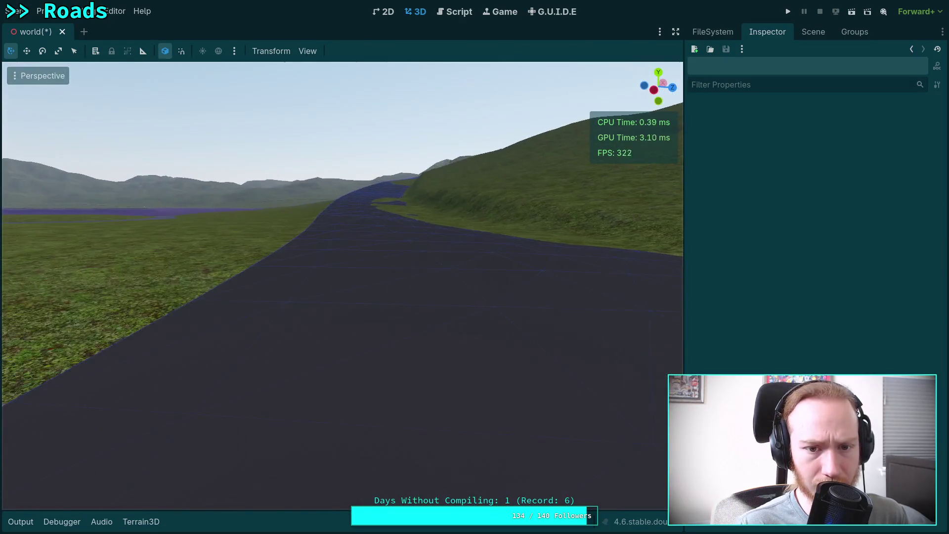
key("w")
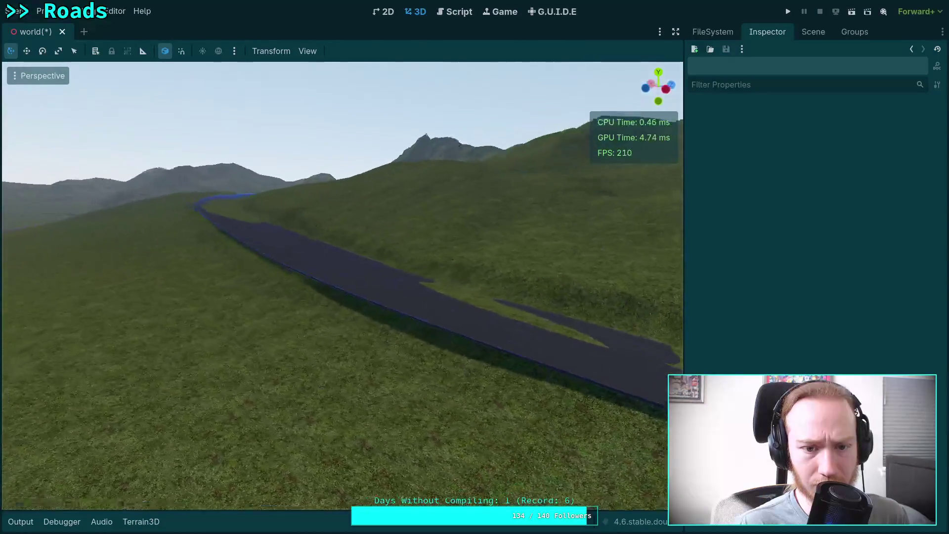
key("w")
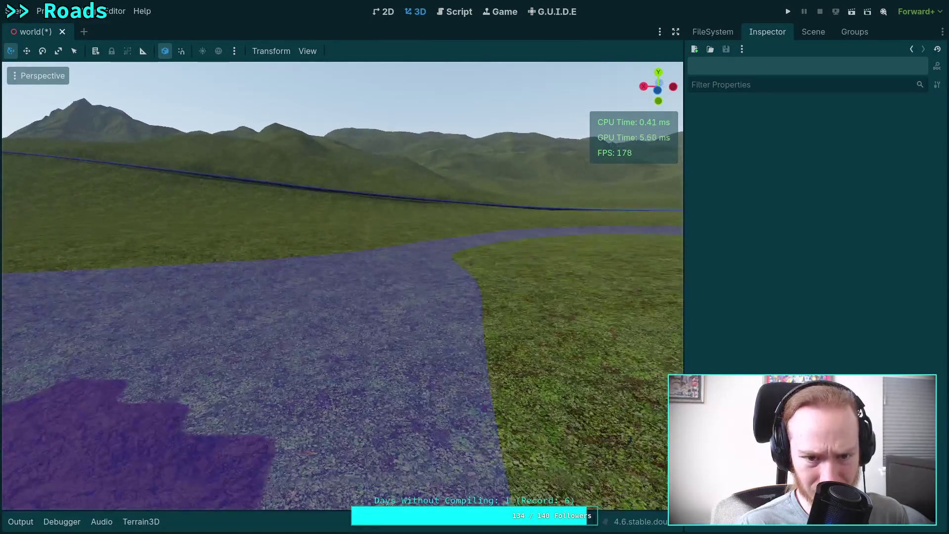
key("w")
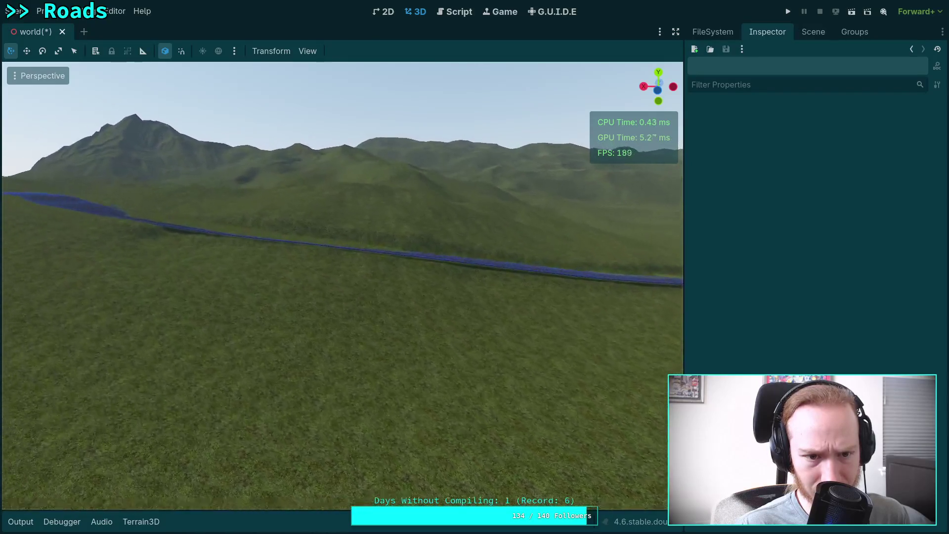
key("w")
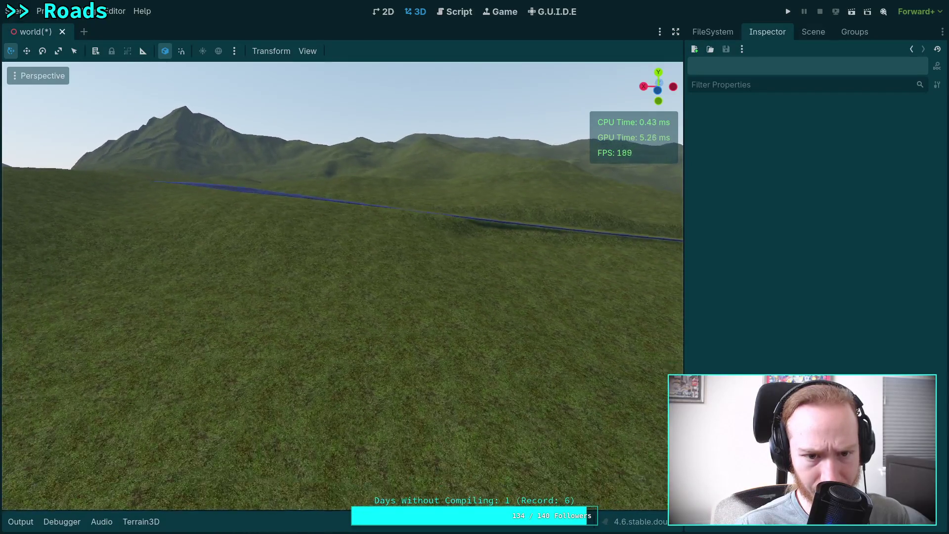
key("w")
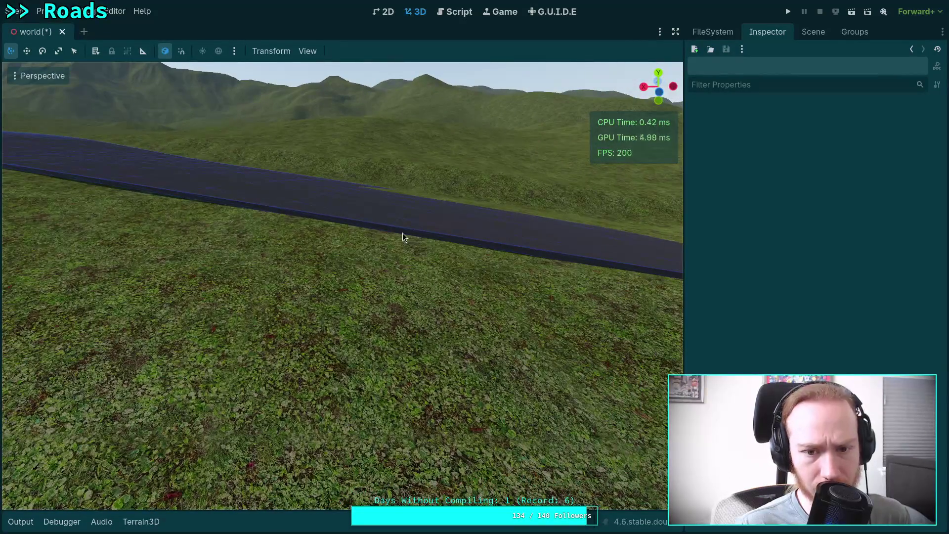
Step: Select the Juniper road and bank its first curve point with the rotation gizmo
left_click(402, 233)
key("s")
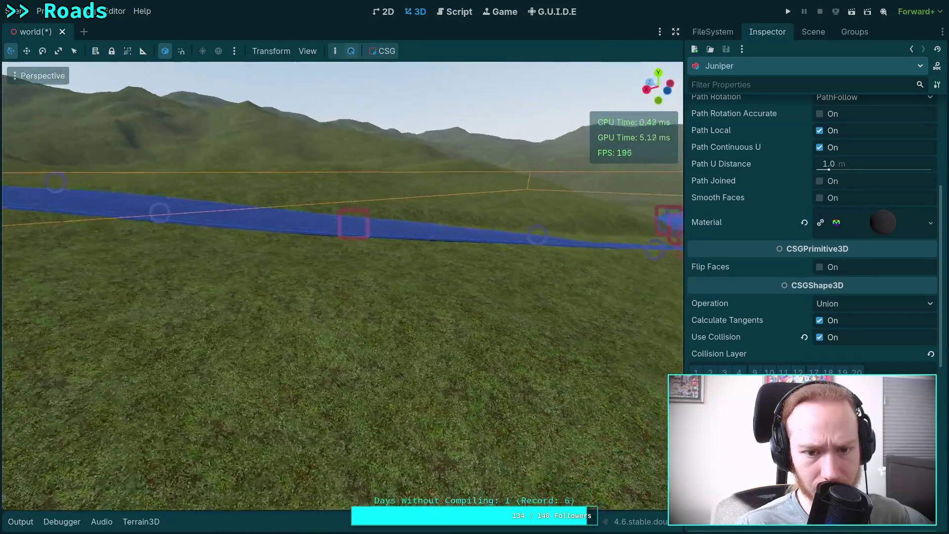
key("w")
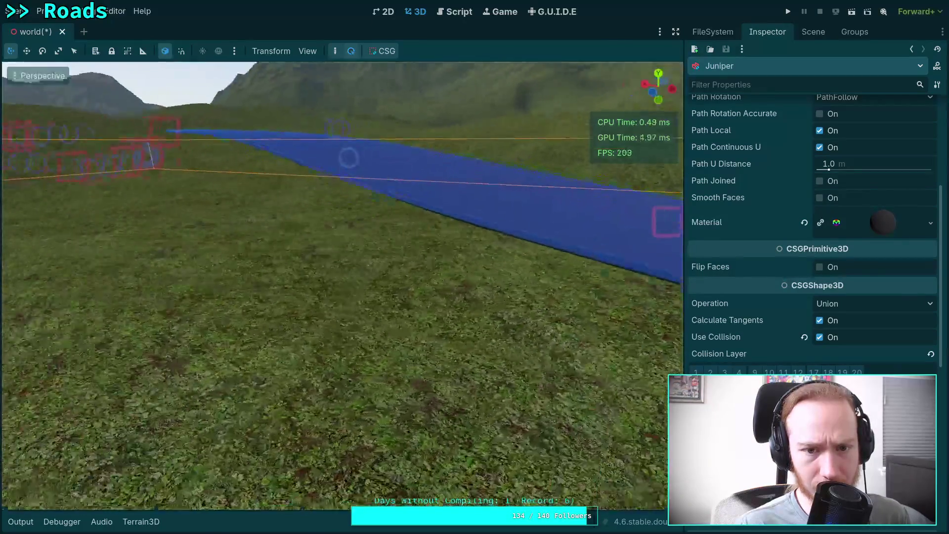
key("w")
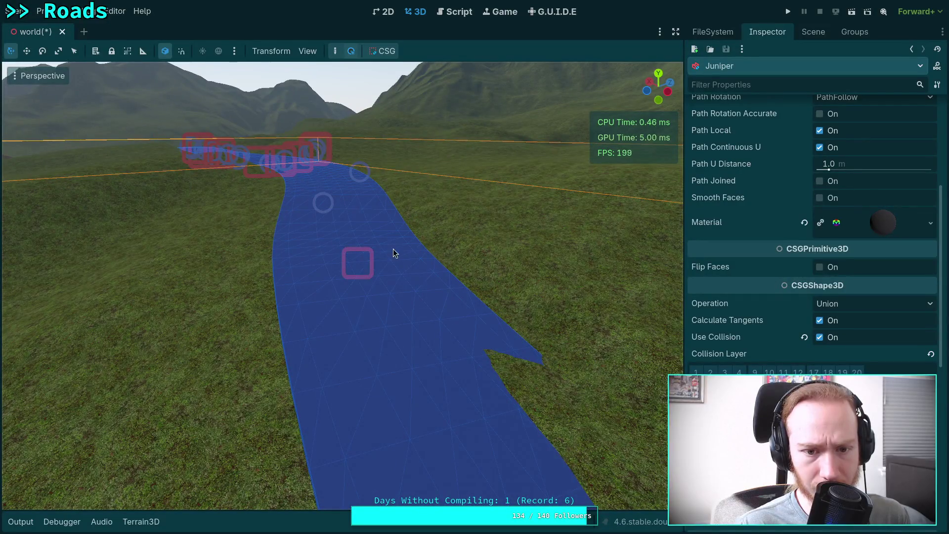
left_click(353, 255)
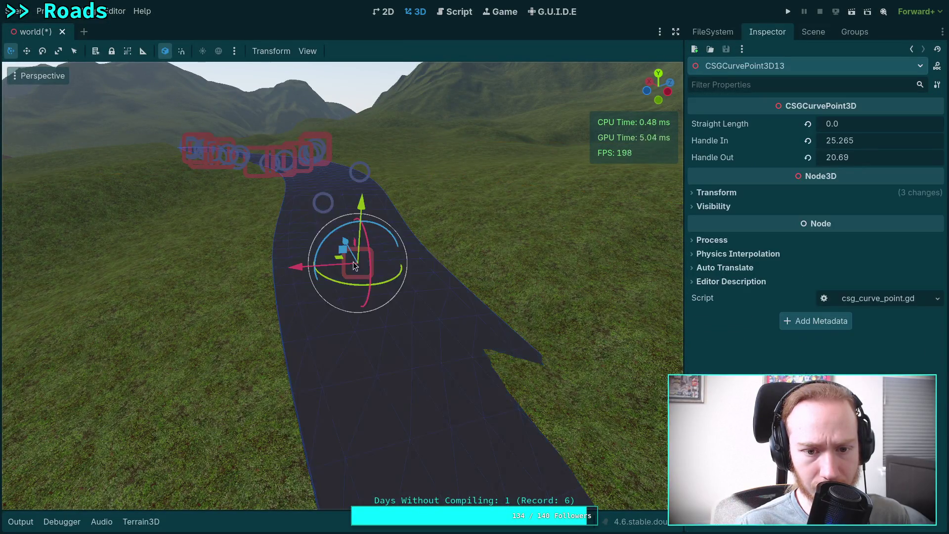
key("w")
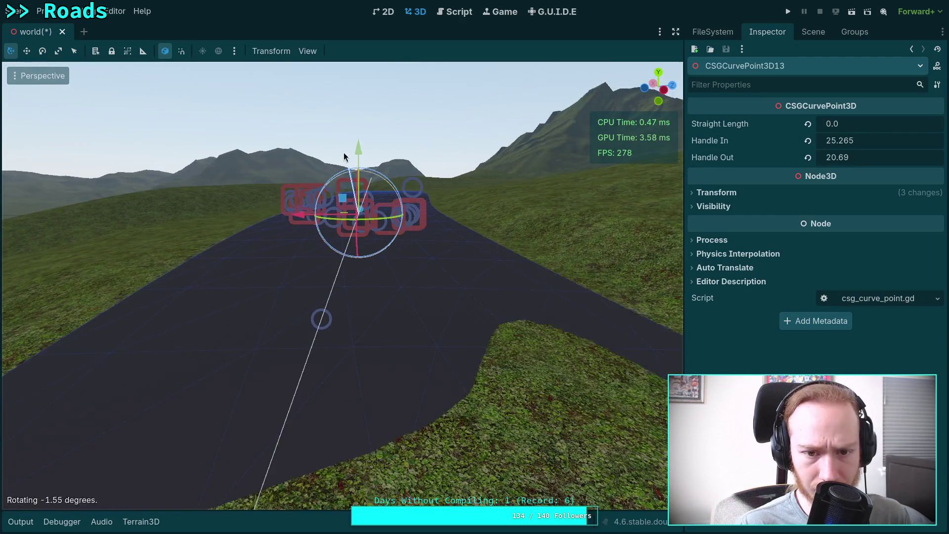
left_click_drag(336, 101, 339, 104)
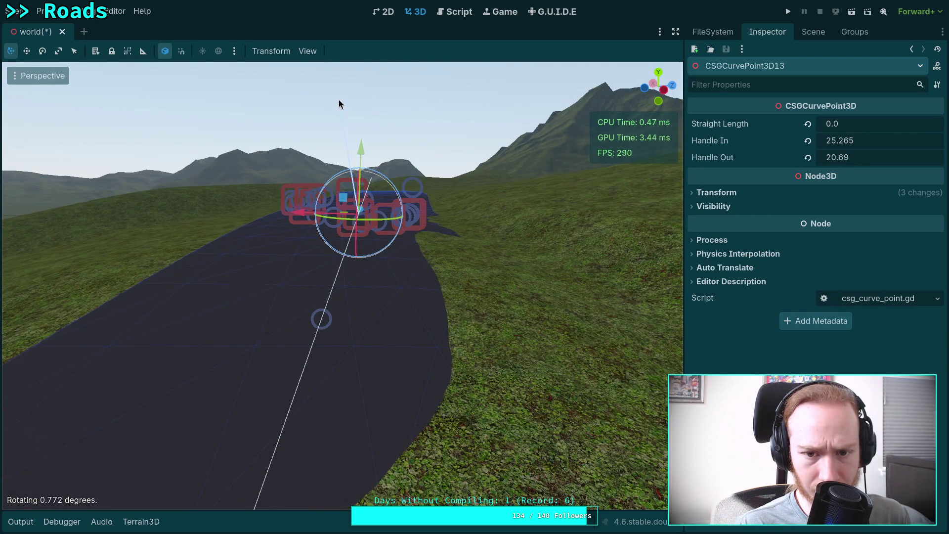
left_click(282, 103)
left_click(297, 105)
Step: Fly along the winding road over the hills toward the river to inspect it
key("w")
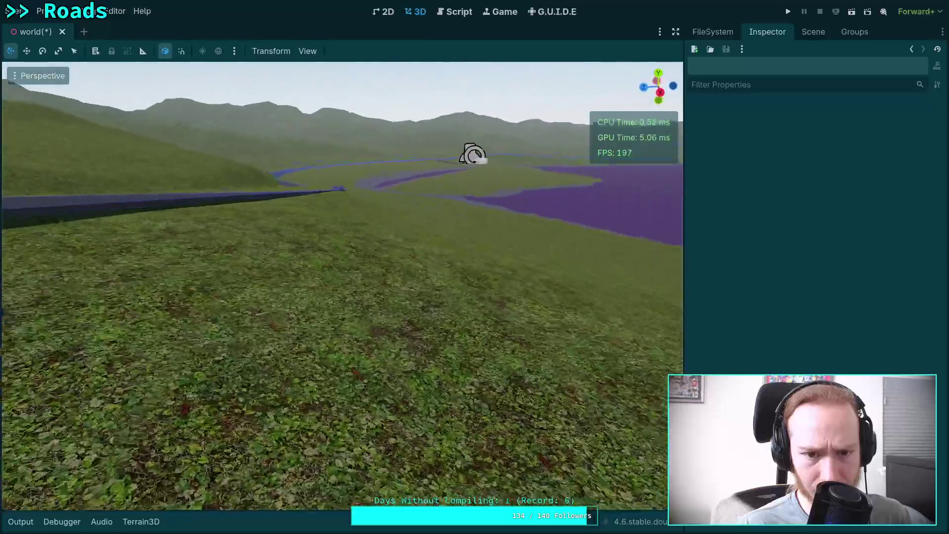
key("w")
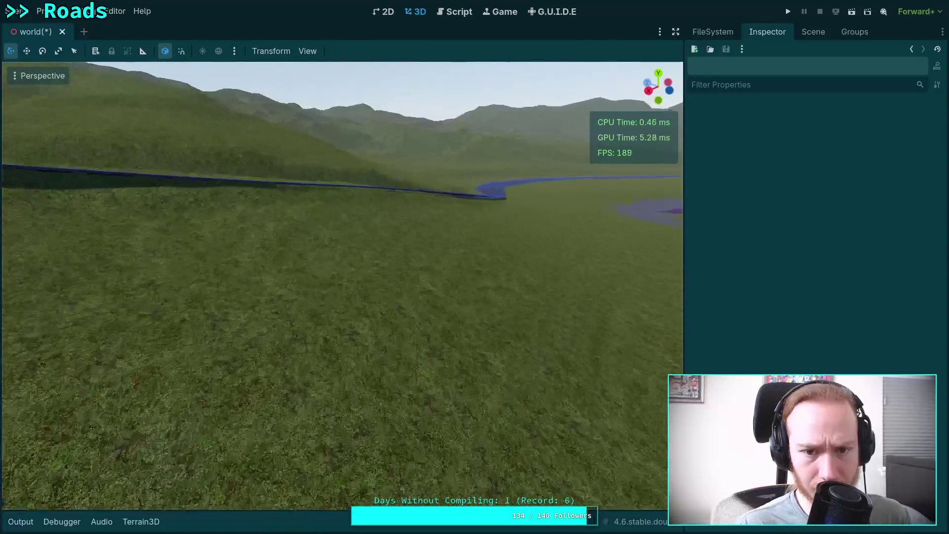
key("w")
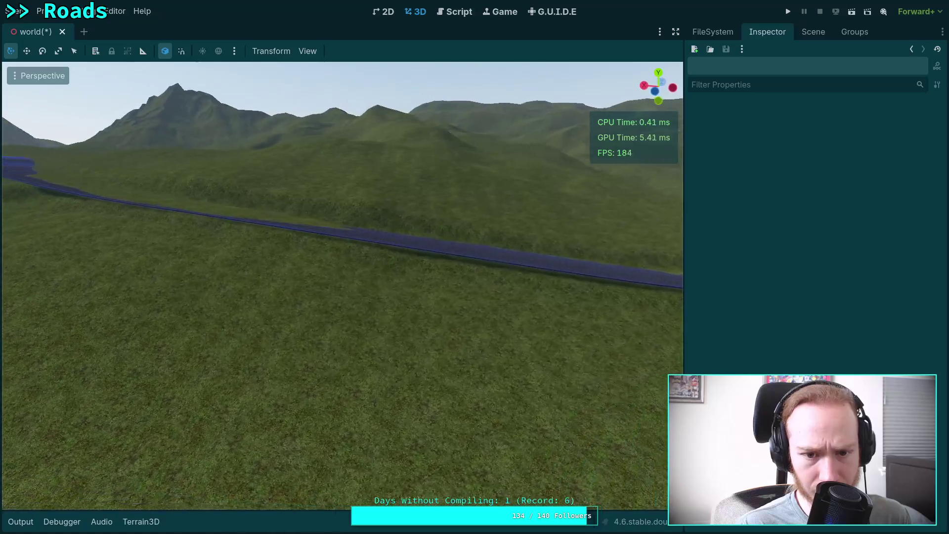
key("w")
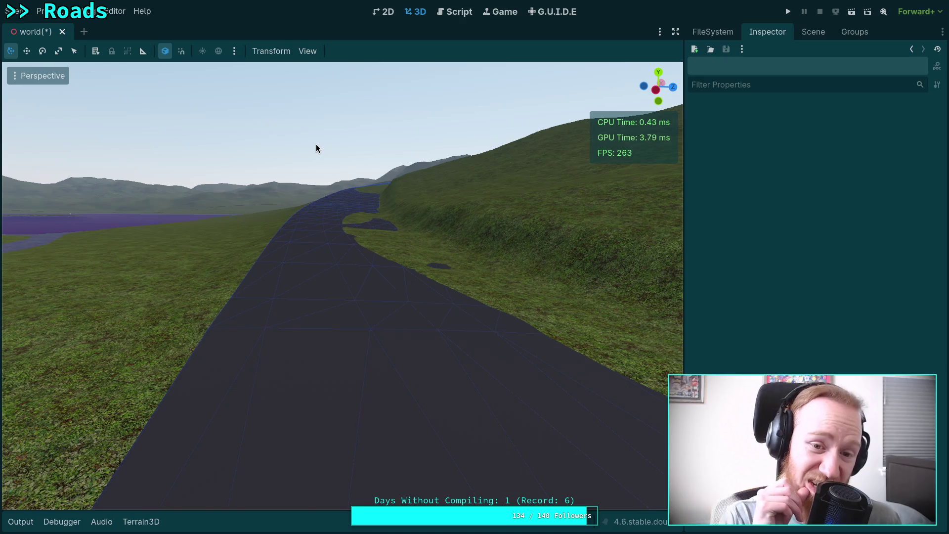
key("w")
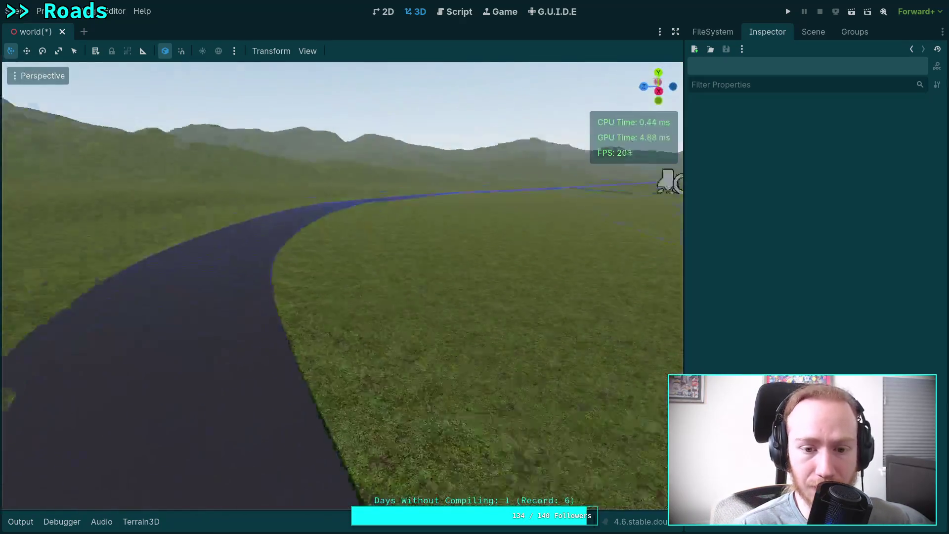
key("w")
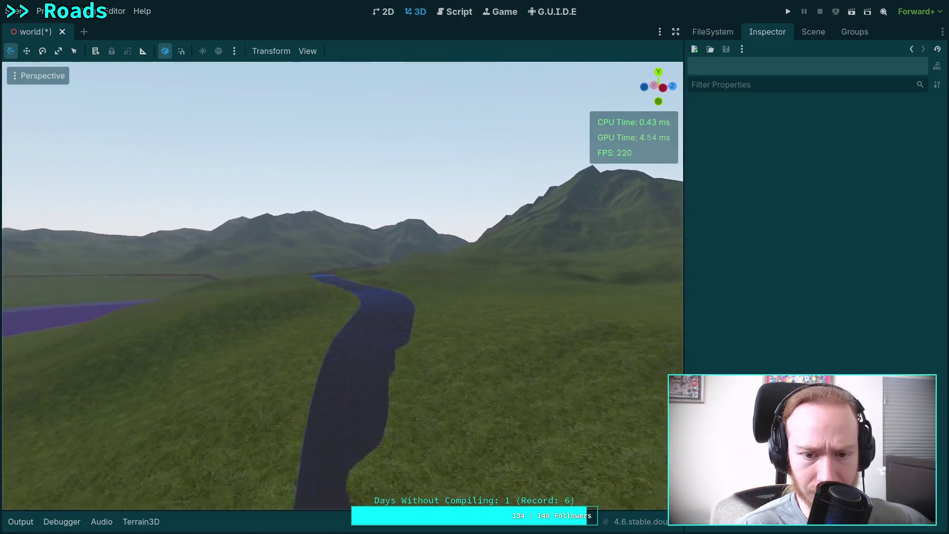
key("s")
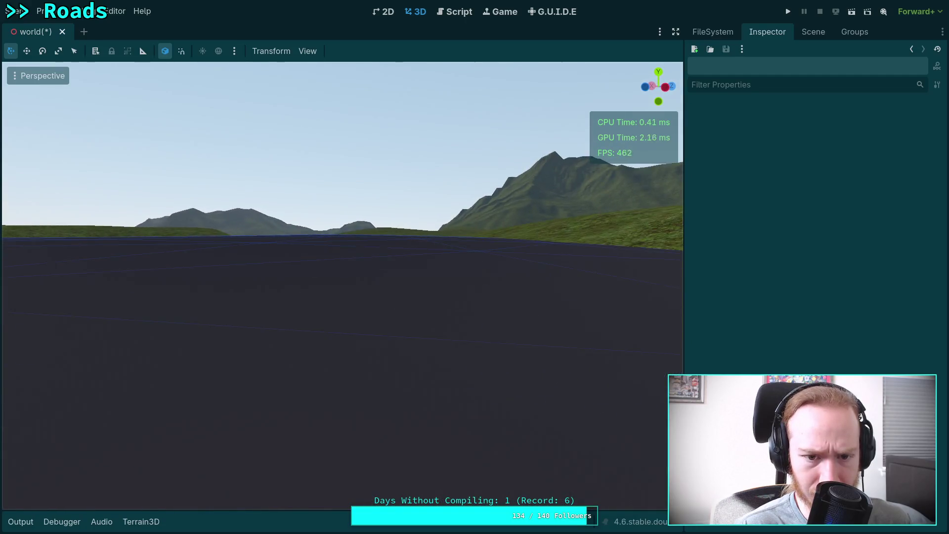
Step: Roll a curve point further along the road a few degrees
left_click(360, 213)
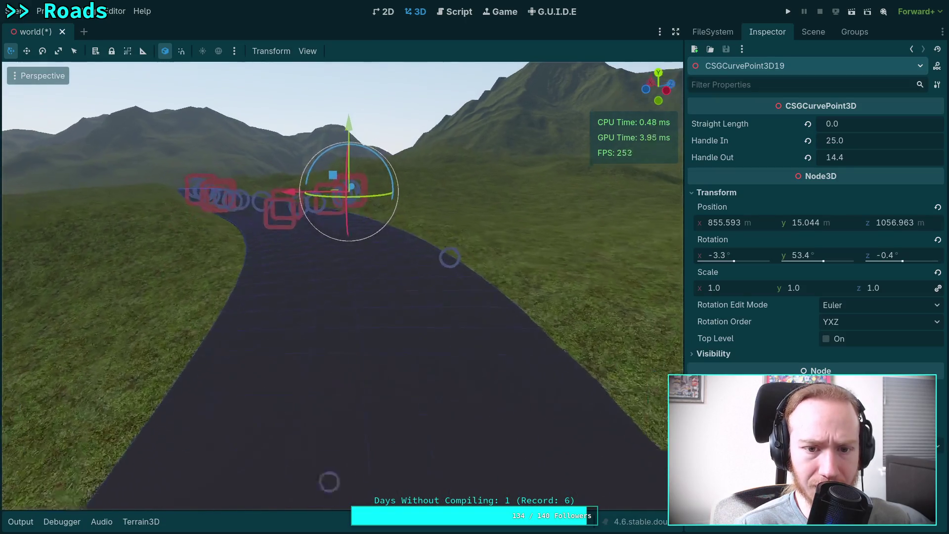
left_click(351, 262)
key("w")
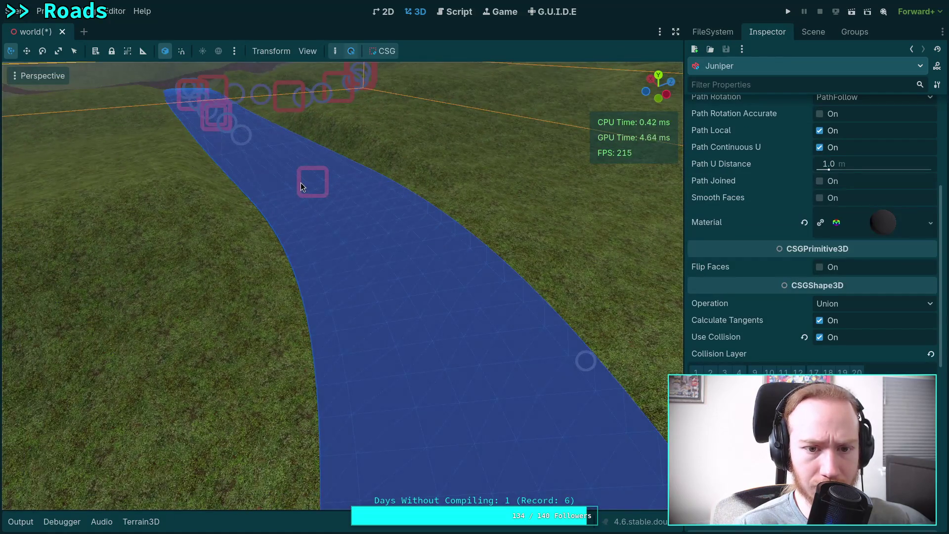
left_click(301, 183)
key("w")
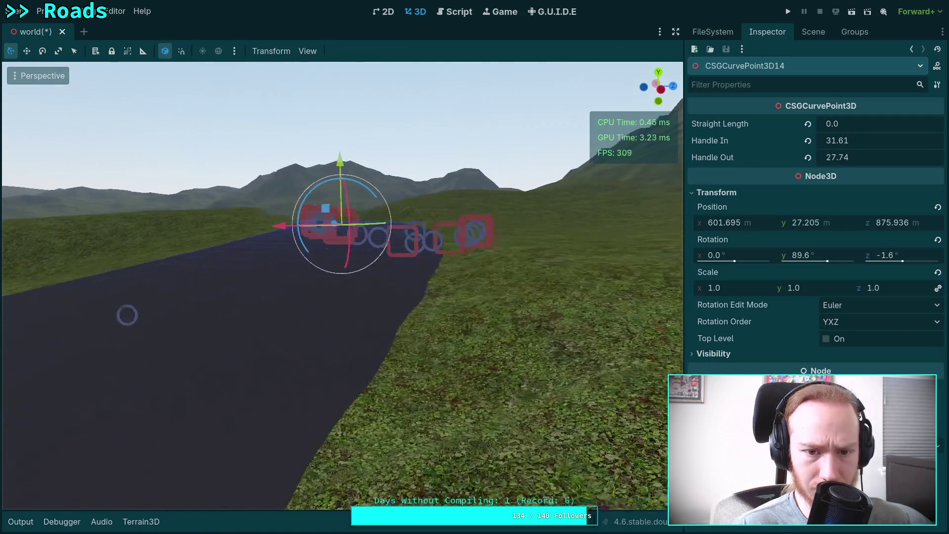
left_click_drag(358, 176, 364, 144)
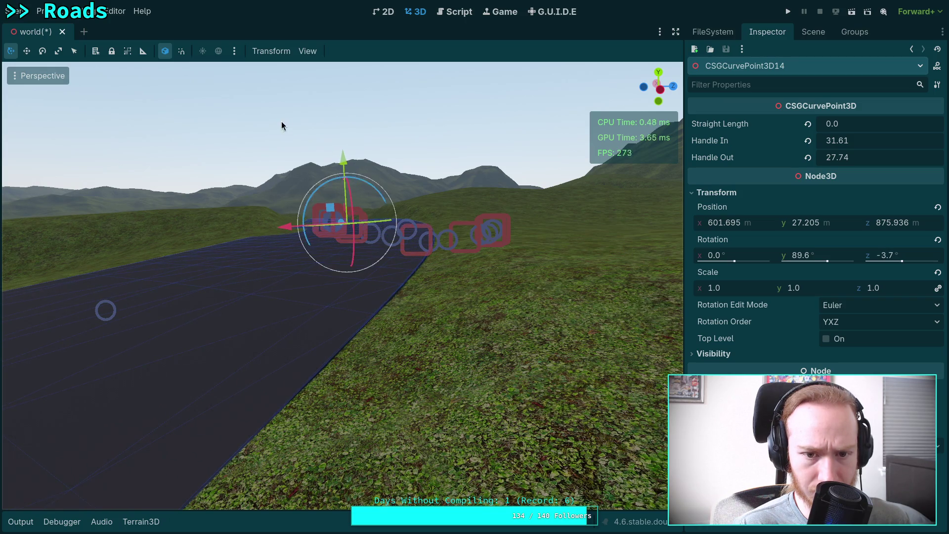
left_click(282, 123)
Step: Bank curve point 16 on the hillside bend to about 3.9 degrees to level the road
key("s")
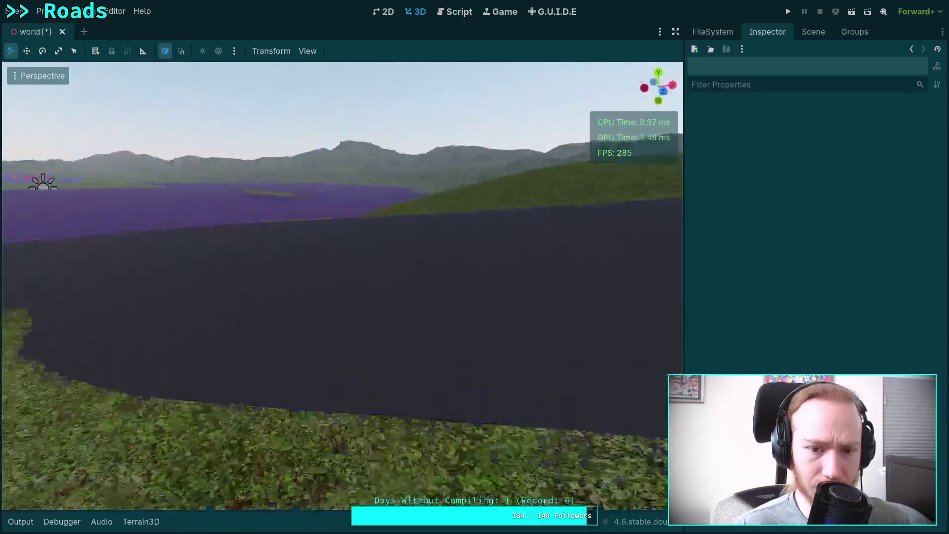
key("s")
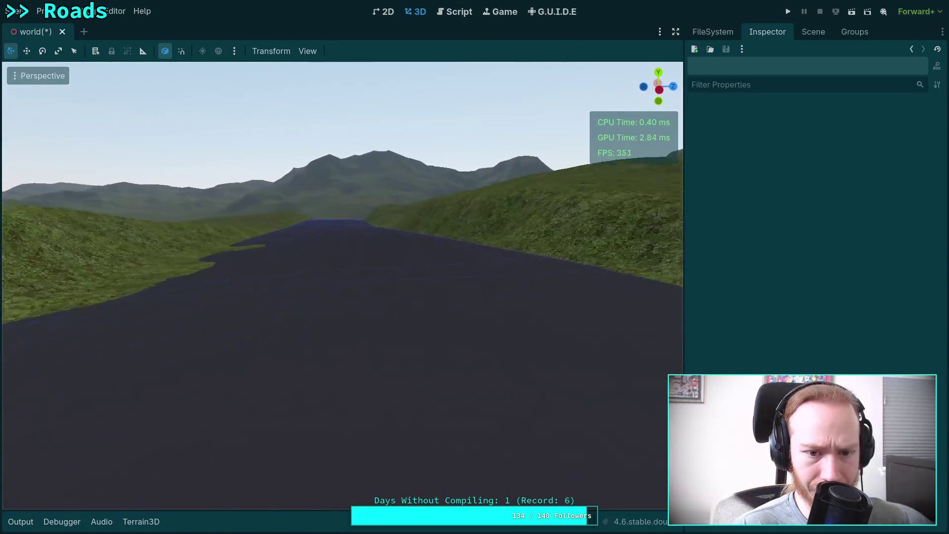
key("w")
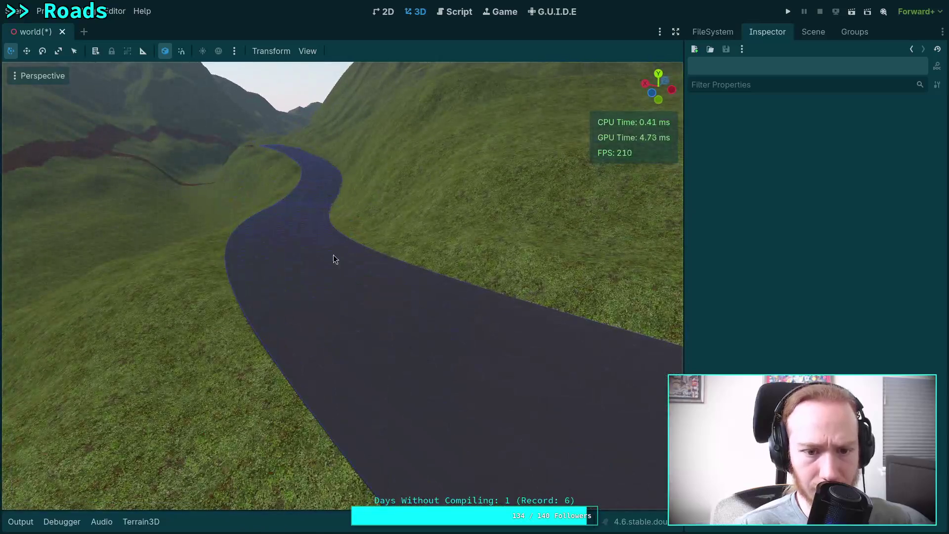
left_click(348, 275)
key("w")
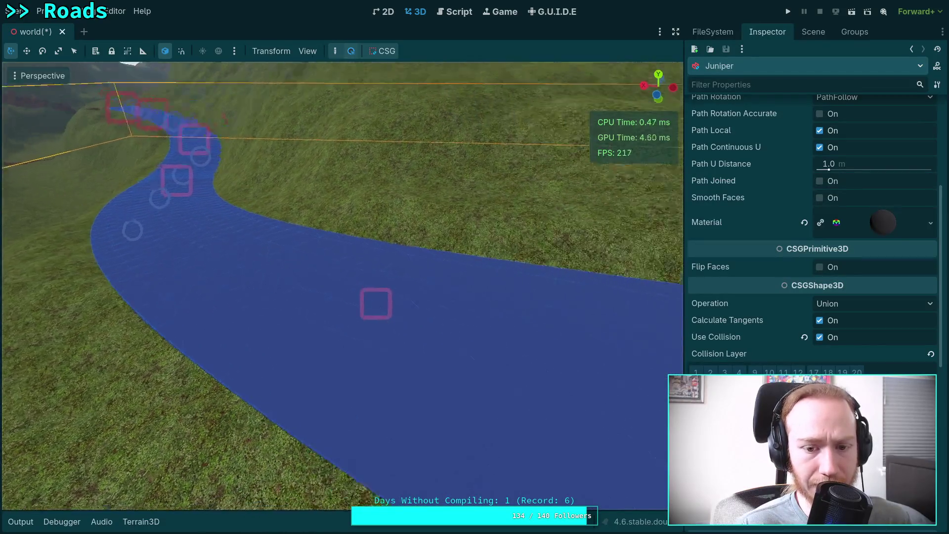
left_click(340, 275)
key("w")
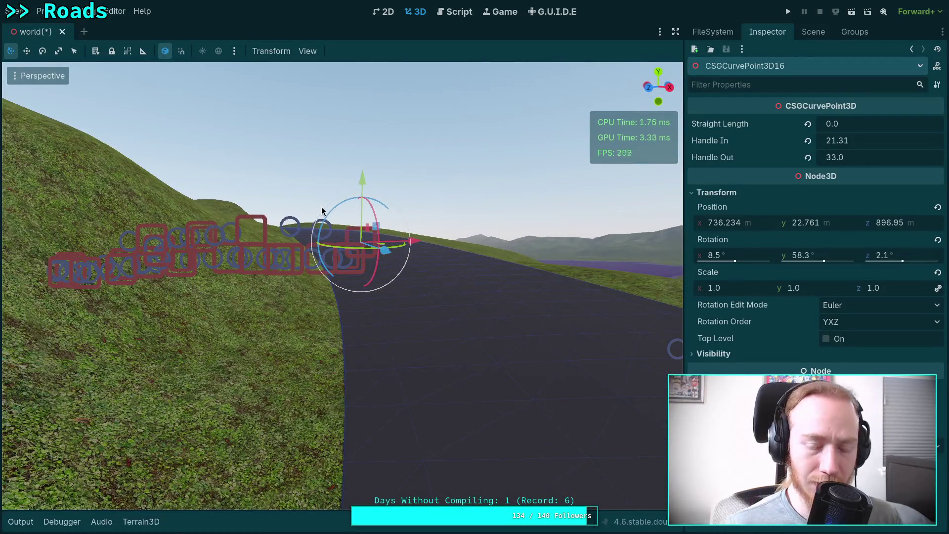
key("w")
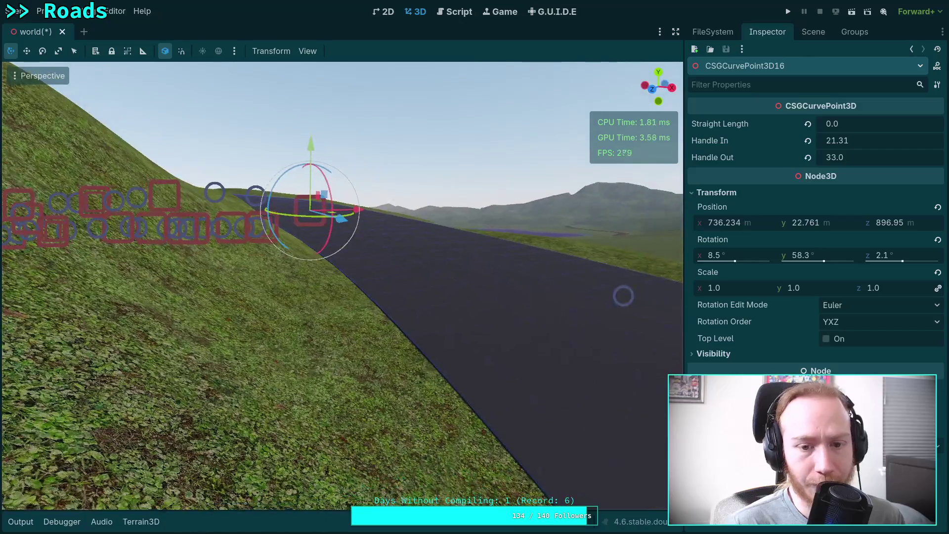
key("w")
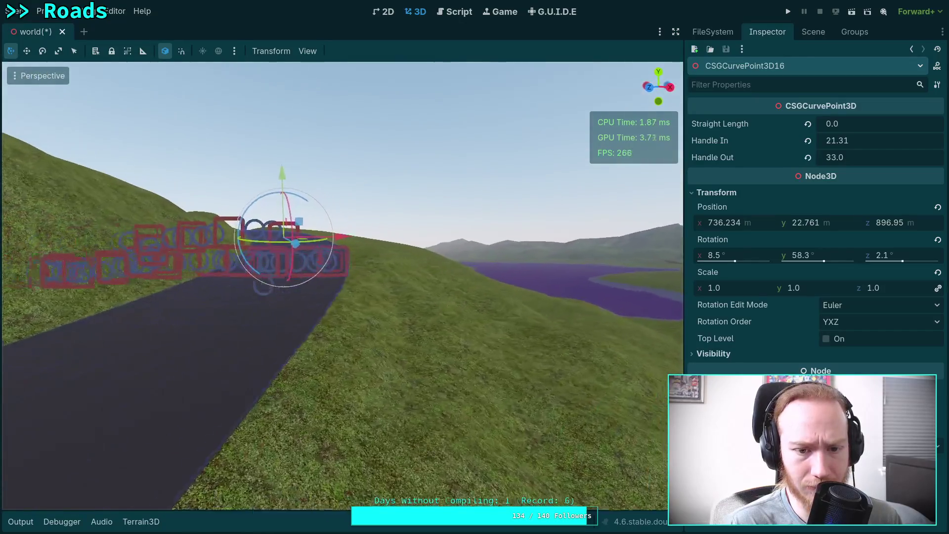
key("w")
mouse_move(296, 169)
left_mouse_down()
mouse_move(292, 122)
mouse_move(279, 114)
left_mouse_up()
left_click(384, 116)
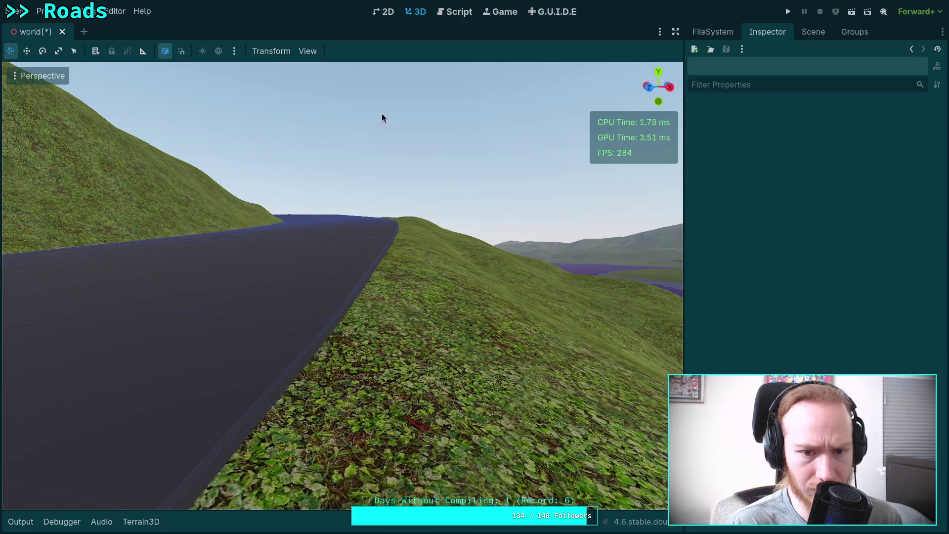
Step: Rotate the next curve point up the hill around the view axis
key("w")
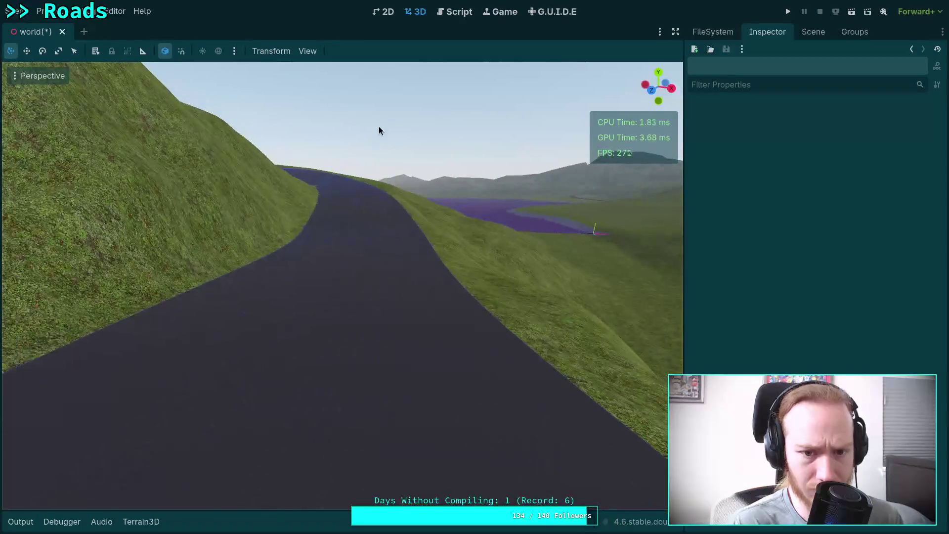
left_click(360, 245)
left_click(348, 215)
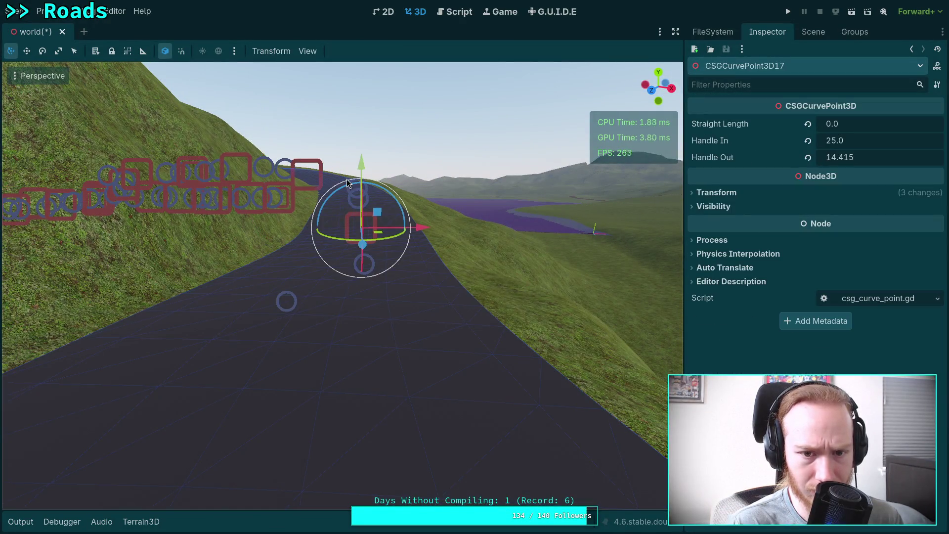
left_click_drag(349, 180, 326, 107)
left_click(366, 92)
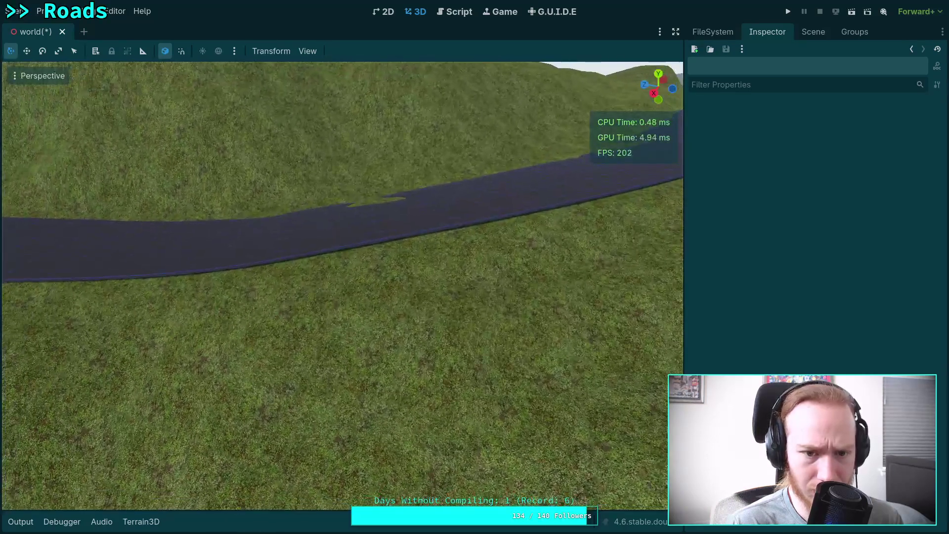
Step: Shorten the curve point's incoming handle to 20.3
left_click(388, 229)
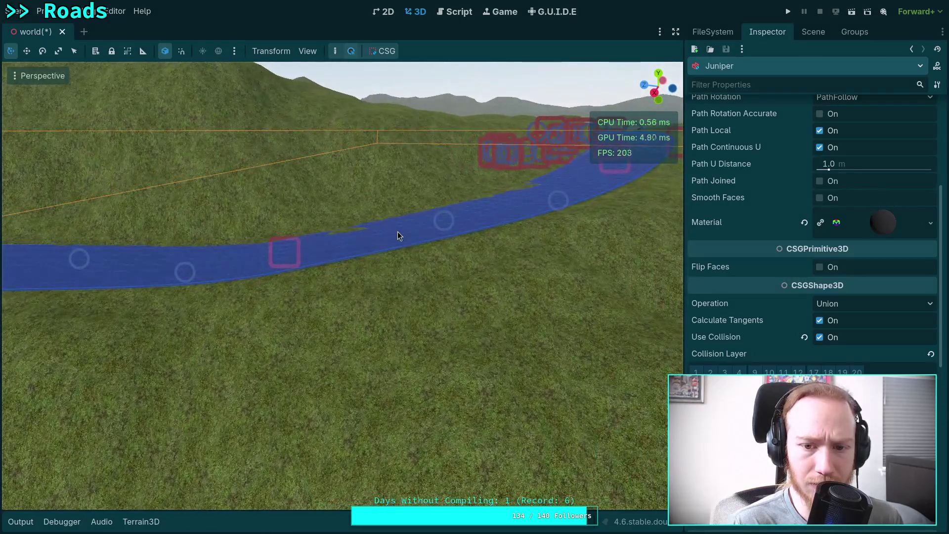
left_click(270, 243)
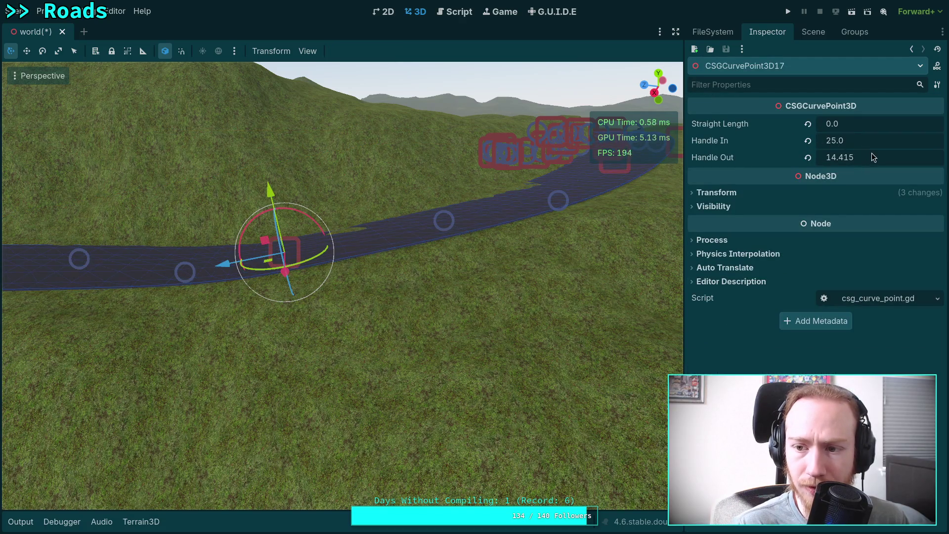
left_click_drag(871, 141, 841, 141)
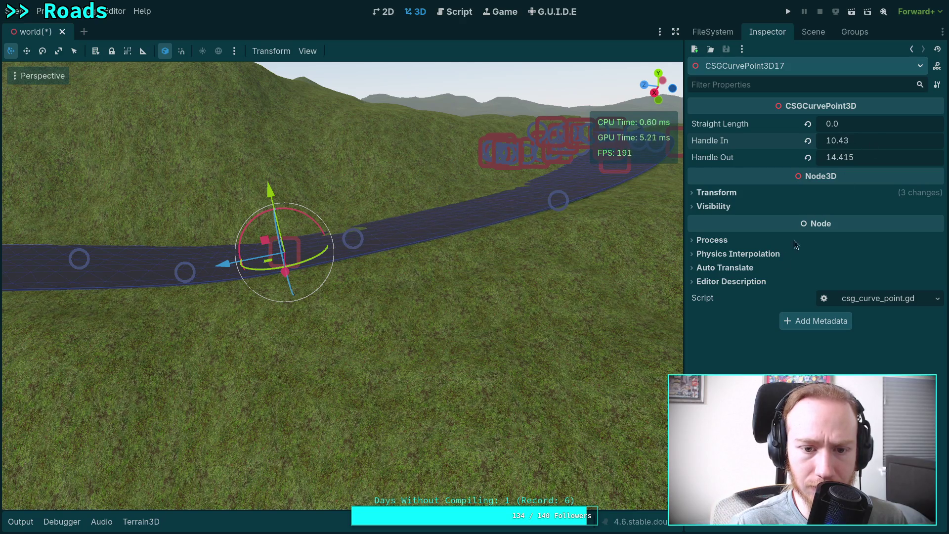
left_click(512, 370)
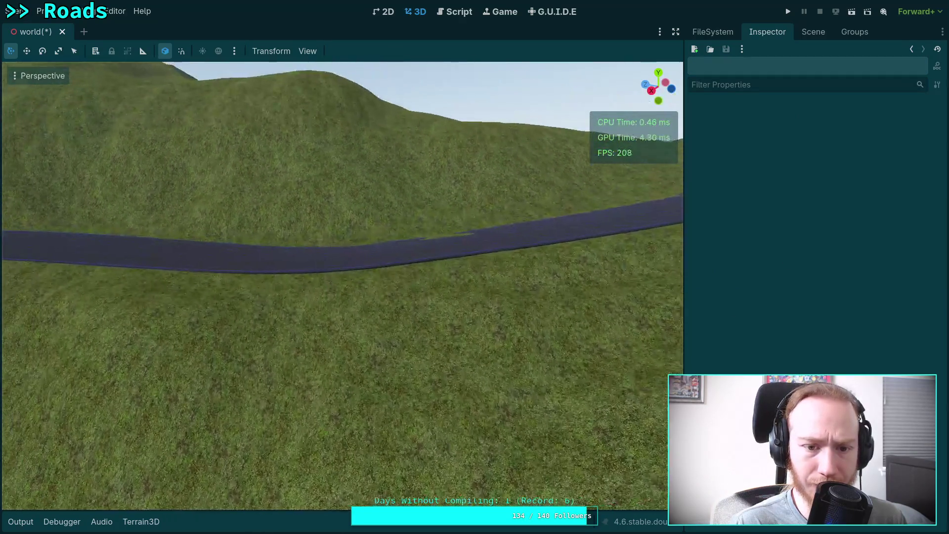
Step: Tilt curve point 17 about -3 degrees so the road follows the slope
left_click(394, 265)
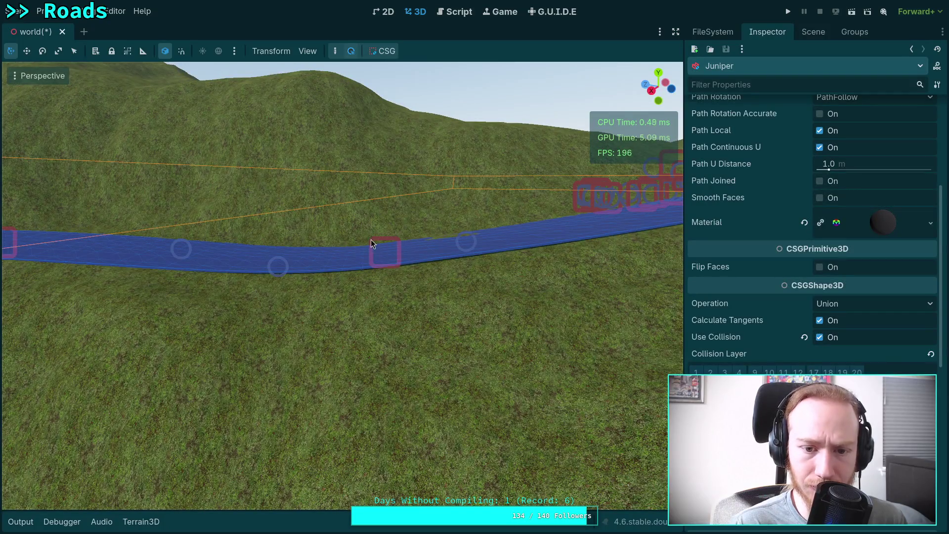
left_click(372, 241)
mouse_move(317, 240)
left_mouse_down()
mouse_move(246, 112)
mouse_move(366, 99)
left_mouse_up()
left_click(366, 100)
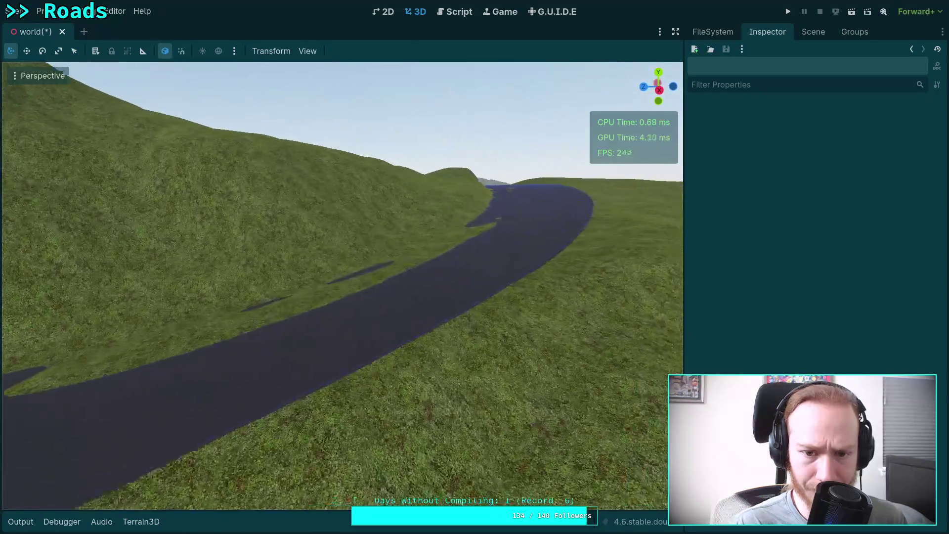
Step: Fly along the road toward the hillside to inspect it
key("w")
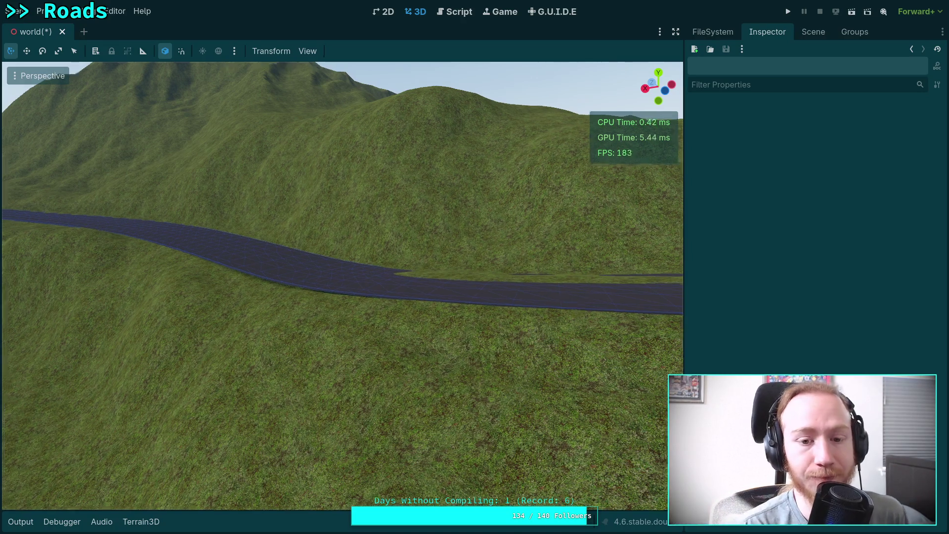
key("w")
key("w")
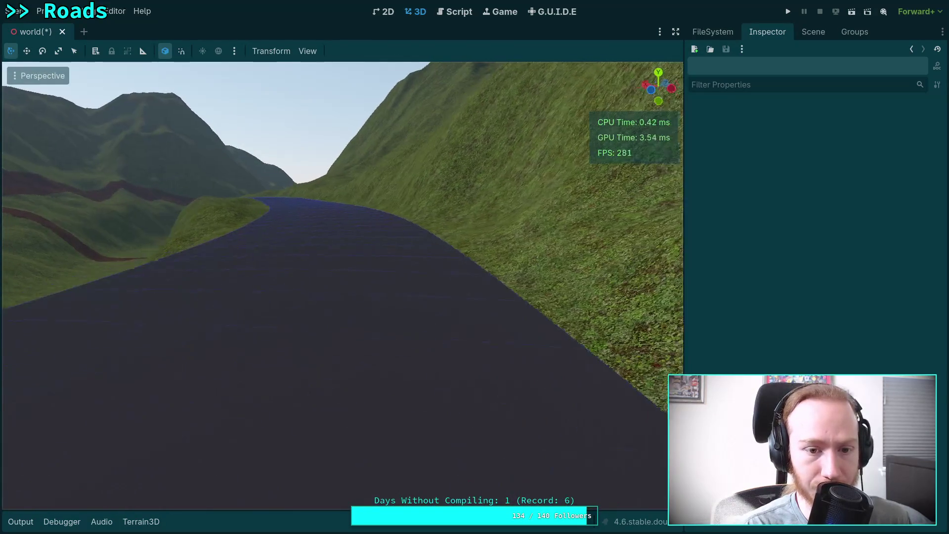
key("s")
key("w")
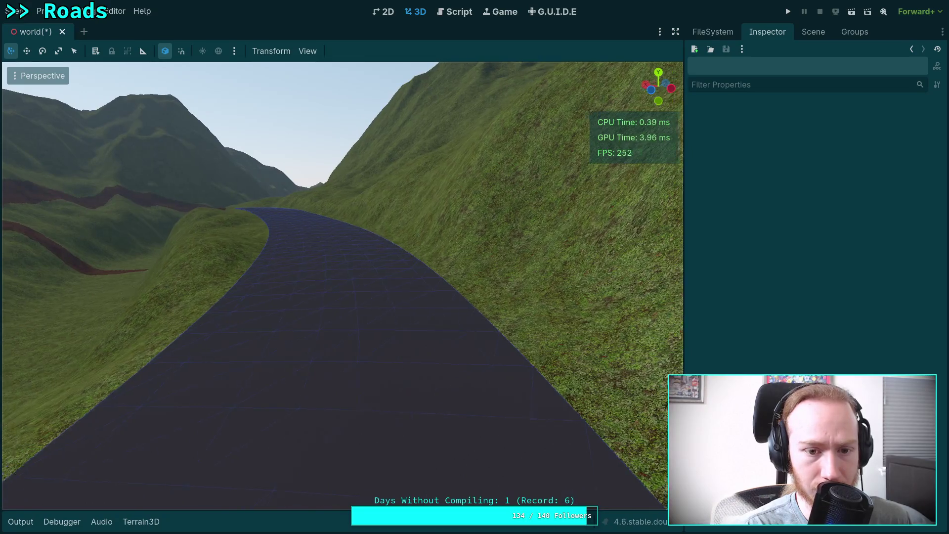
key("w")
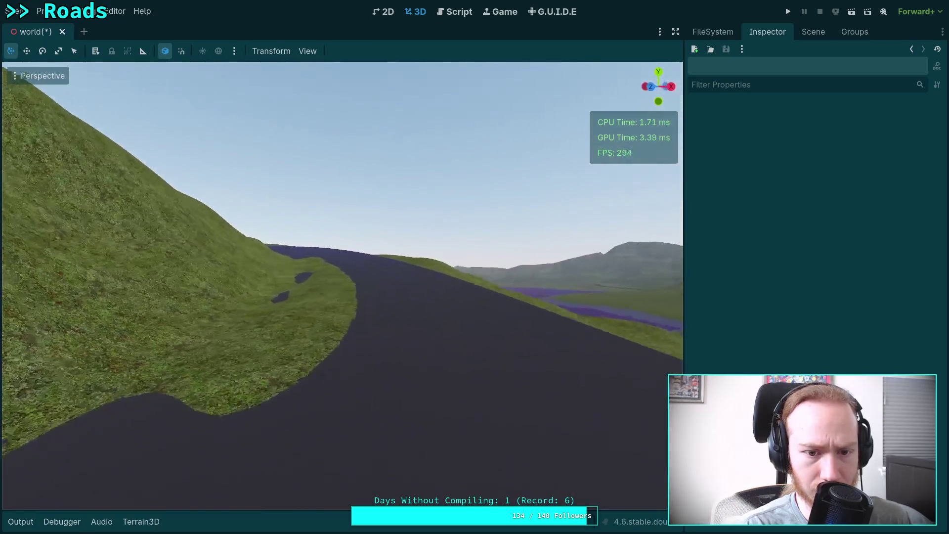
key("w")
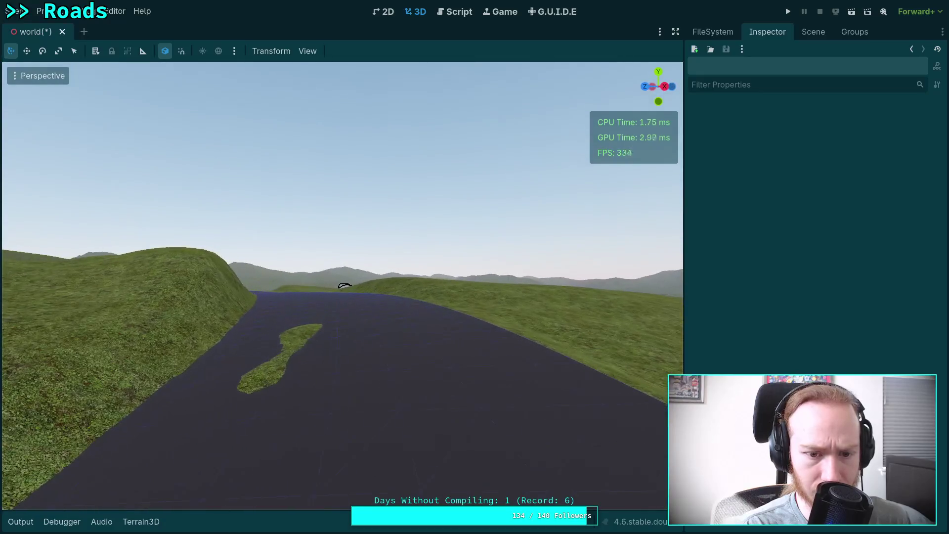
Step: Bank CSGCurvePoint3D16 a few more degrees, to about 5.5°
left_click(410, 369)
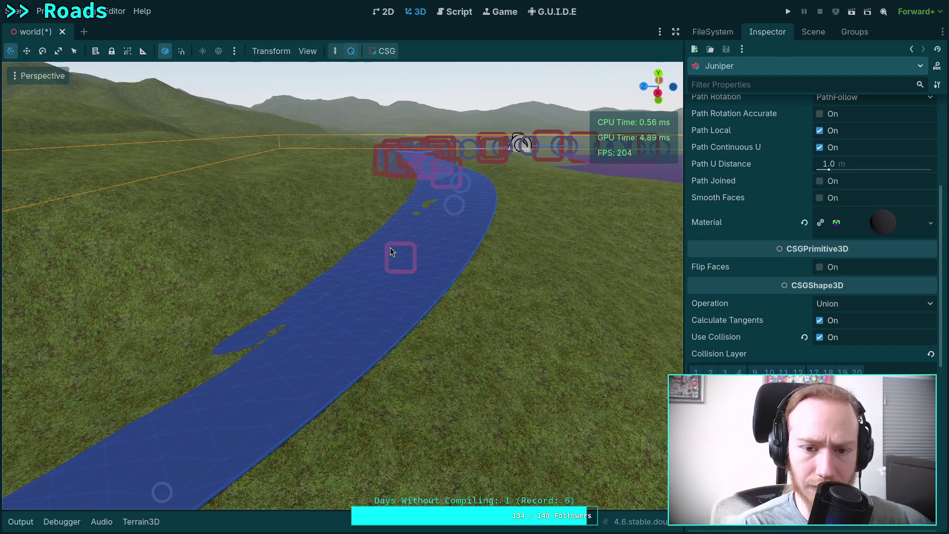
left_click(400, 257)
left_click_drag(375, 355, 366, 256)
mouse_move(378, 224)
left_mouse_down()
mouse_move(432, 144)
mouse_move(436, 100)
left_mouse_up()
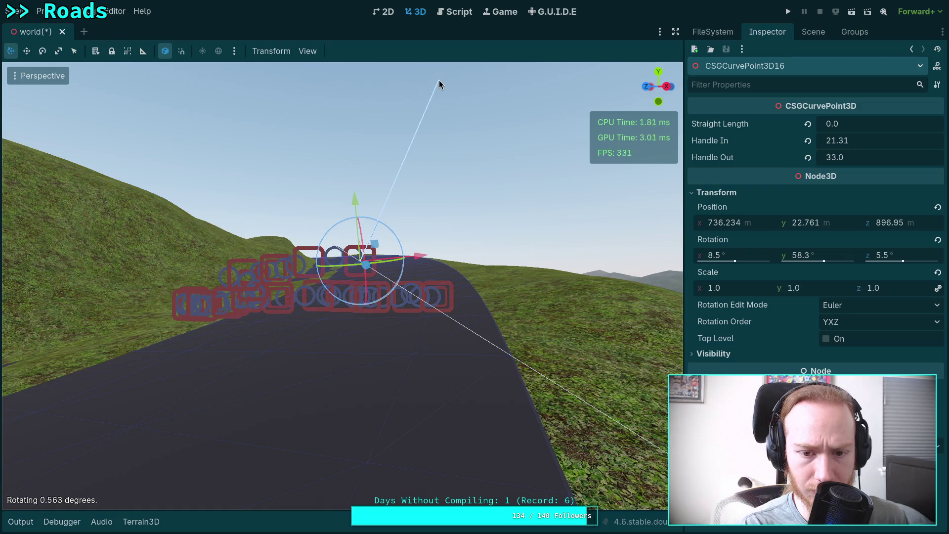
left_click_drag(437, 84, 495, 115)
left_click(494, 115)
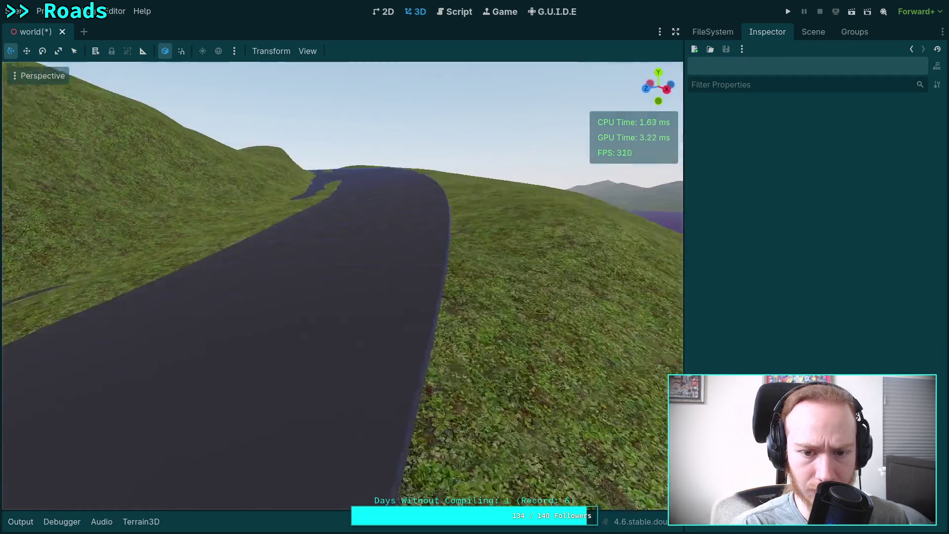
Step: Fly further along the road toward the lake and reselect the road
key("w")
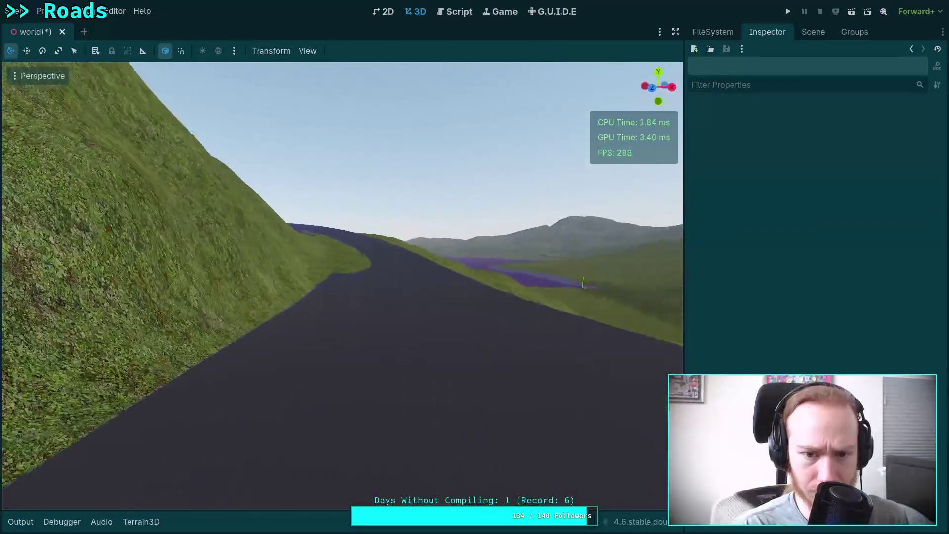
key("w")
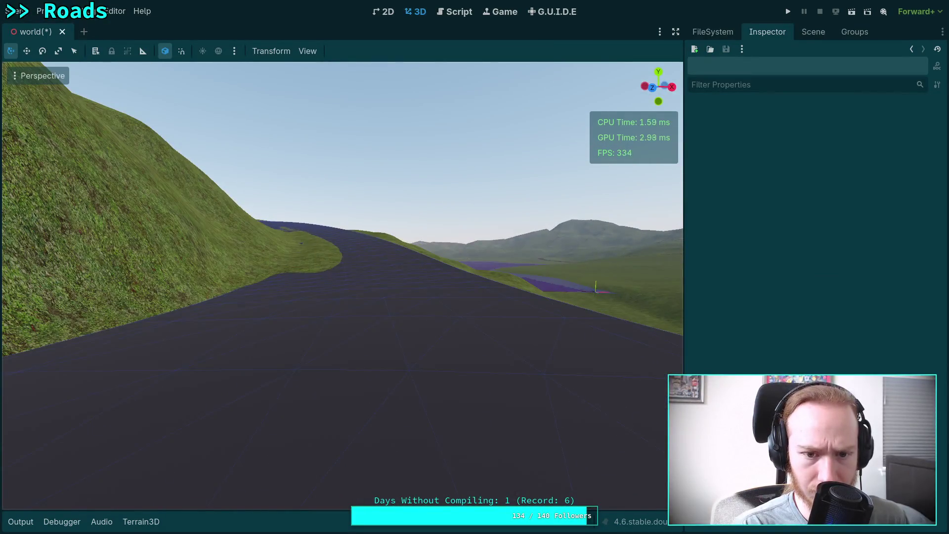
key("w")
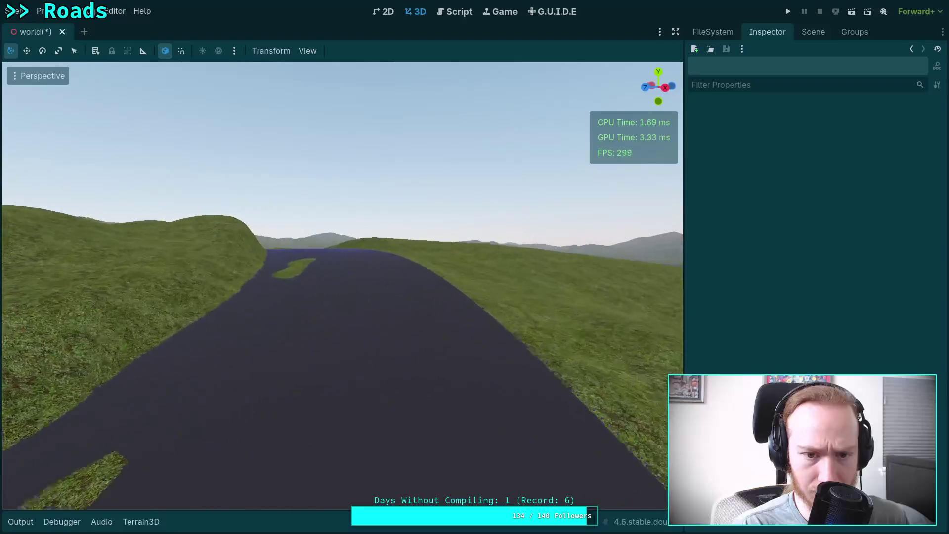
key("w")
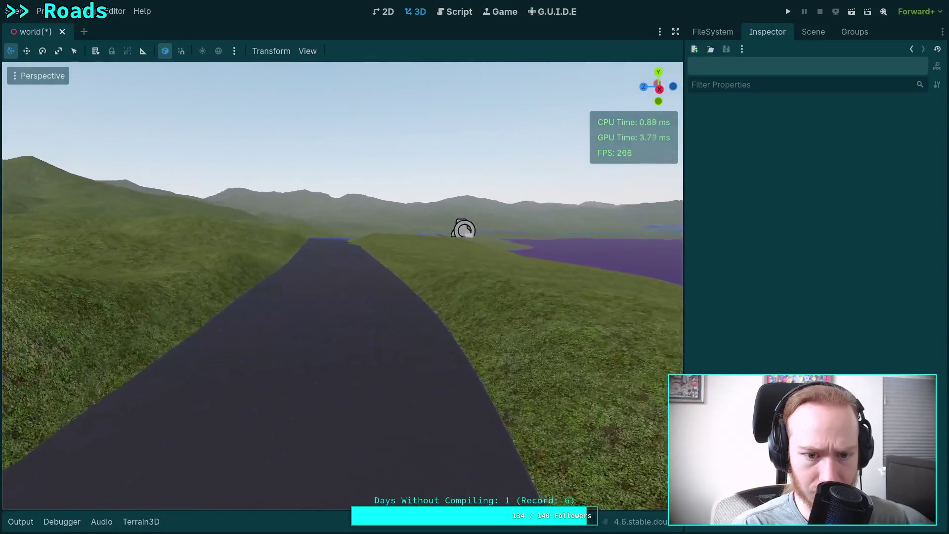
left_click(362, 361)
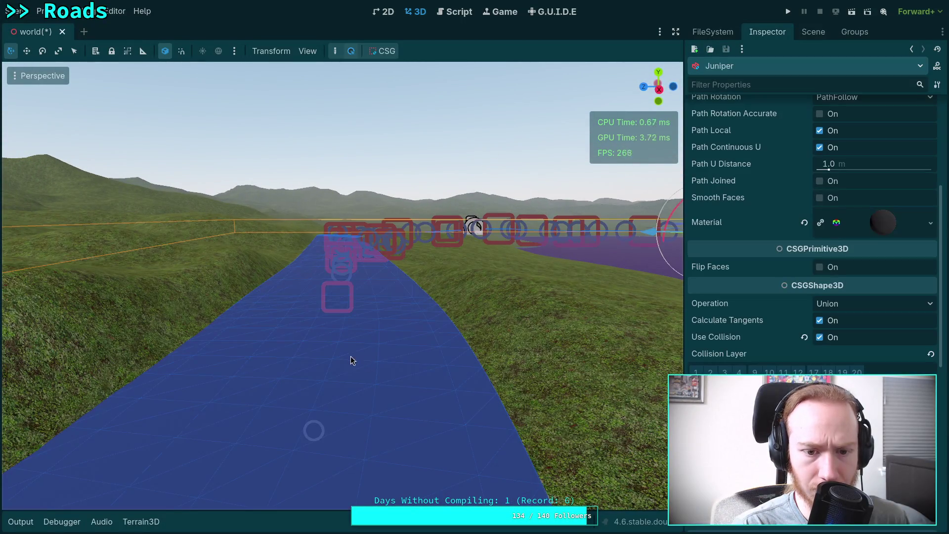
left_click(322, 289)
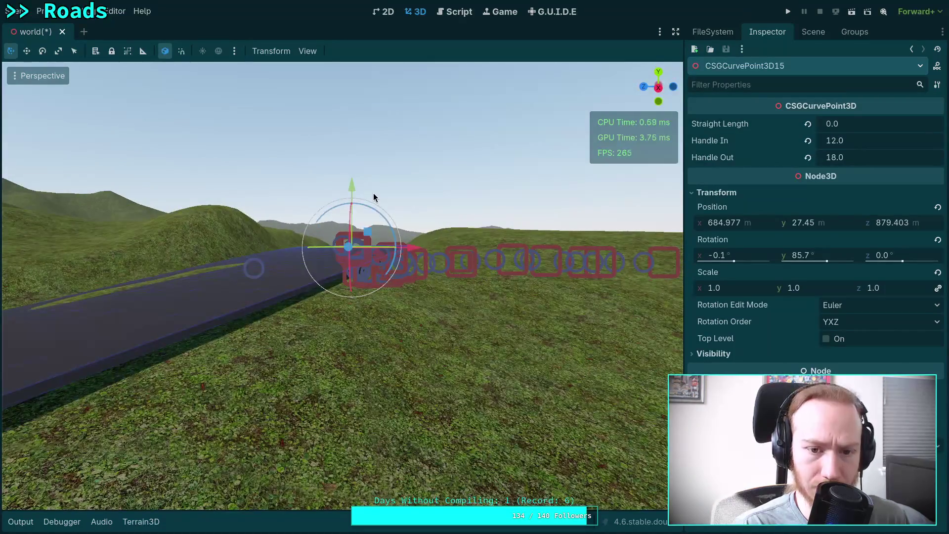
mouse_move(374, 210)
left_mouse_down()
mouse_move(410, 99)
mouse_move(424, 100)
left_mouse_up()
left_click(425, 100)
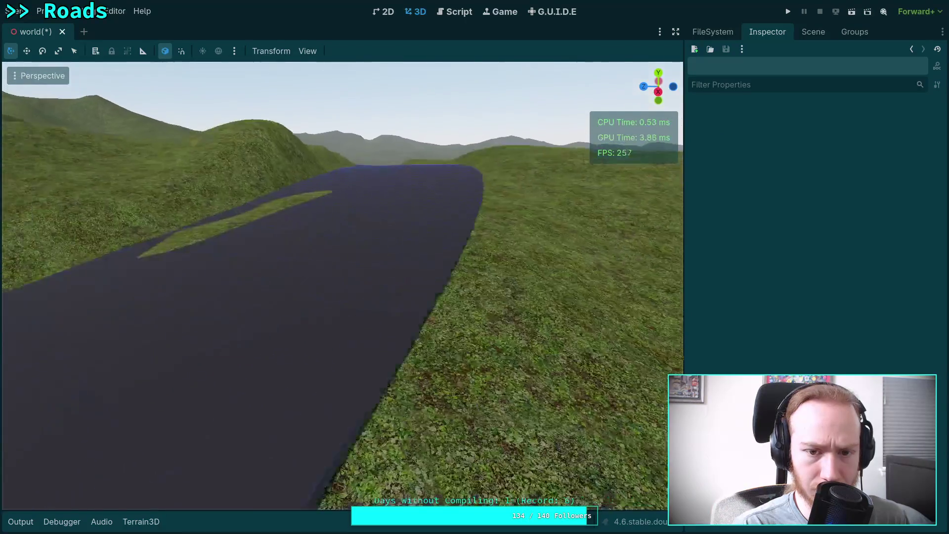
key("w")
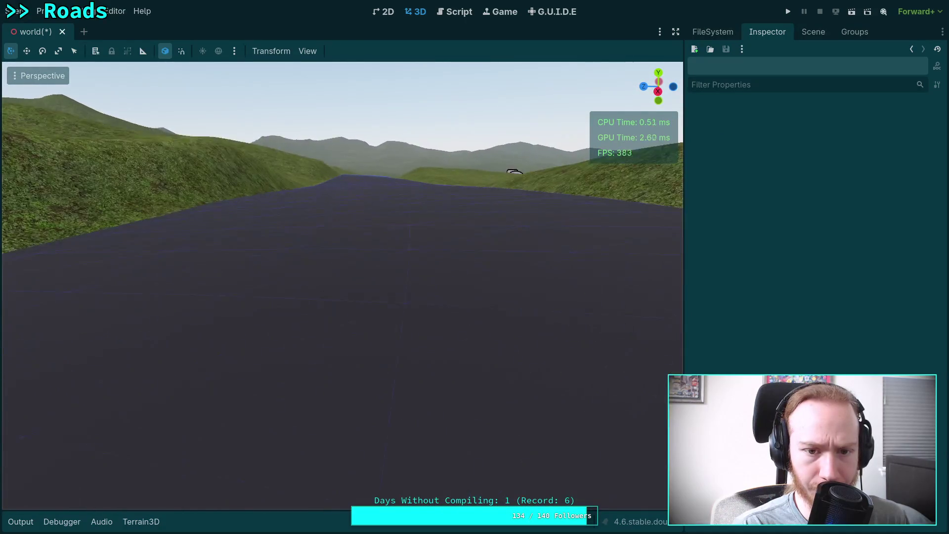
key("d")
left_click(375, 219)
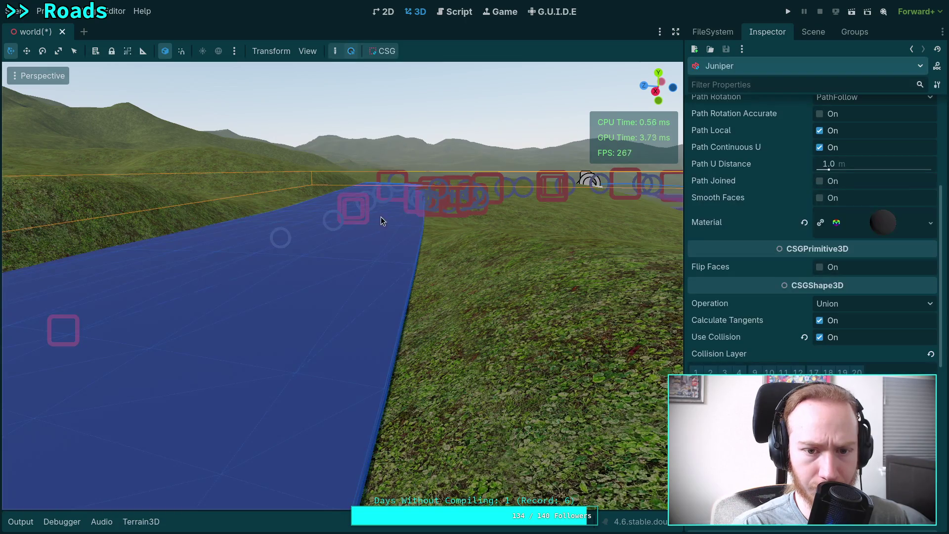
mouse_move(367, 148)
left_mouse_down()
mouse_move(367, 217)
mouse_move(338, 169)
left_mouse_up()
left_click(338, 170)
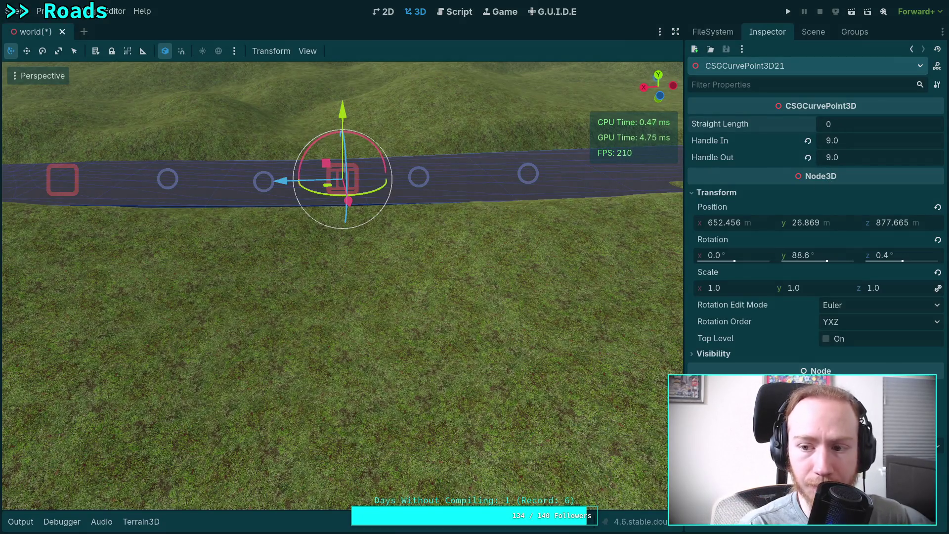
left_click(904, 256)
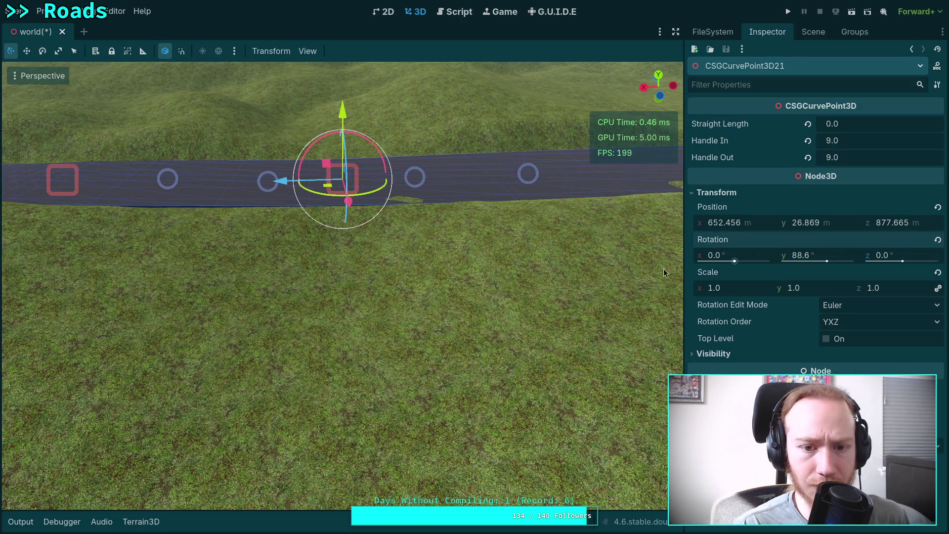
left_click(503, 325)
mouse_move(503, 325)
left_mouse_down()
mouse_move(503, 267)
mouse_move(426, 253)
left_mouse_up()
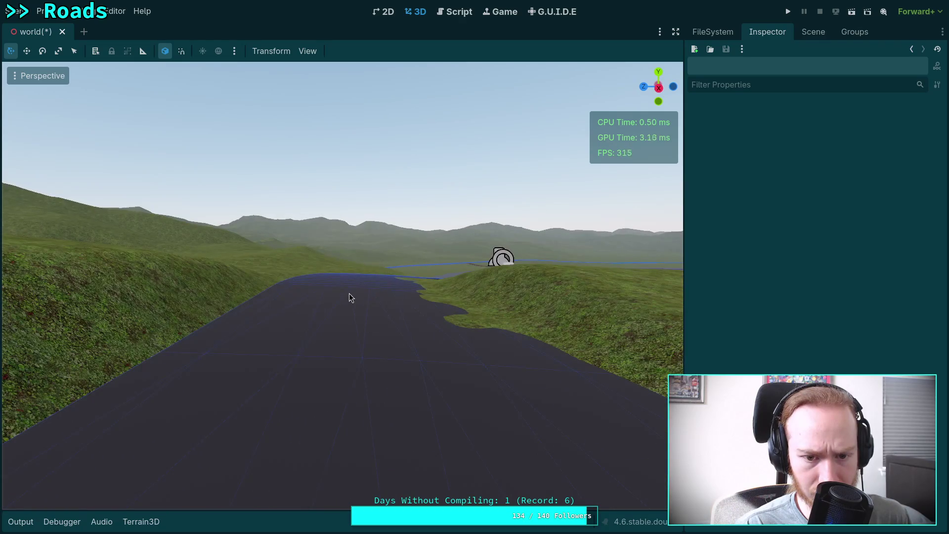
left_click(349, 293)
left_click_drag(349, 293, 409, 301)
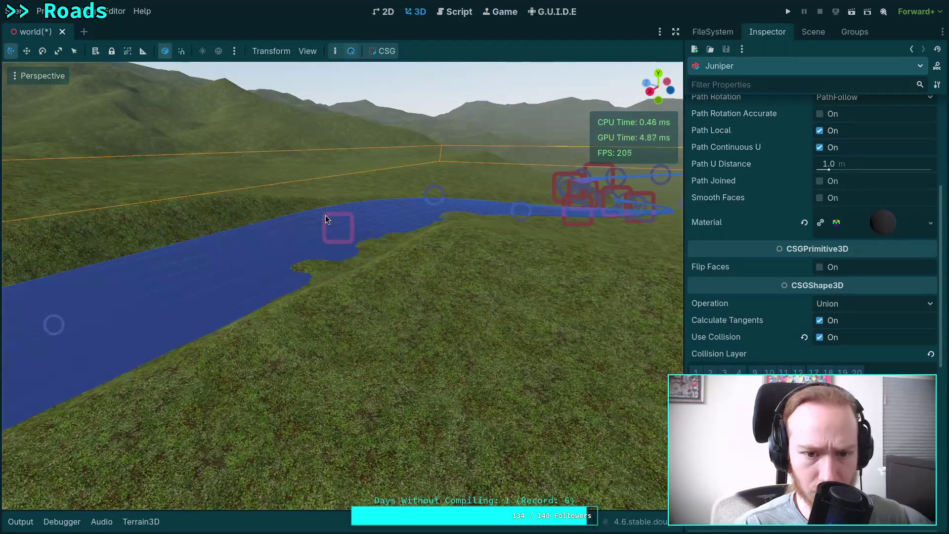
left_click(326, 219)
mouse_move(327, 218)
left_mouse_down()
mouse_move(524, 185)
mouse_move(490, 219)
left_mouse_up()
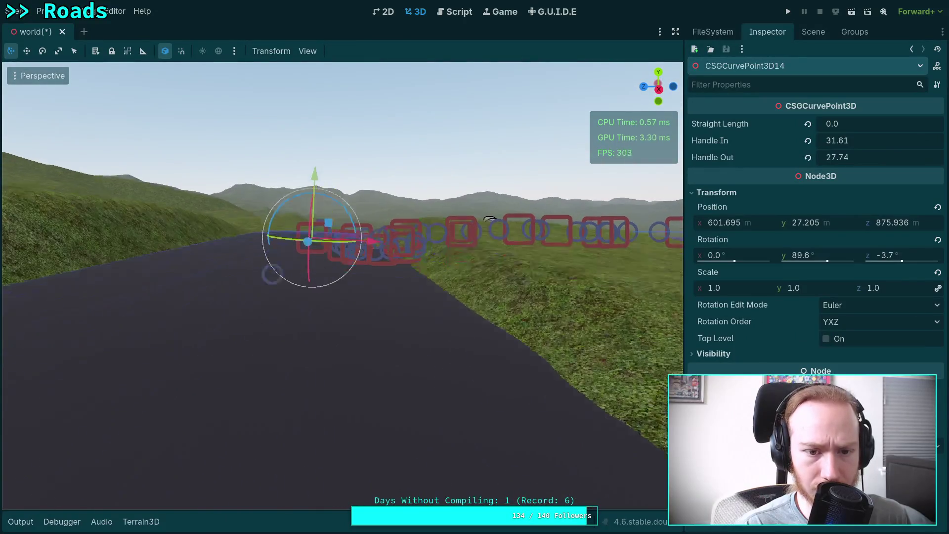
left_click_drag(315, 192, 292, 70)
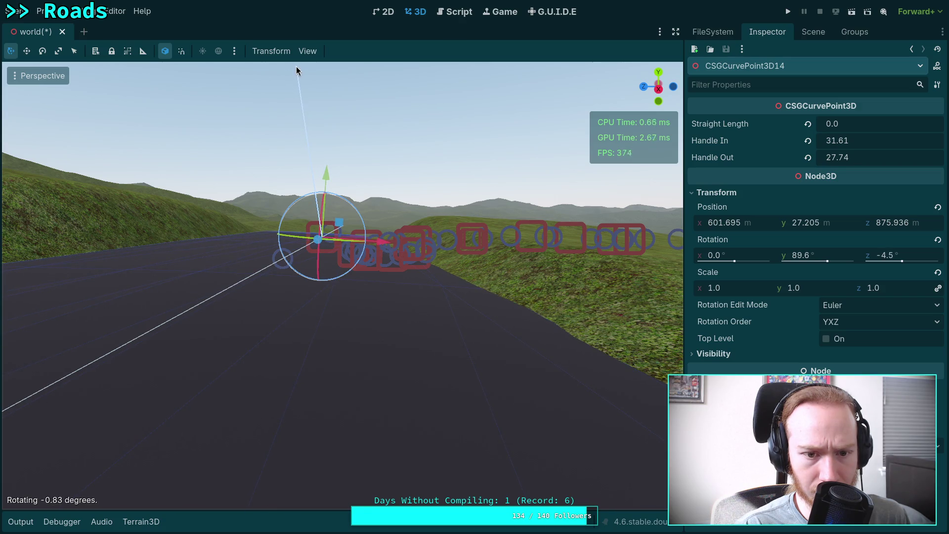
left_click_drag(297, 66, 298, 70)
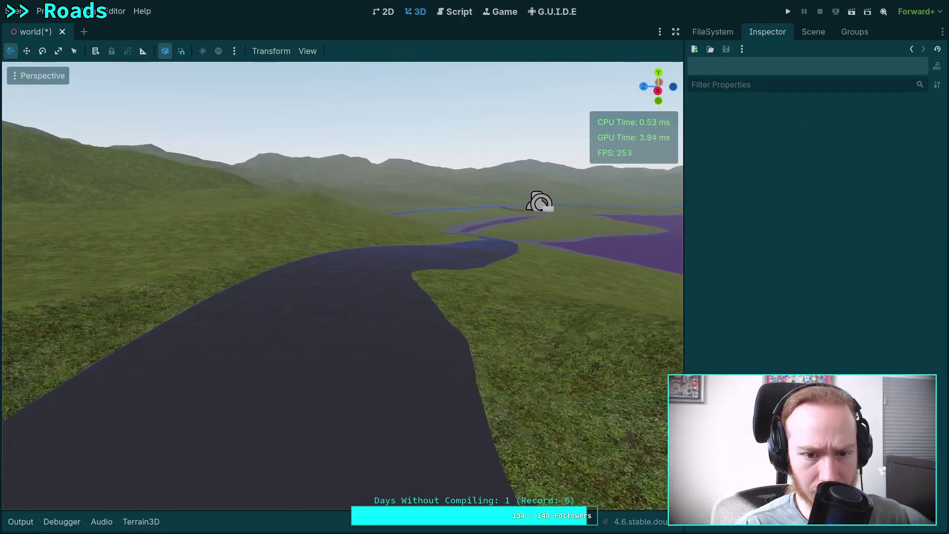
key("w")
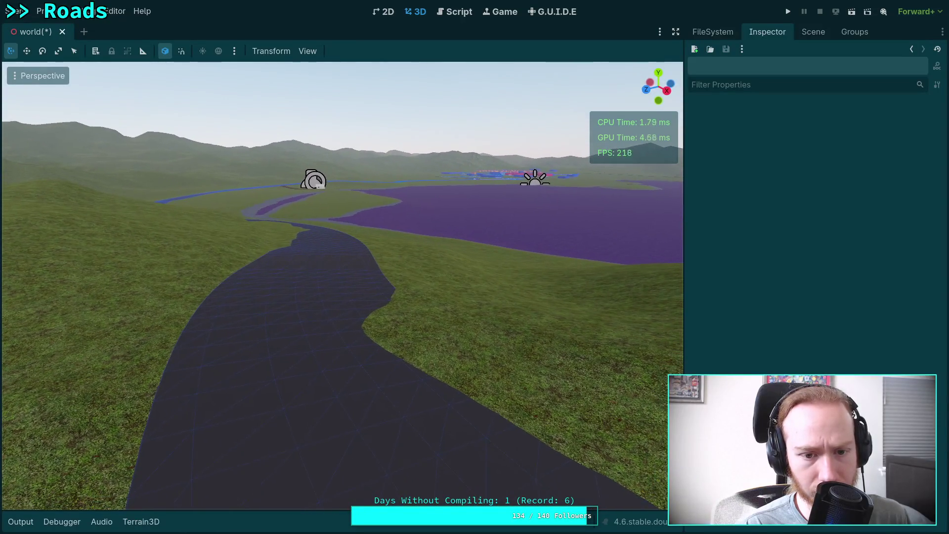
key("w")
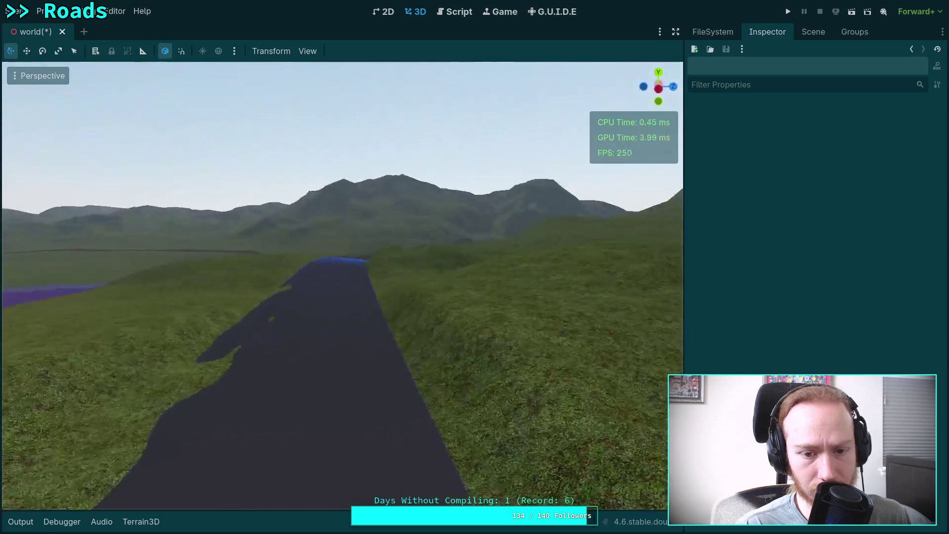
key("w")
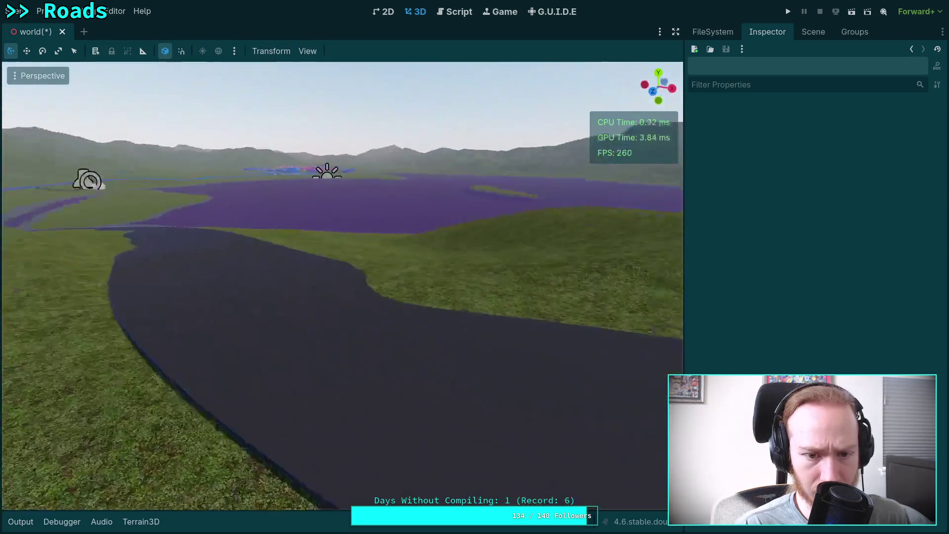
key("w")
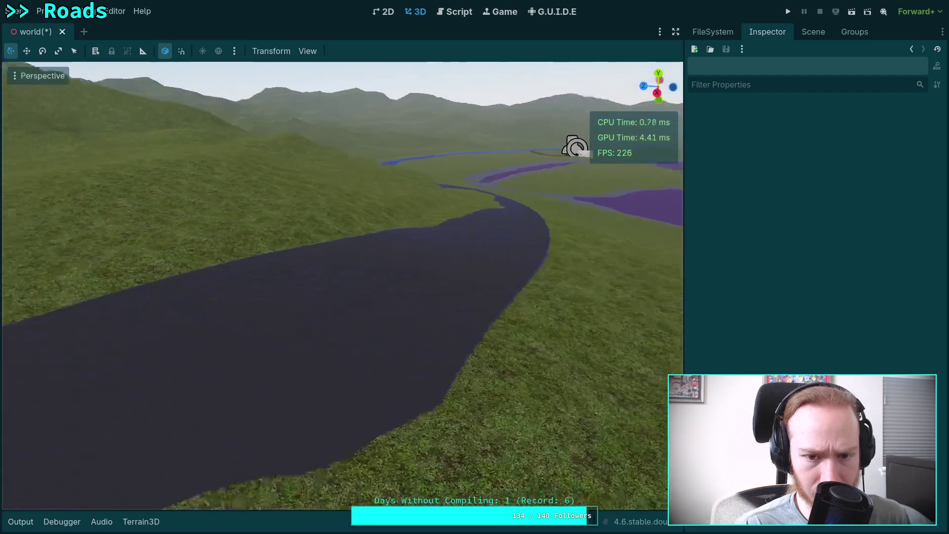
Step: Tilt curve point 13 on the sloped stretch to follow the hillside
left_click(278, 266)
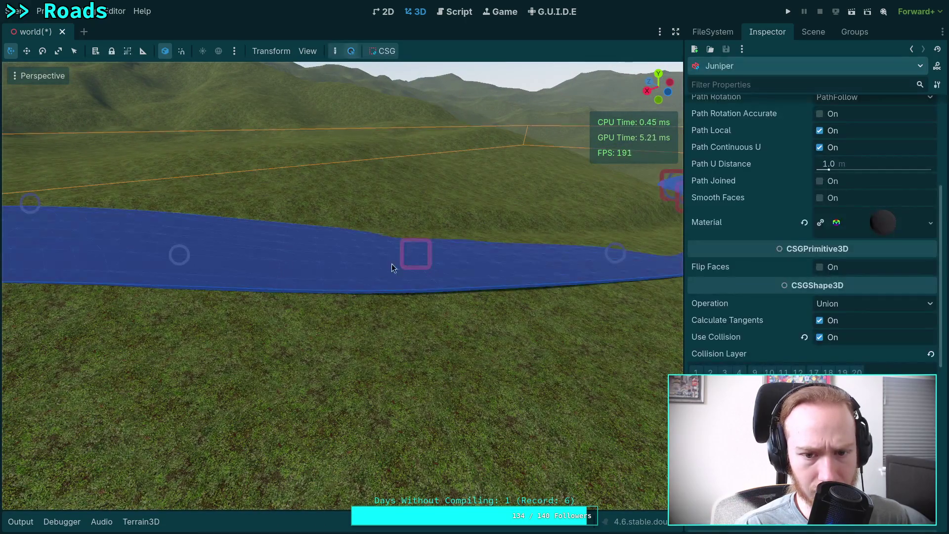
left_click(408, 245)
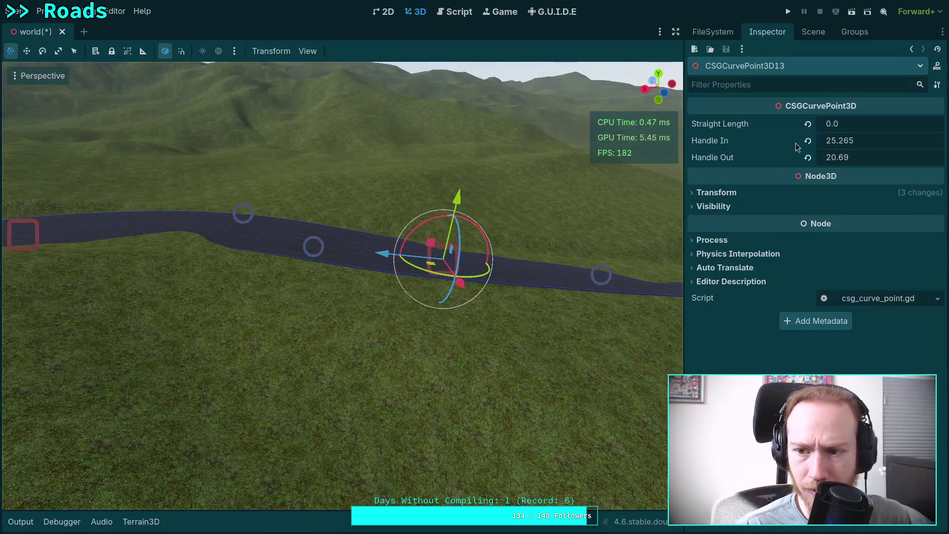
left_click(520, 152)
left_click(544, 231)
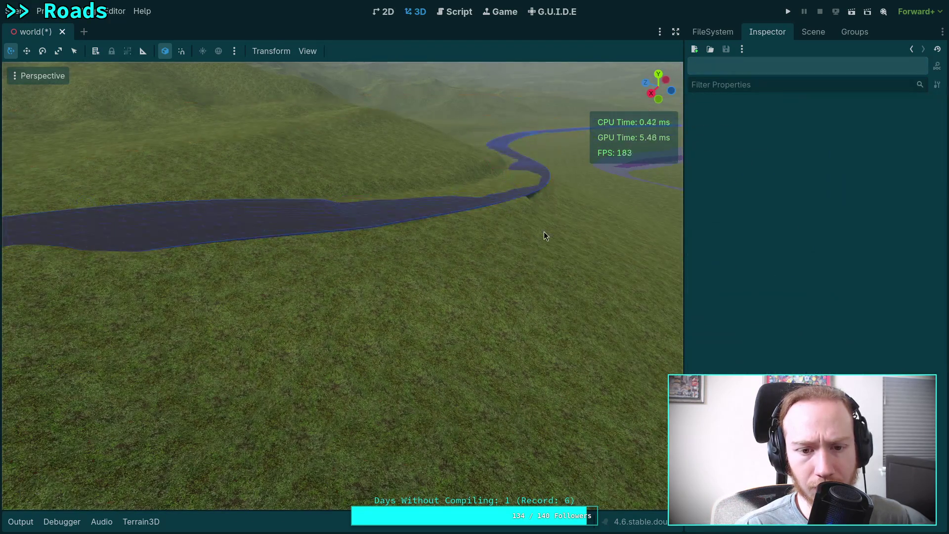
left_click(353, 223)
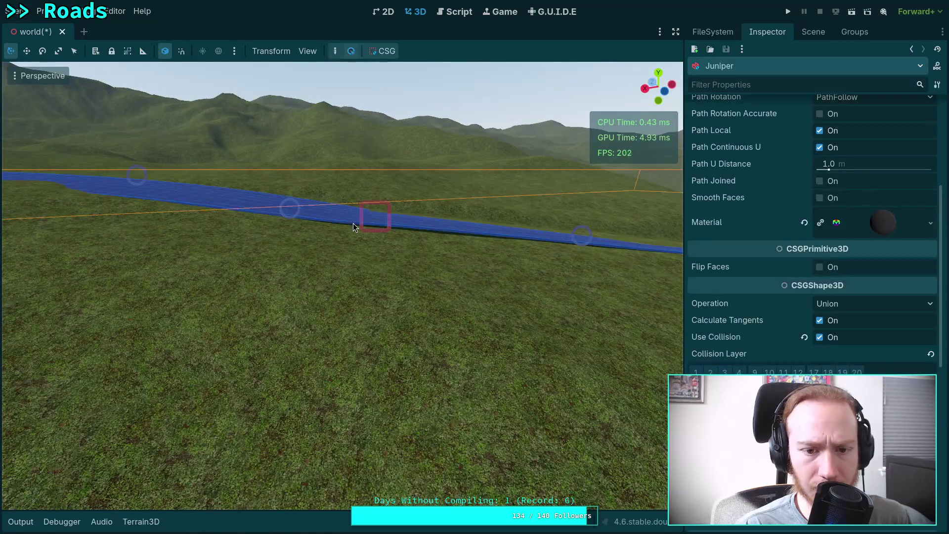
left_click(362, 206)
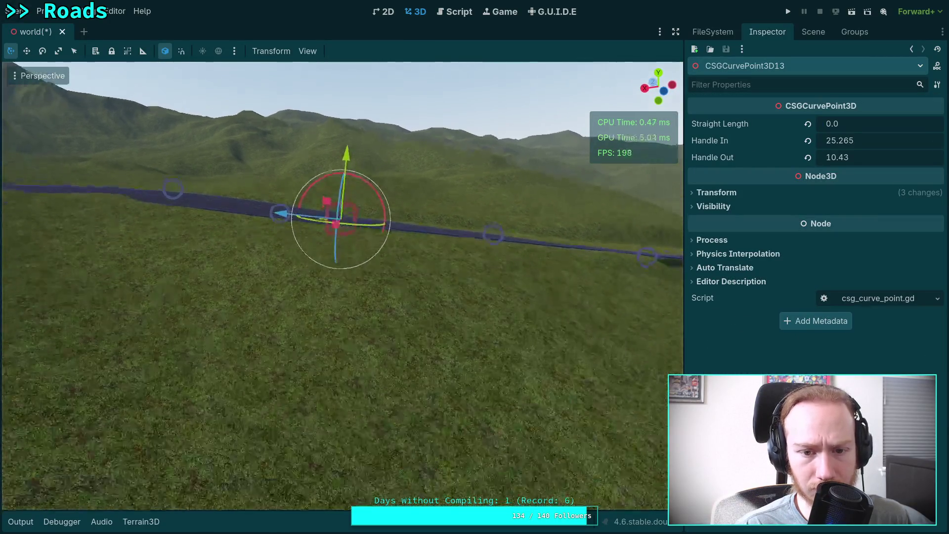
mouse_move(336, 167)
left_mouse_down()
mouse_move(324, 103)
mouse_move(337, 97)
left_mouse_up()
left_click(452, 122)
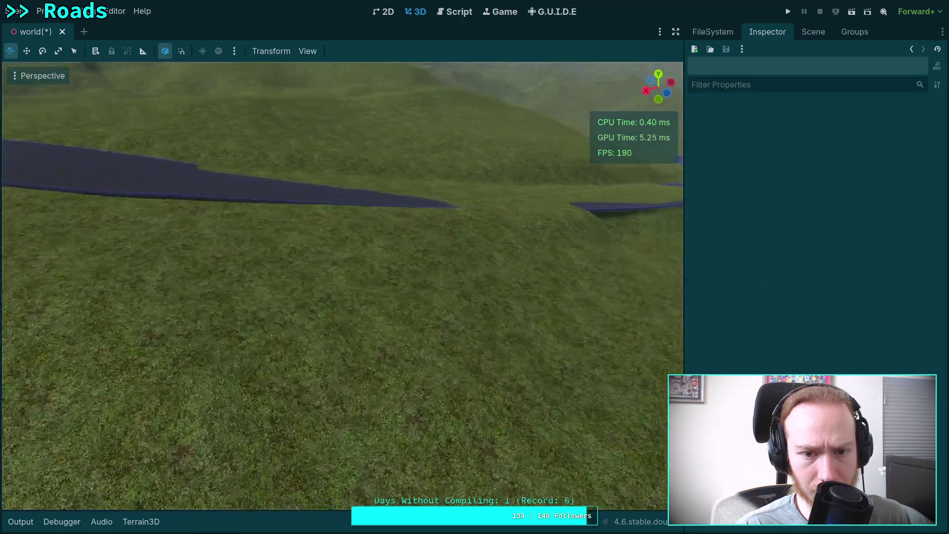
Step: Tilt curve point 13 slightly back, leaving a bank under 1 degree
key("s")
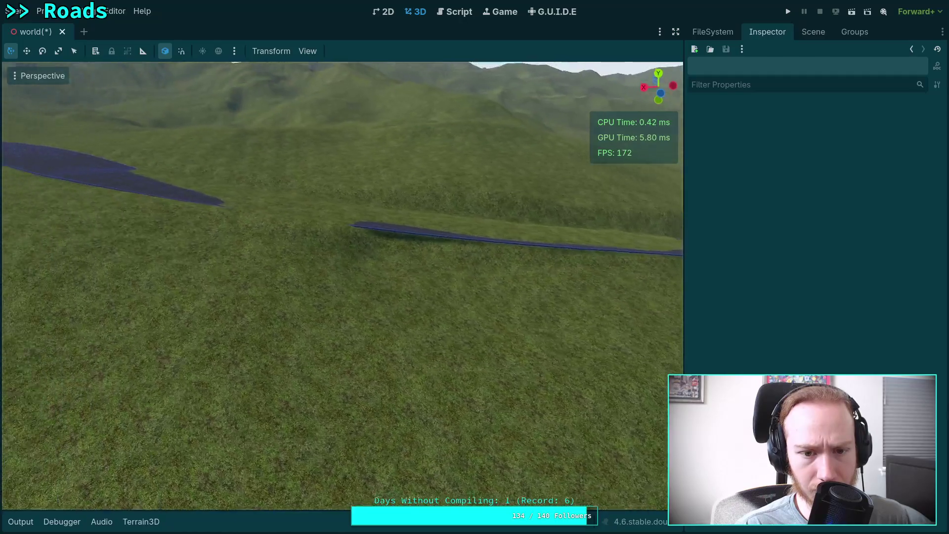
key("w")
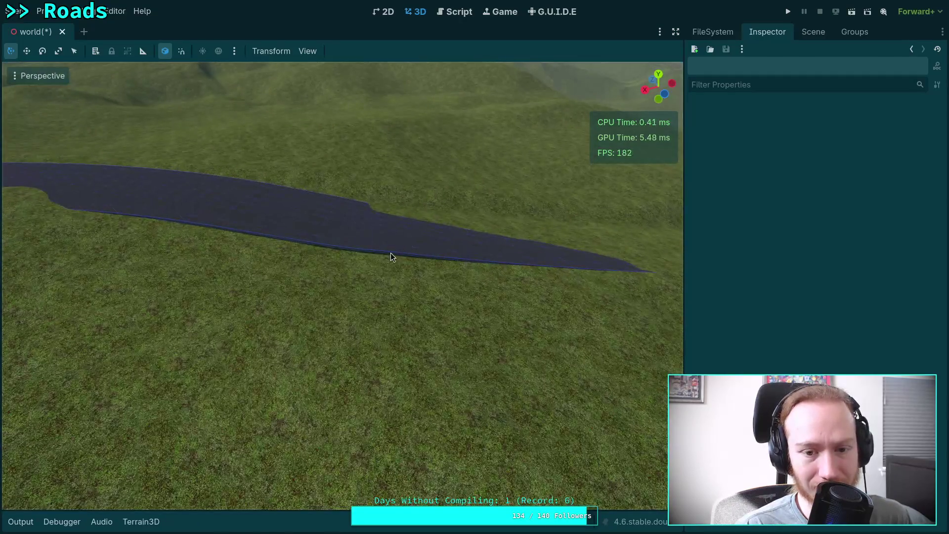
left_click(399, 259)
key("s")
key("w")
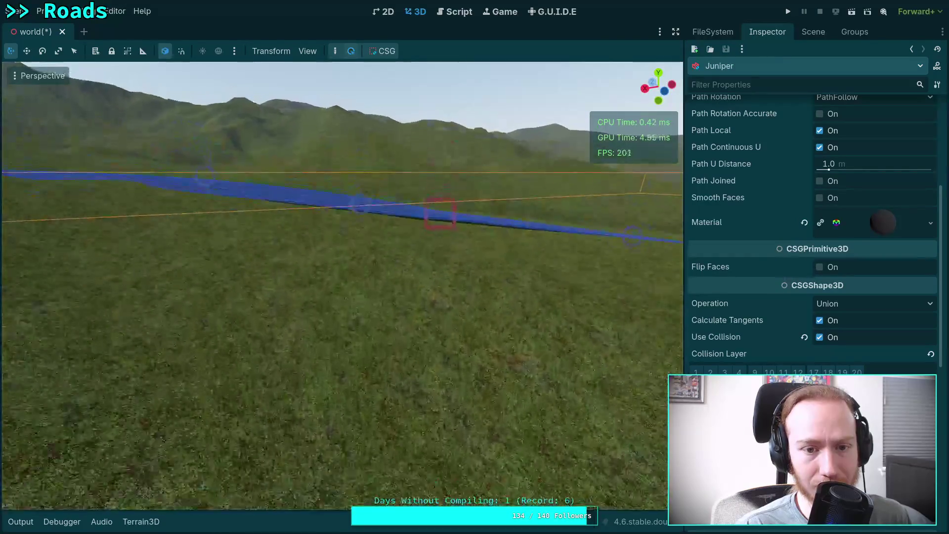
scroll(751, 239, "up", 5)
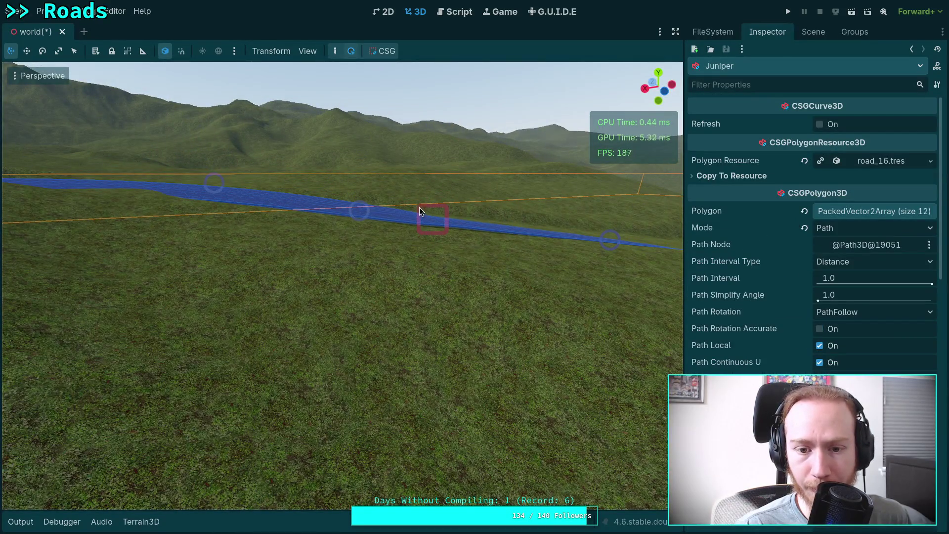
left_click(420, 211)
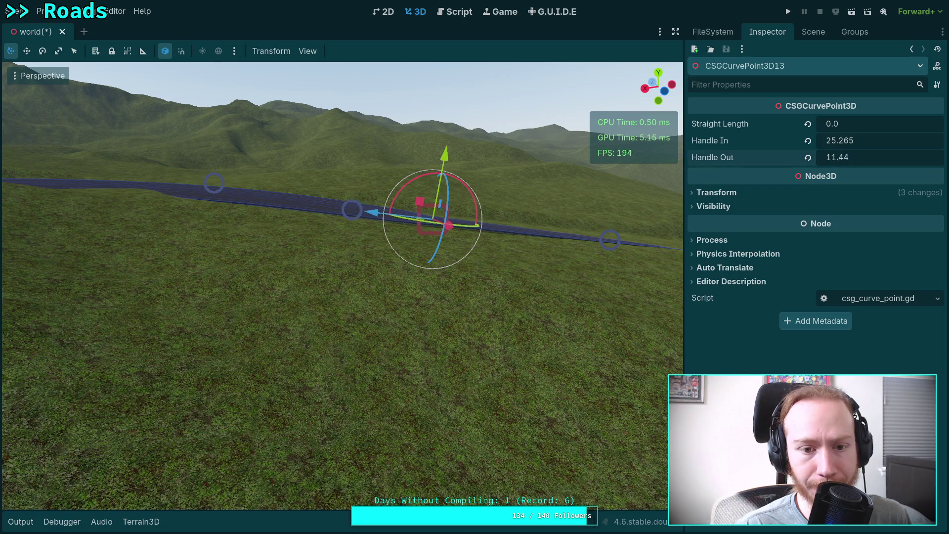
key("w")
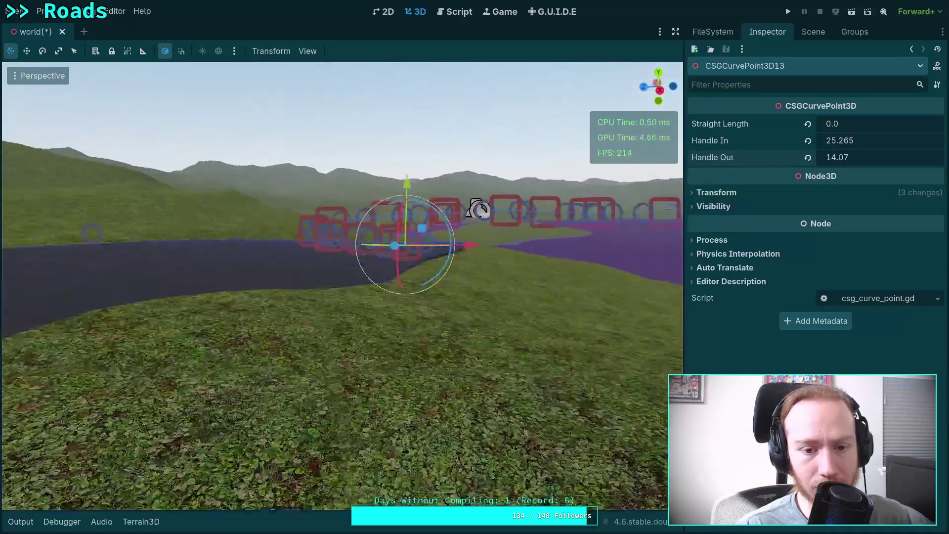
key("d")
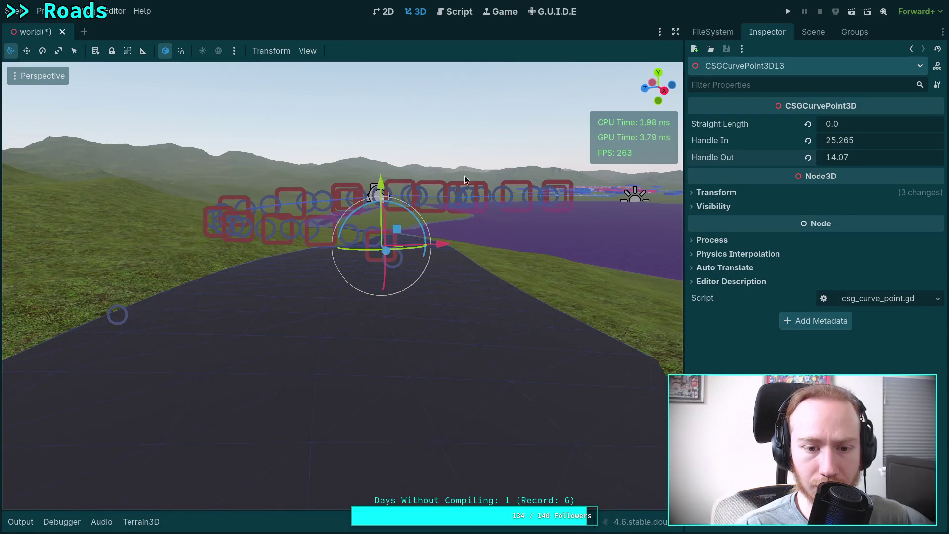
left_click_drag(409, 169, 418, 162)
left_click(435, 167)
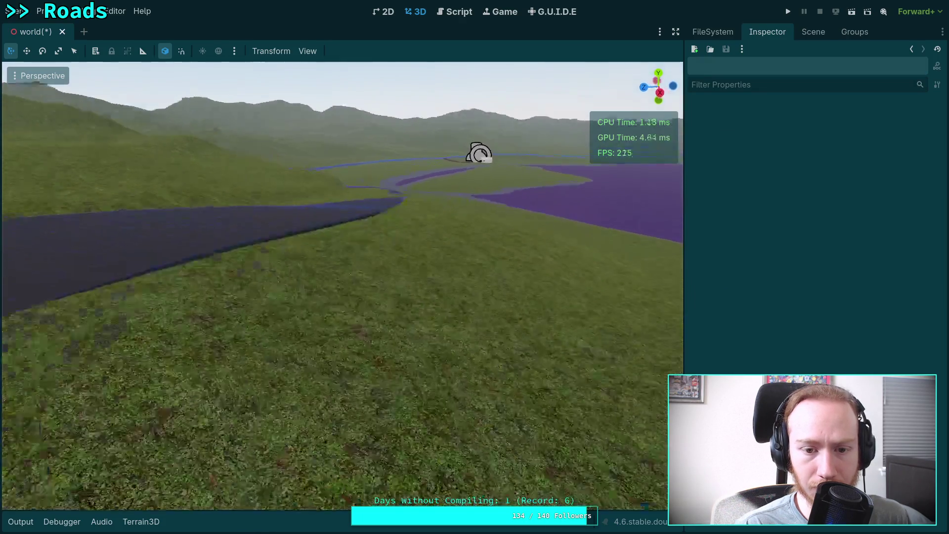
Step: Review the dark road over the valley and save the world scene
key("w")
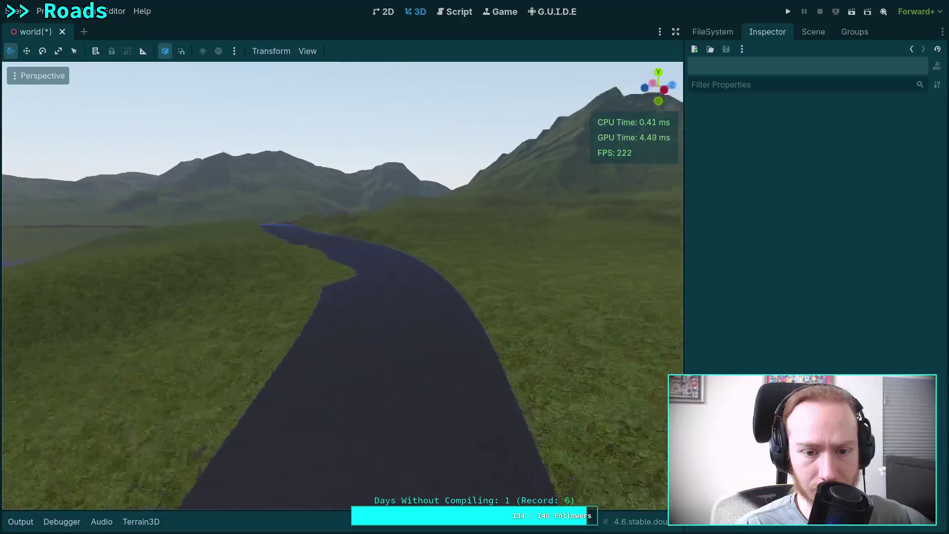
key("w")
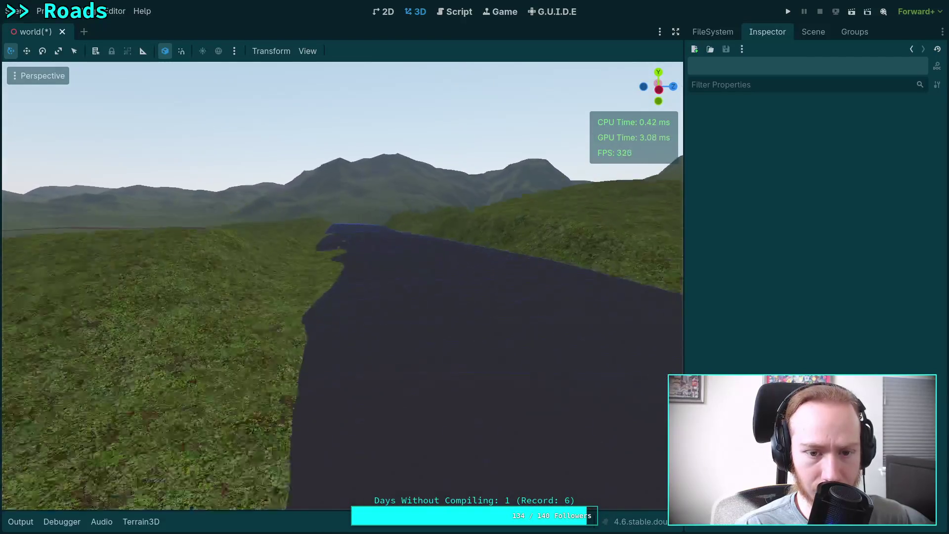
key("w")
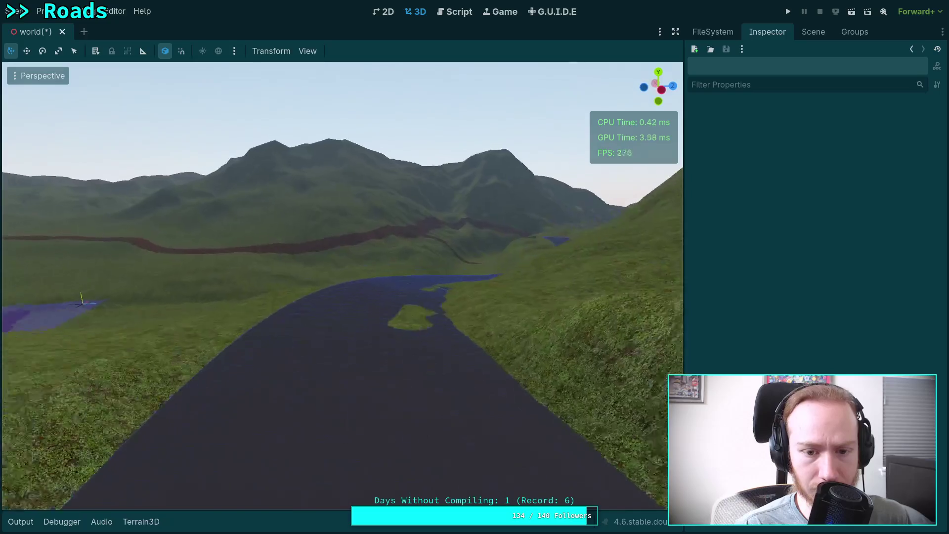
key("w")
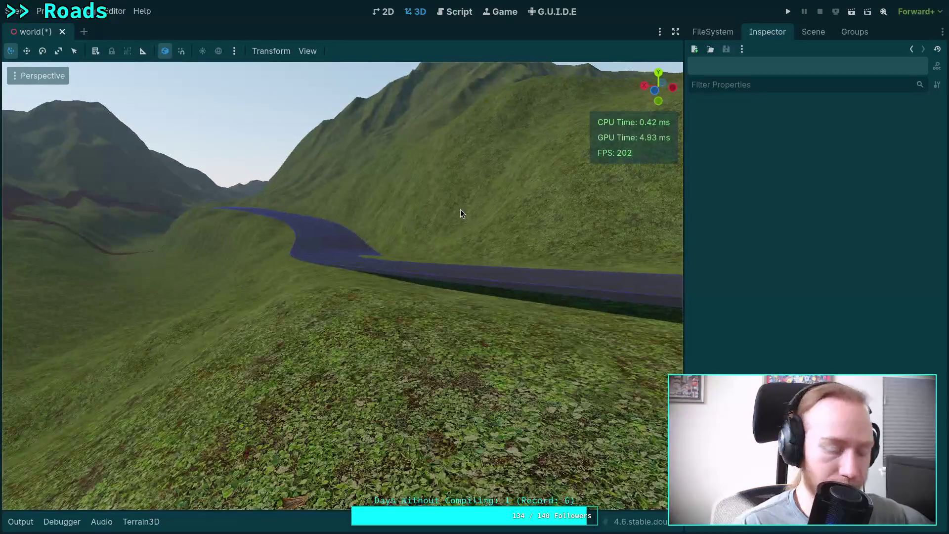
key("ctrl+s")
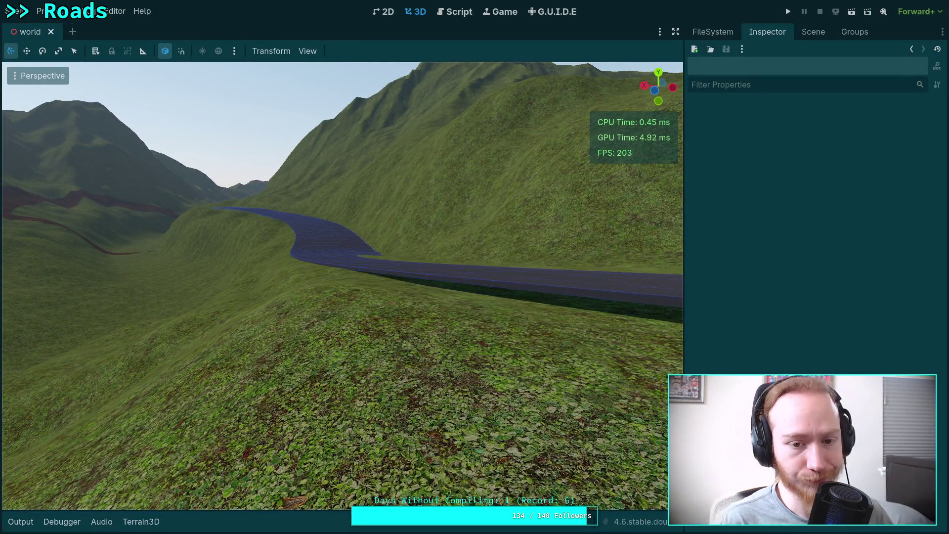
Step: Rise above the winding road and select curve point 9 on the sharp bend
key("w")
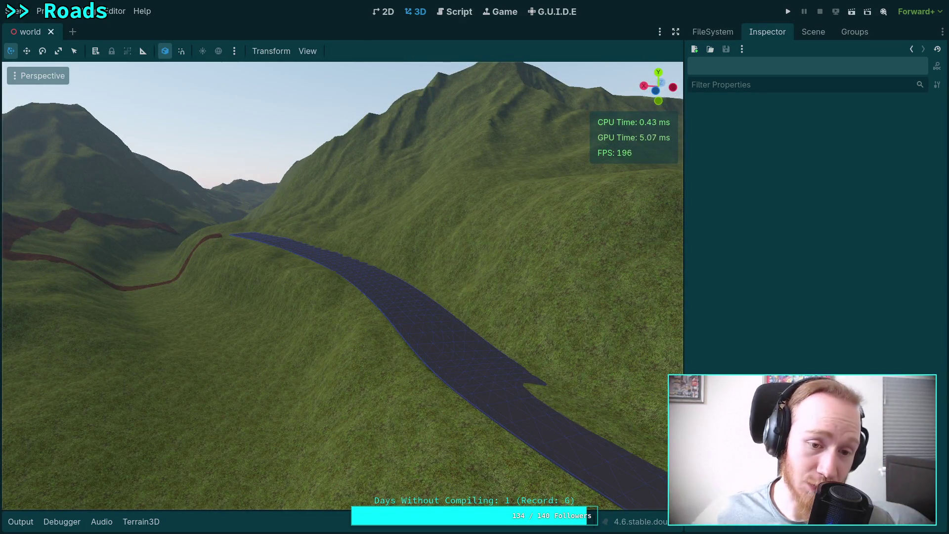
left_click_drag(347, 274, 216, 275)
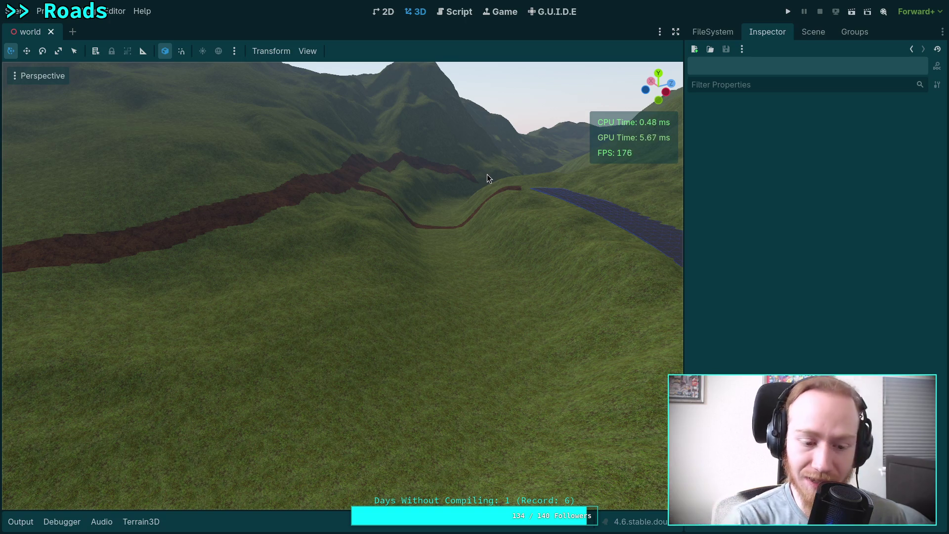
mouse_move(417, 156)
left_mouse_down()
mouse_move(385, 216)
mouse_move(382, 149)
mouse_move(420, 131)
mouse_move(430, 144)
mouse_move(415, 109)
mouse_move(376, 123)
mouse_move(396, 118)
mouse_move(680, 271)
left_mouse_up()
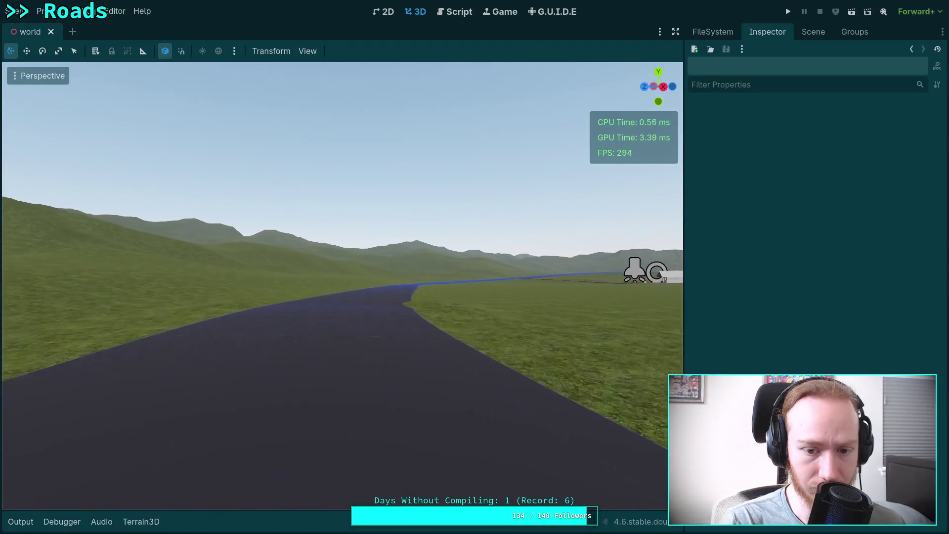
mouse_move(342, 286)
left_mouse_down()
mouse_move(332, 347)
mouse_move(337, 252)
mouse_move(376, 267)
mouse_move(391, 257)
mouse_move(430, 104)
left_mouse_up()
left_click(312, 282)
key("a")
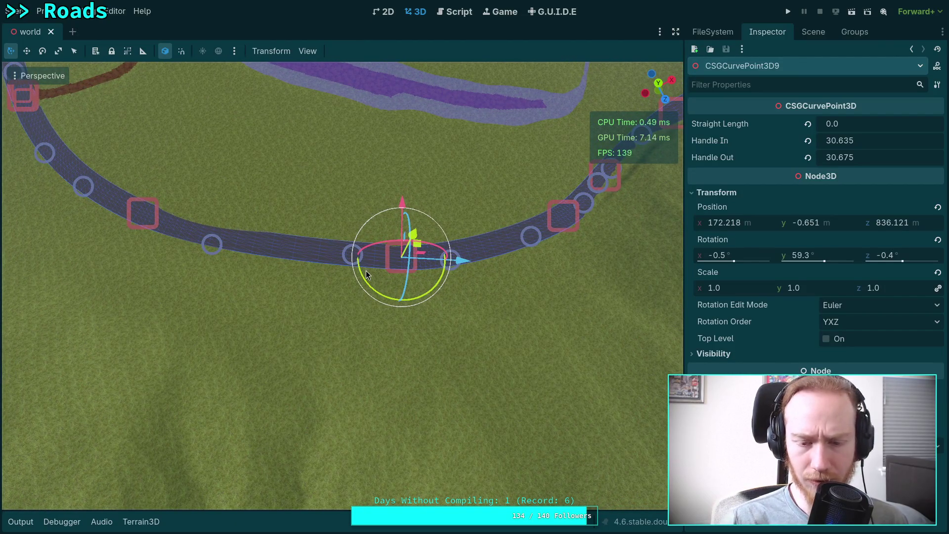
Step: Lengthen curve point 9's Handle In to 49.6
left_click_drag(426, 257, 415, 277)
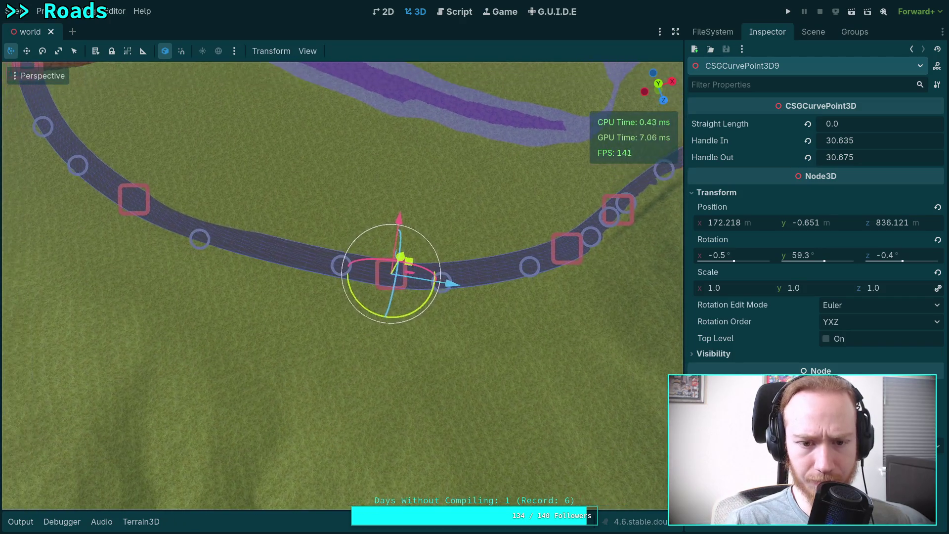
key("d")
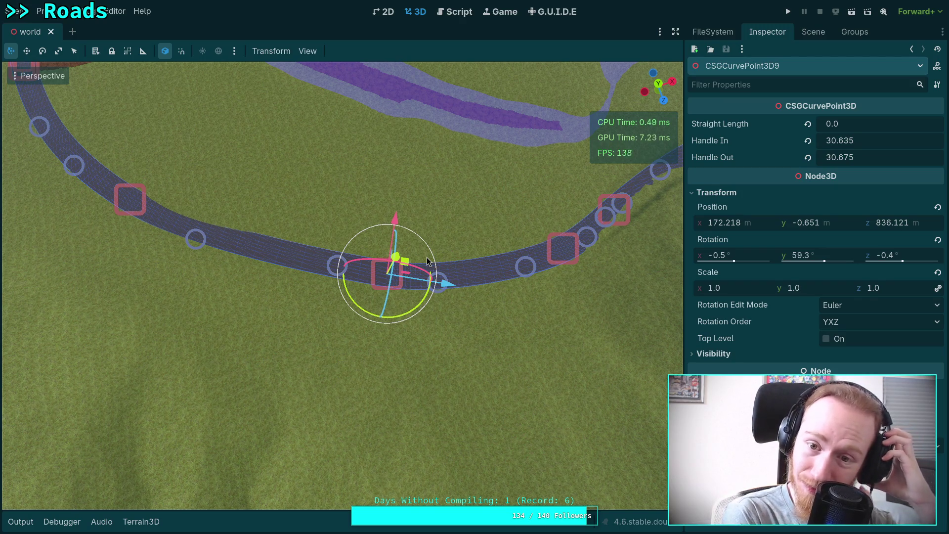
left_click(457, 356)
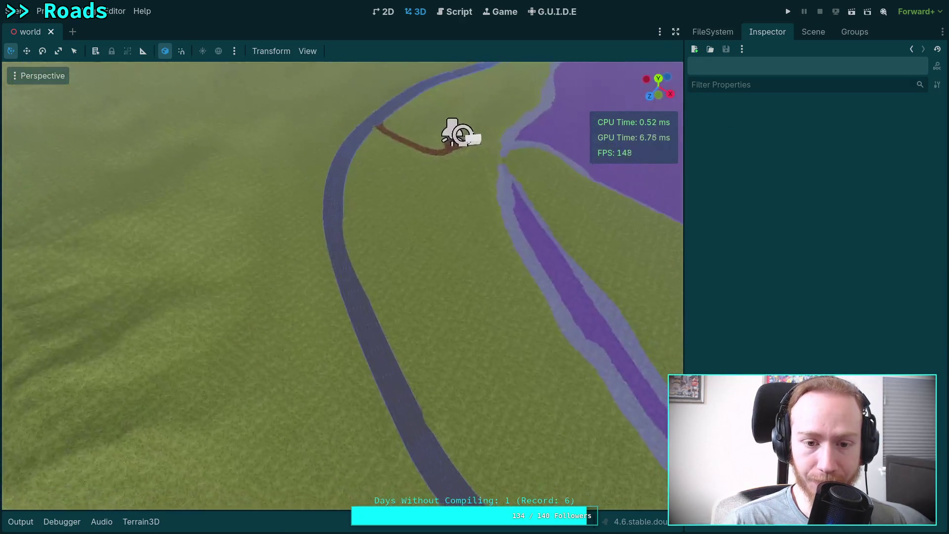
key("w")
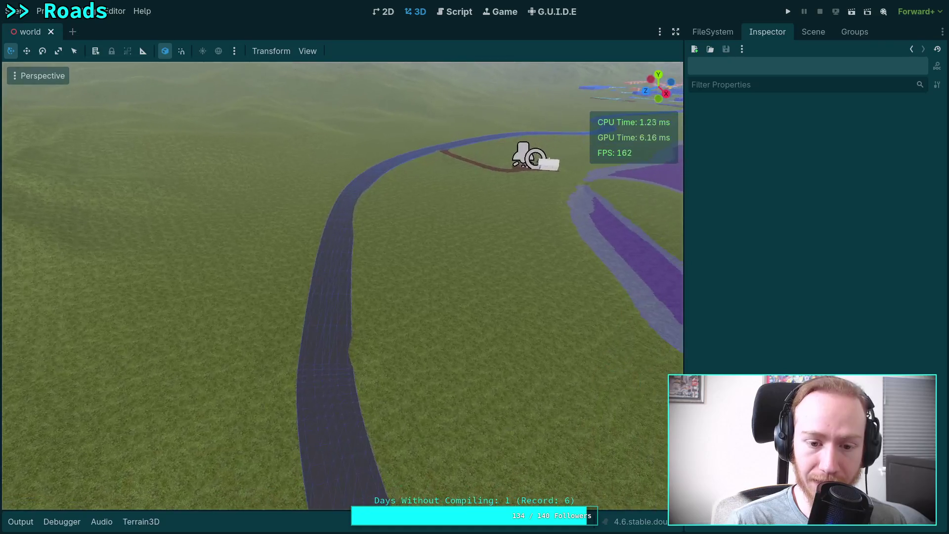
left_click(320, 339)
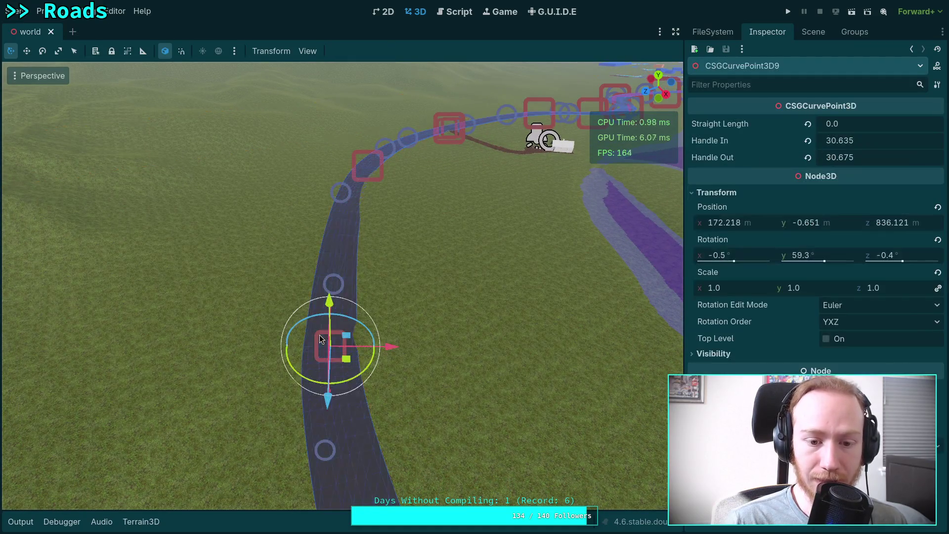
key("w")
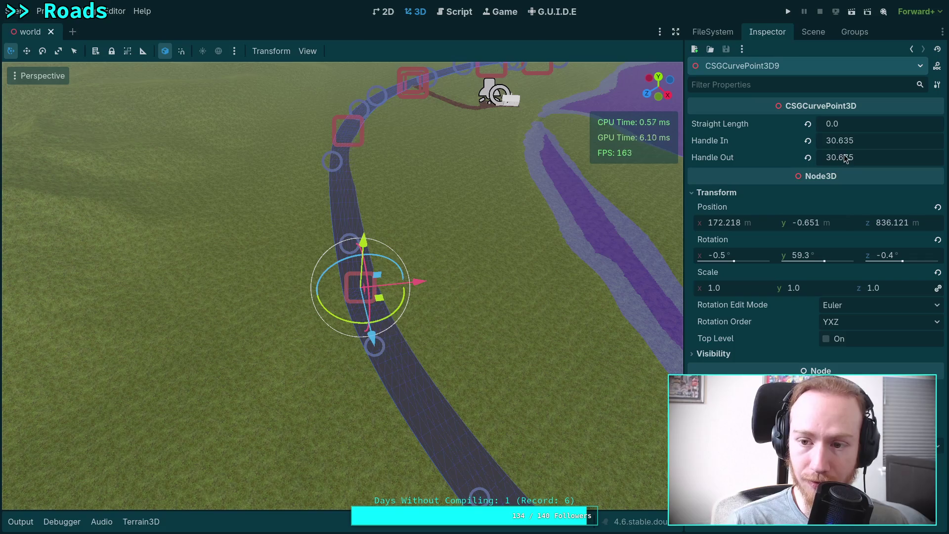
mouse_move(842, 144)
left_mouse_down()
mouse_move(861, 144)
mouse_move(850, 144)
left_mouse_up()
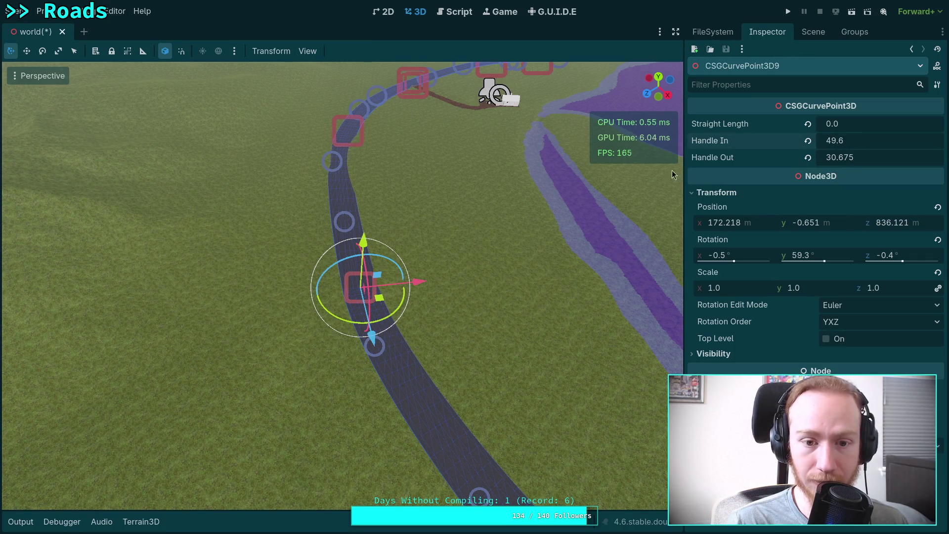
Step: Bank curve point 9 to -2.4 degrees
key("w")
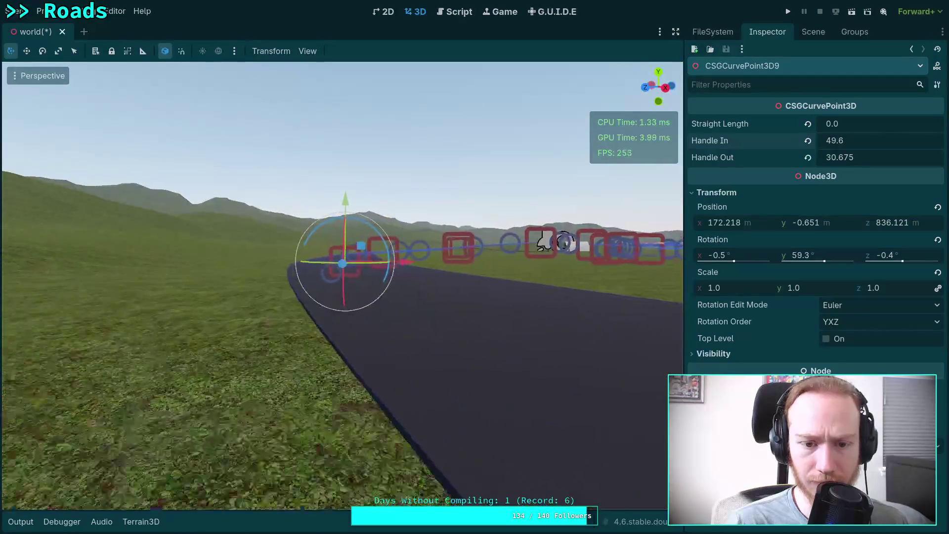
key("d")
key("a")
mouse_move(384, 226)
left_mouse_down()
mouse_move(390, 120)
mouse_move(416, 112)
left_mouse_up()
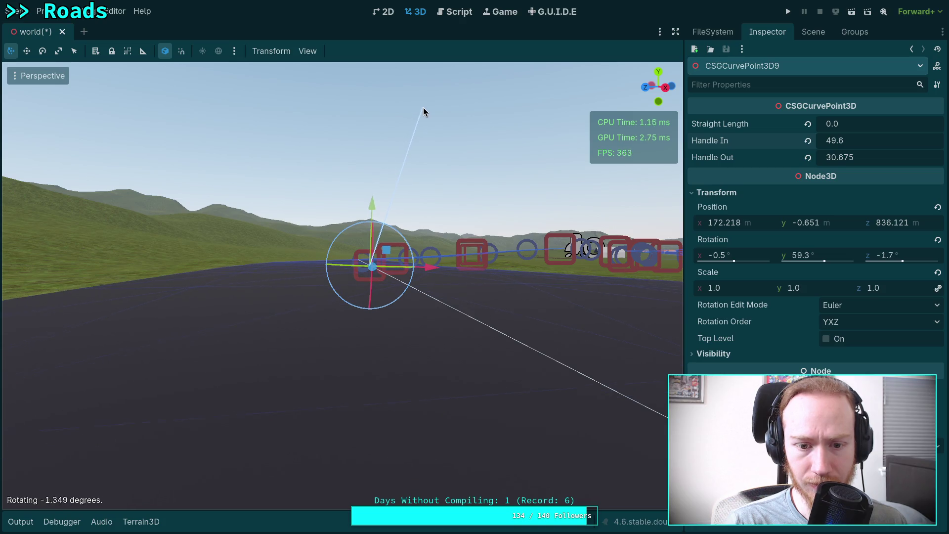
left_click_drag(426, 108, 421, 114)
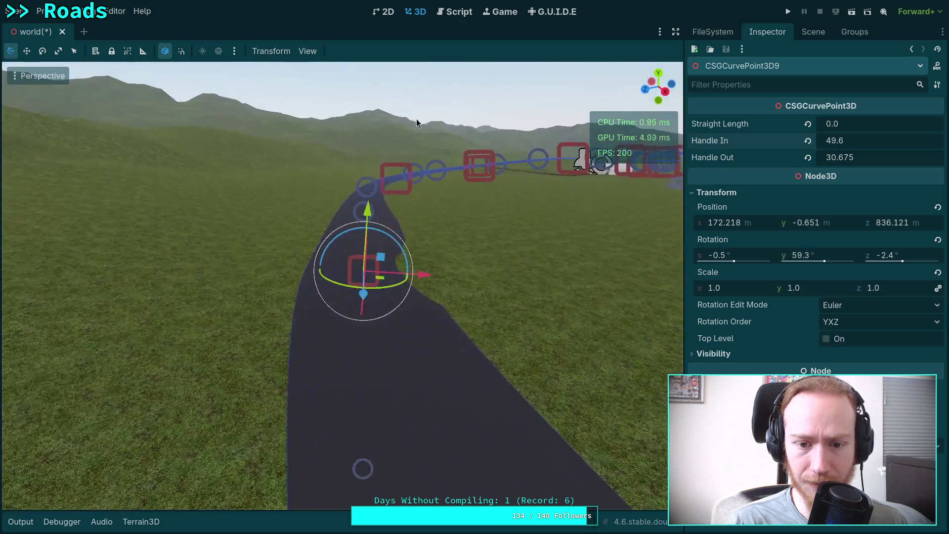
Step: Fly ahead along the road and select curve point 10
key("w")
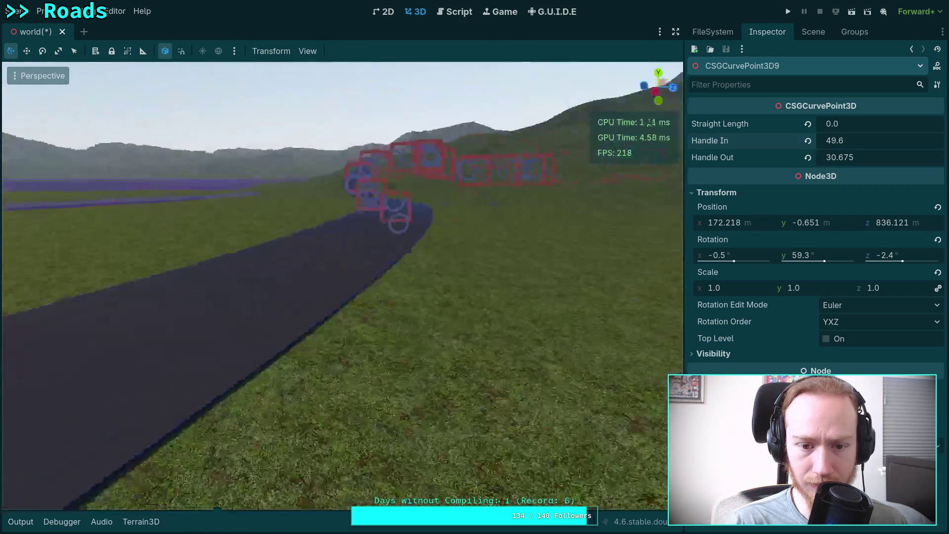
key("w")
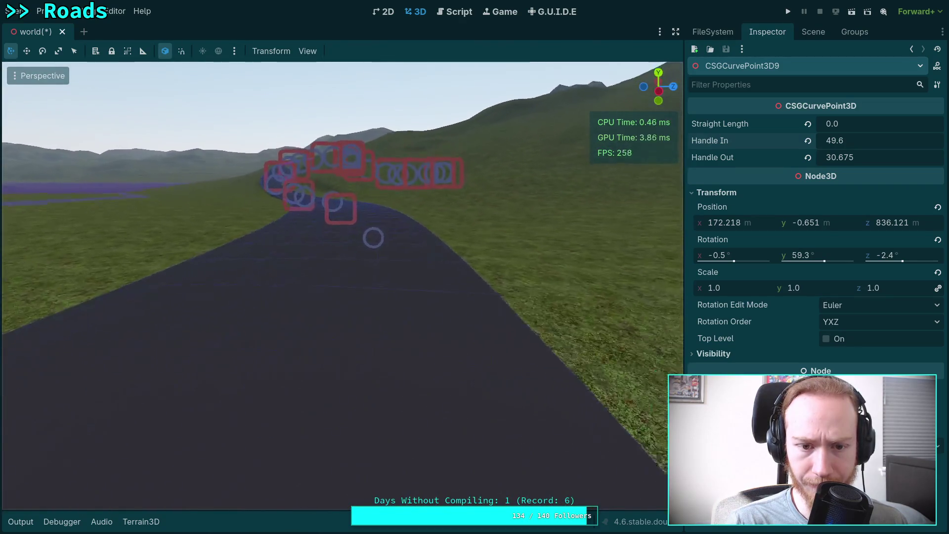
left_click(330, 228)
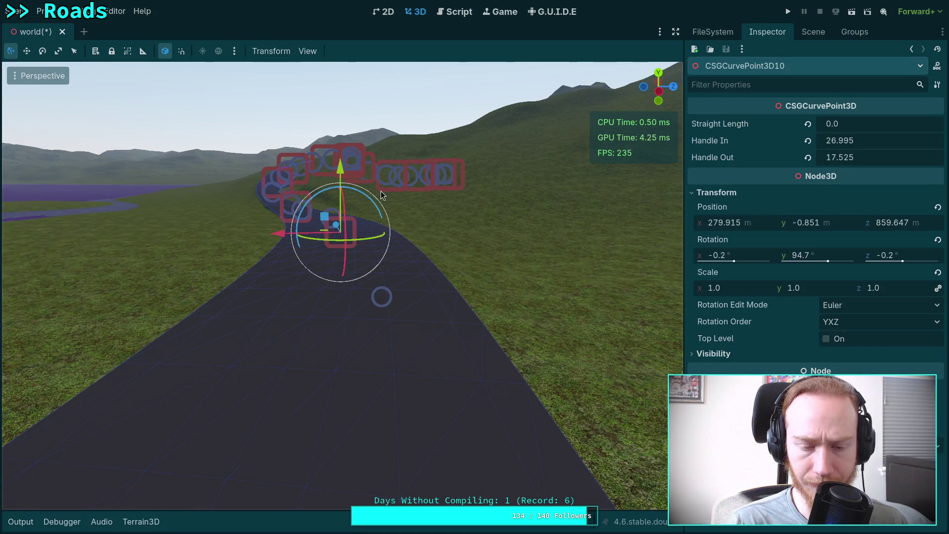
Step: Bank curve point 10 more steeply to about -7.9° and inspect the road from several angles
key("w")
key("w")
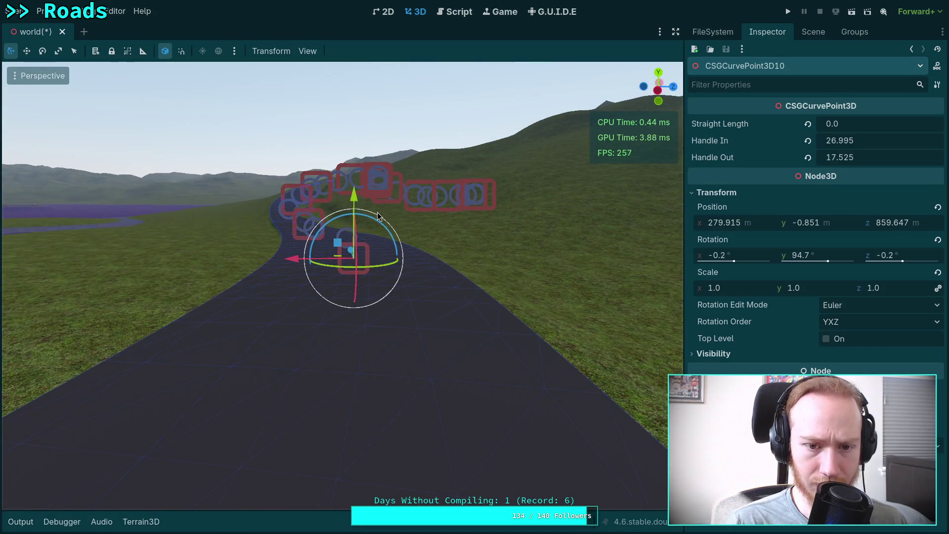
mouse_move(378, 196)
left_mouse_down()
mouse_move(423, 70)
mouse_move(444, 52)
left_mouse_up()
left_click(377, 176)
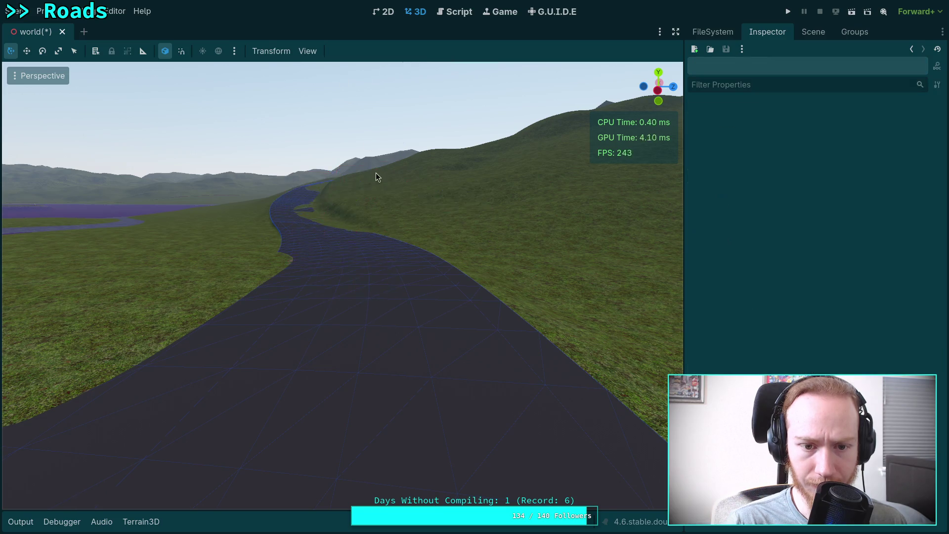
key("w")
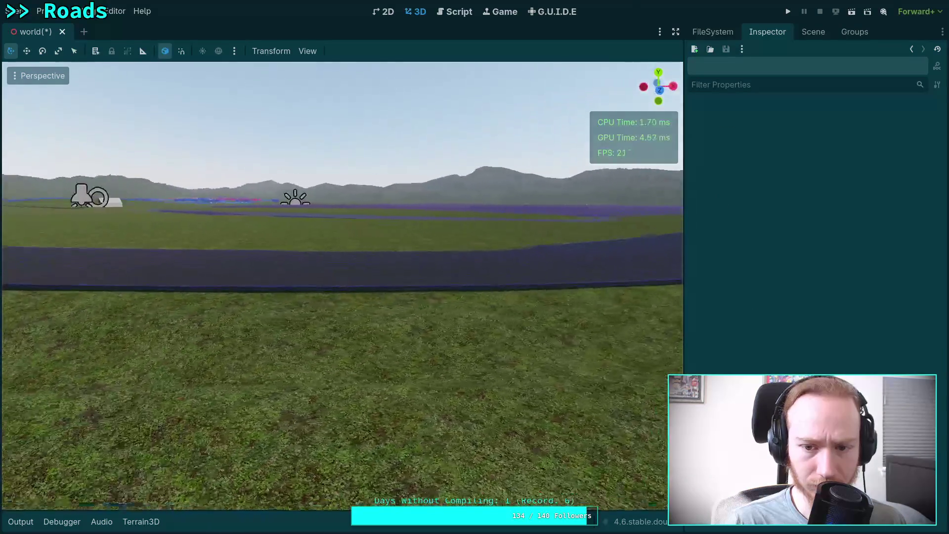
key("a")
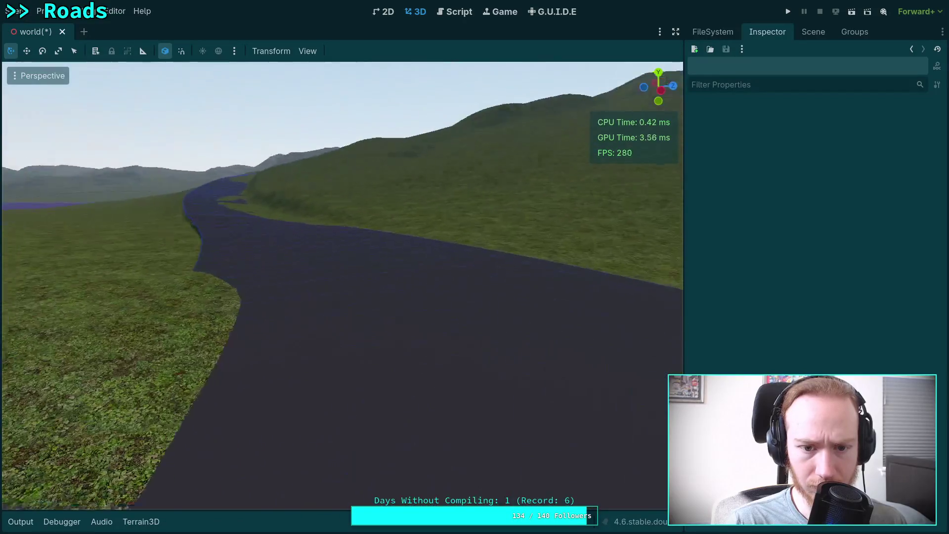
key("s")
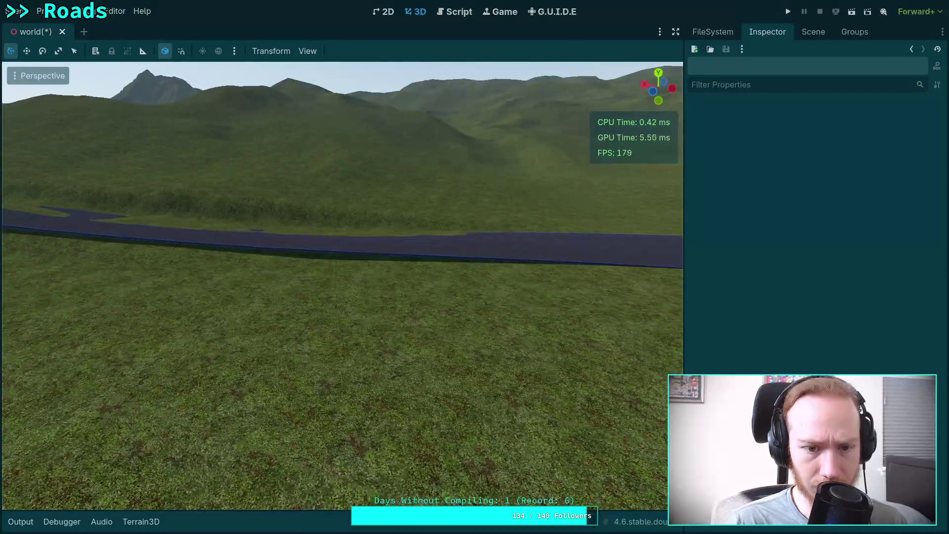
key("w")
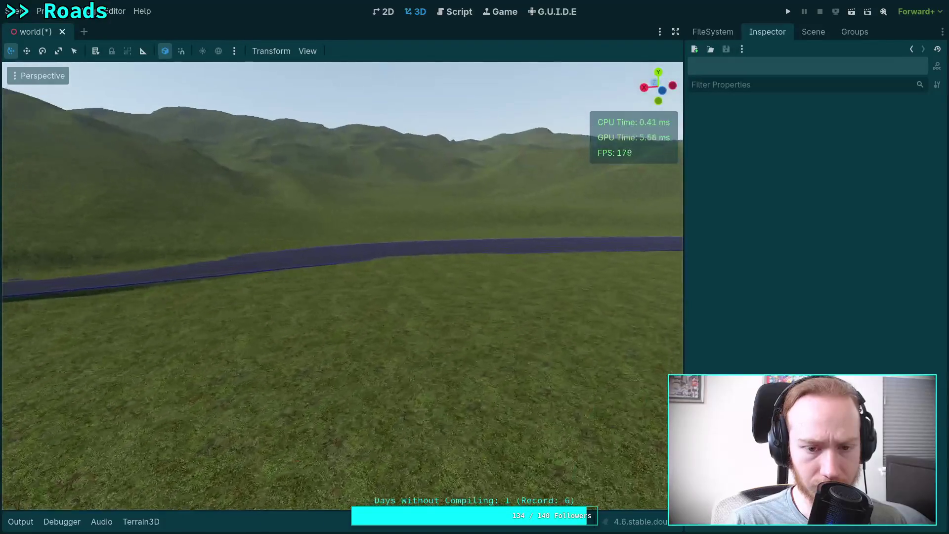
key("e")
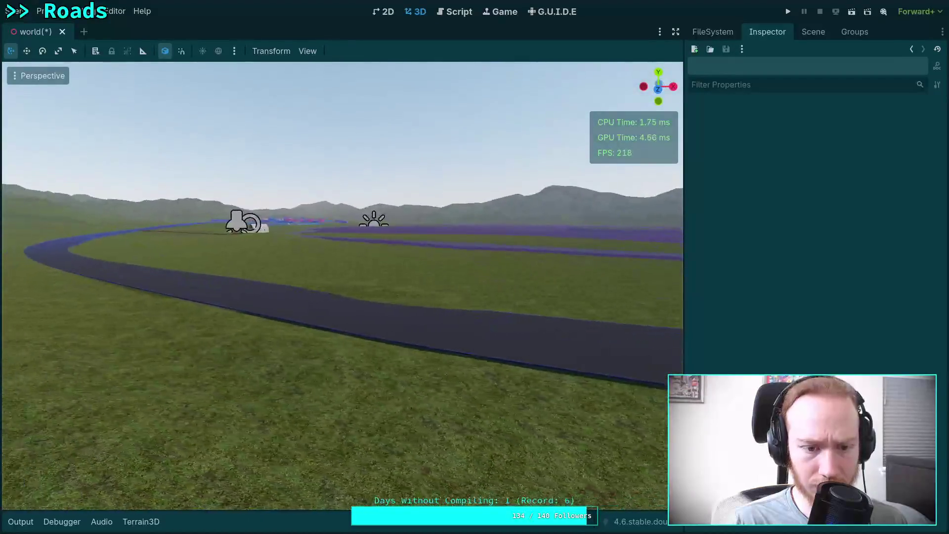
key("a")
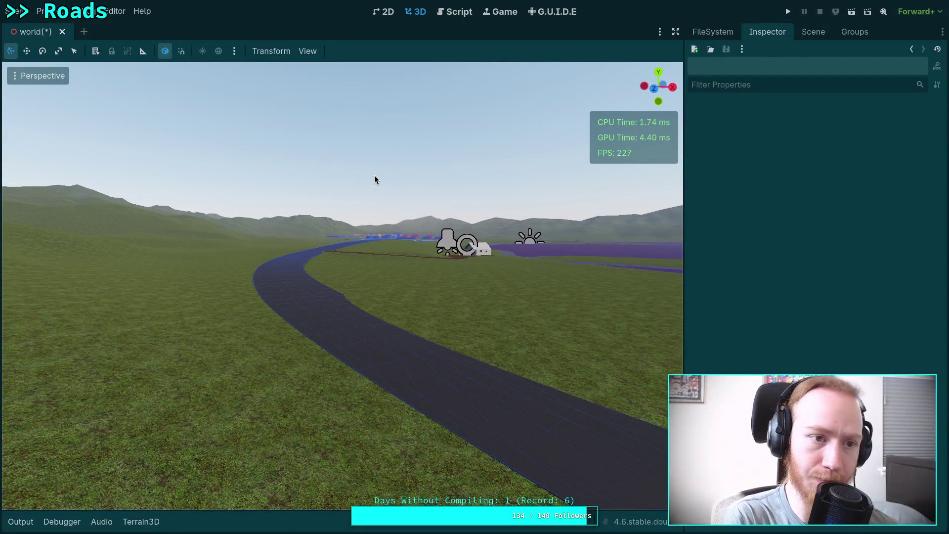
Step: Save the world scene and show the Scene dock's node tree
key("ctrl+s")
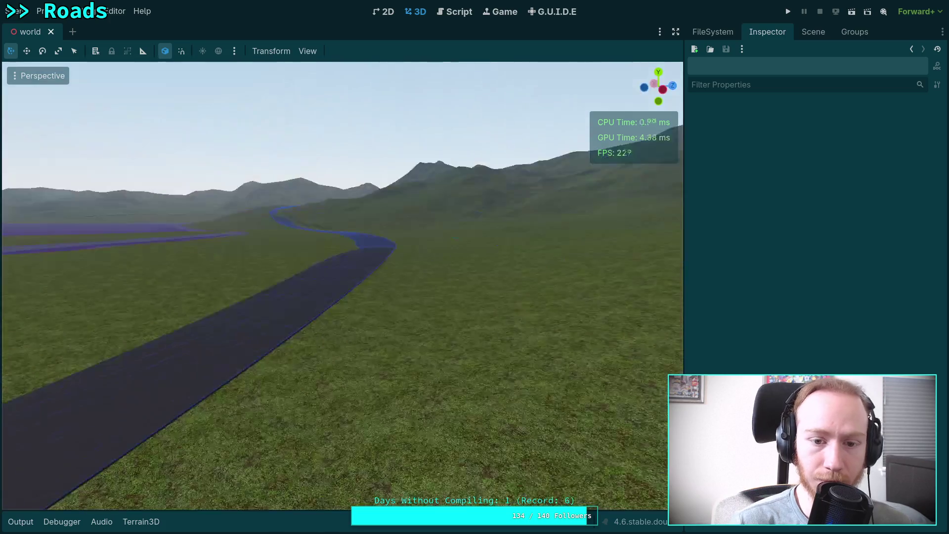
key("e")
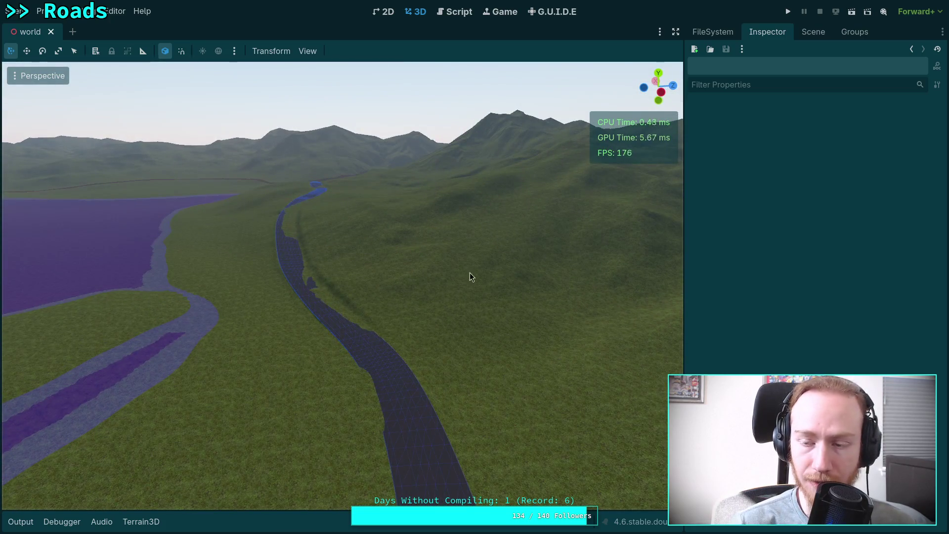
left_click(813, 31)
scroll(708, 268, "up", 3)
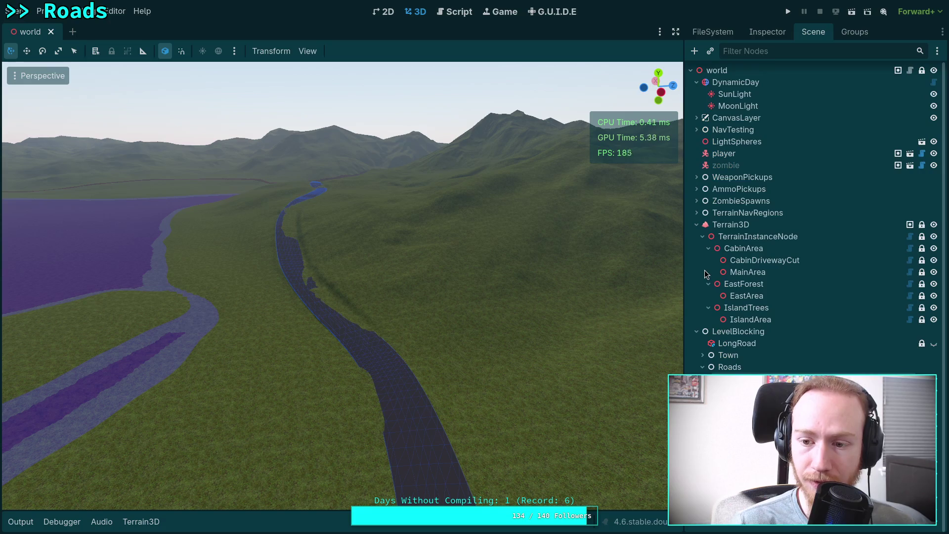
Step: Quick Load glass_black.tres as the Juniper road's material, then reselect Terrain3D
left_click(731, 224)
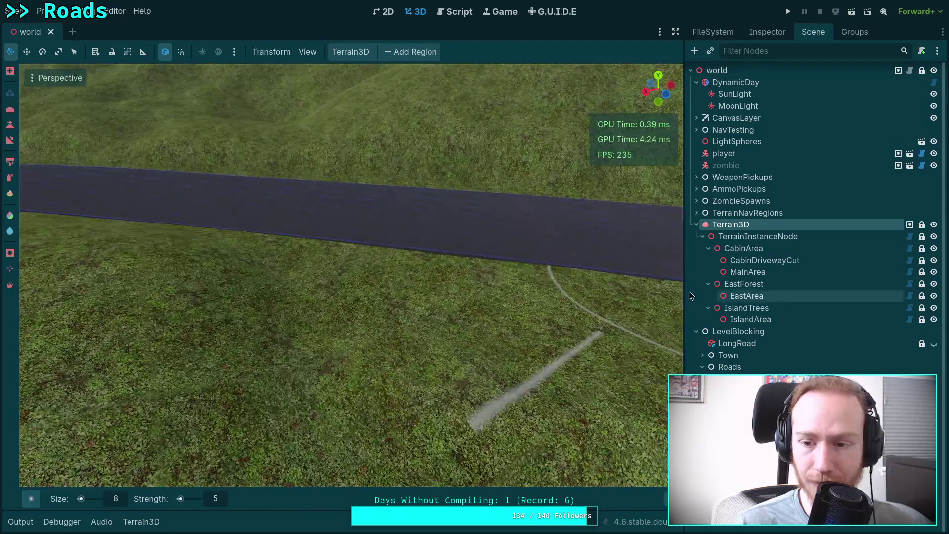
left_click(741, 379)
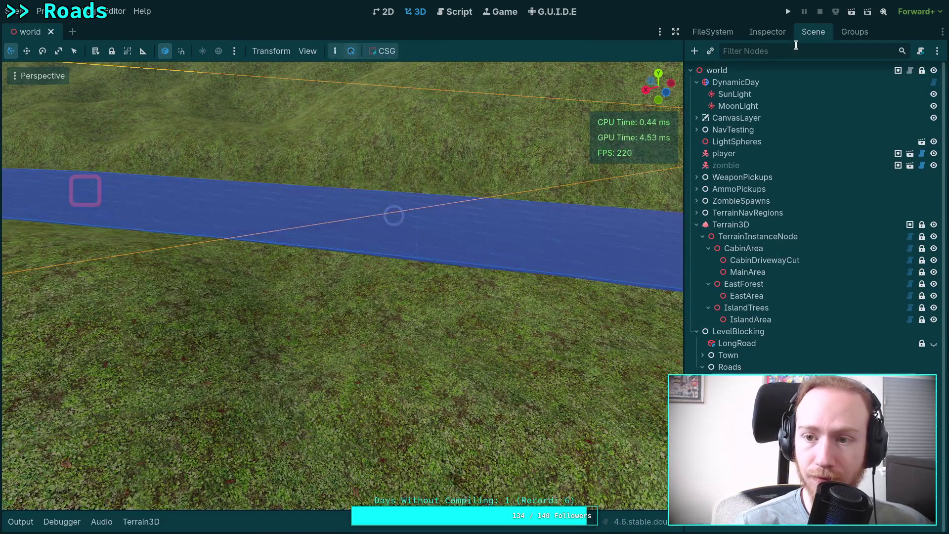
left_click(768, 31)
scroll(907, 230, "down", 5)
left_click(930, 276)
left_click(813, 356)
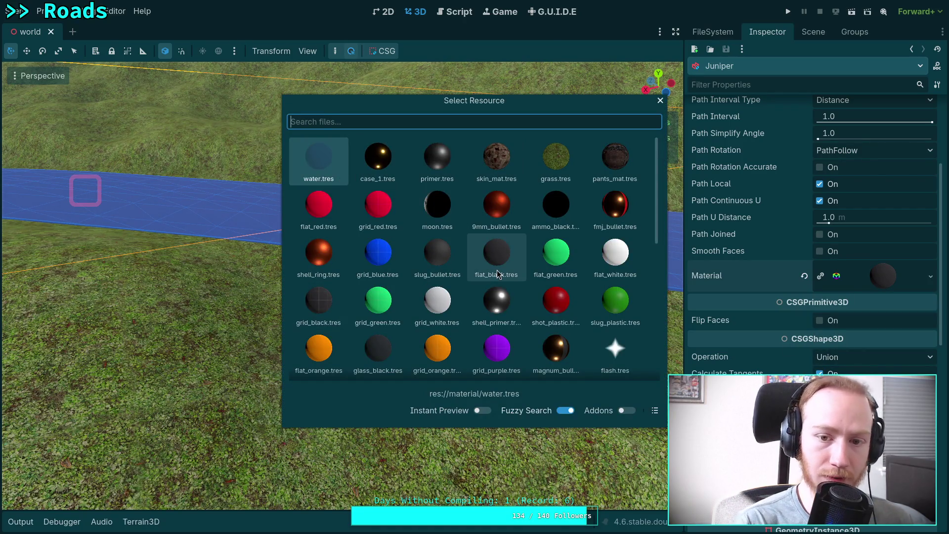
double_click(378, 352)
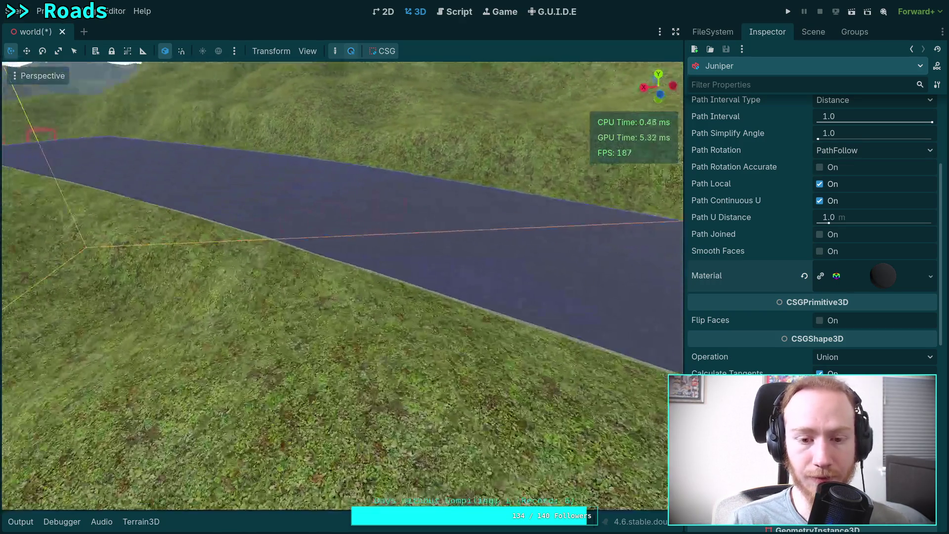
left_click_drag(501, 319, 501, 319)
scroll(532, 284, "down", 2)
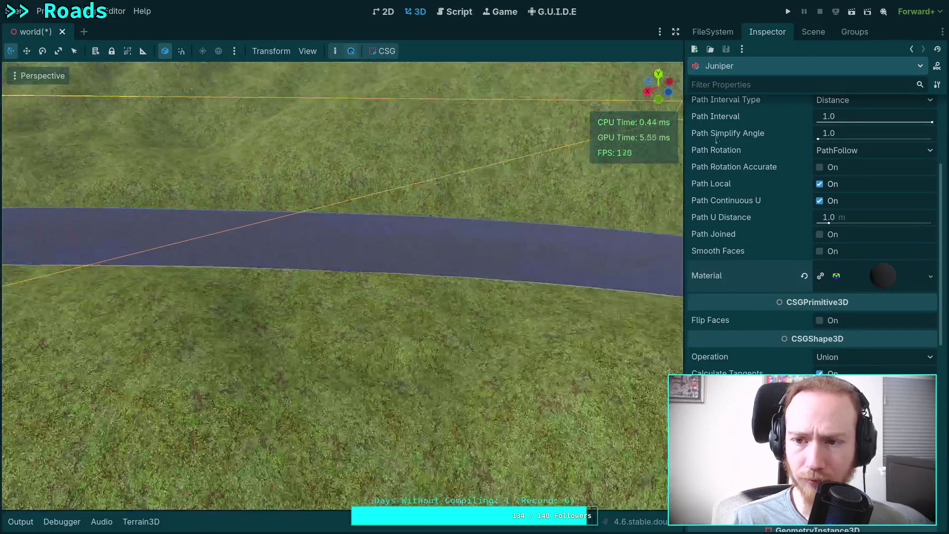
left_click(814, 32)
left_click(739, 225)
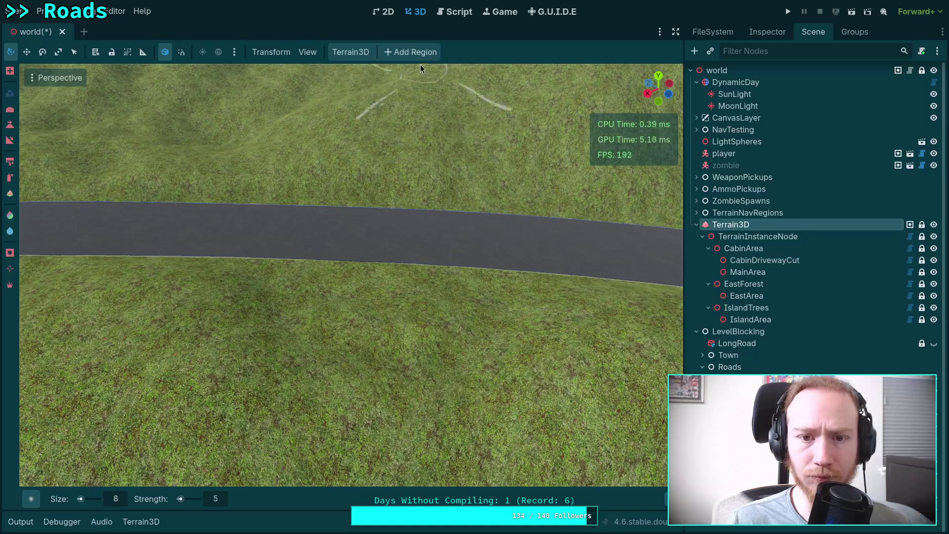
left_click(310, 55)
mouse_move(425, 151)
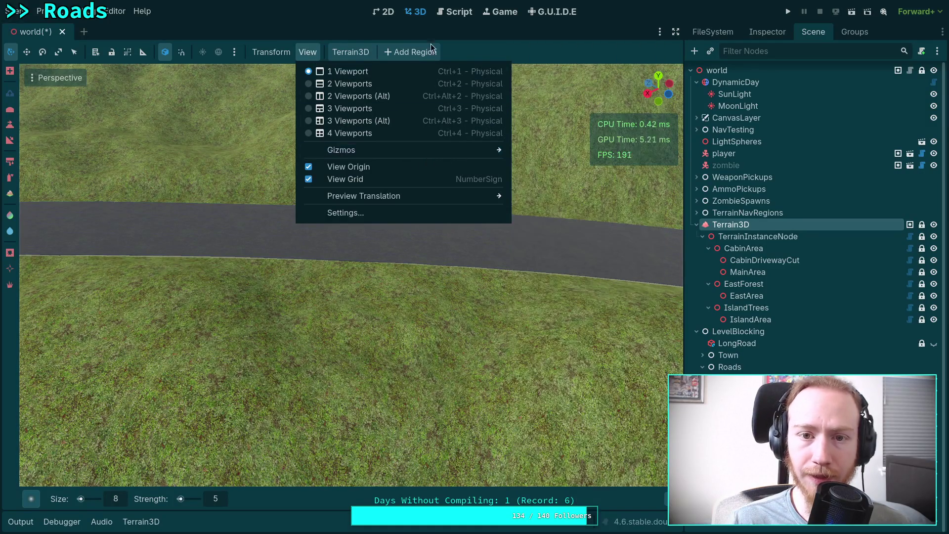
left_click(396, 224)
scroll(352, 274, "up", 4)
scroll(351, 274, "down", 3)
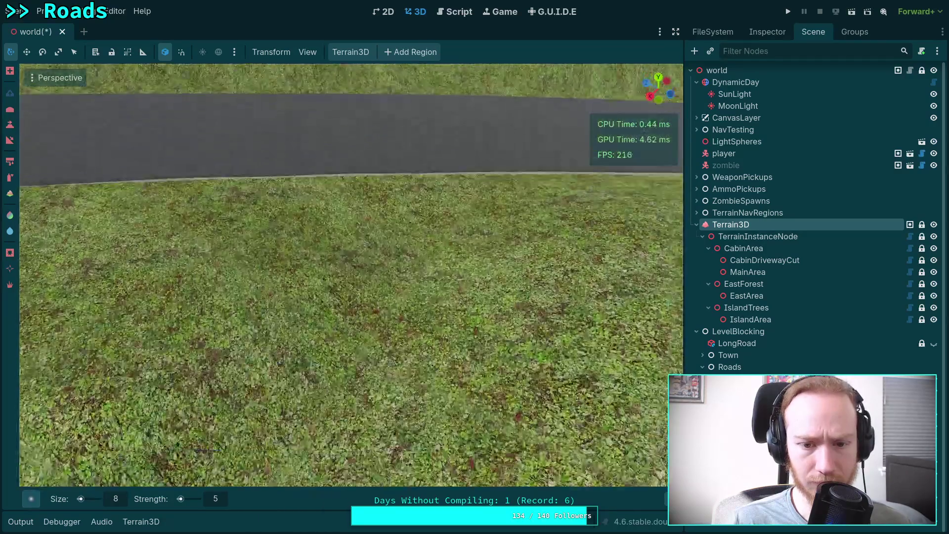
scroll(351, 275, "up", 3)
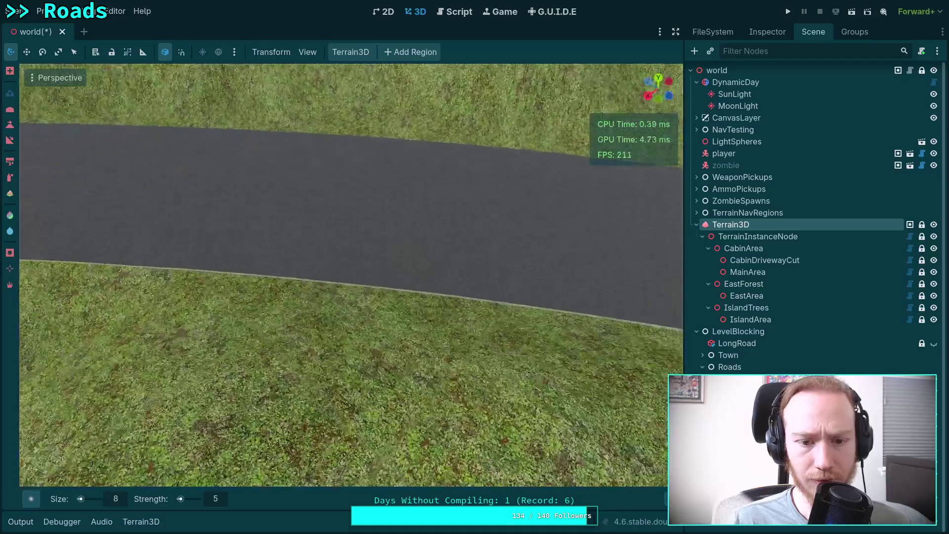
scroll(337, 259, "up", 1)
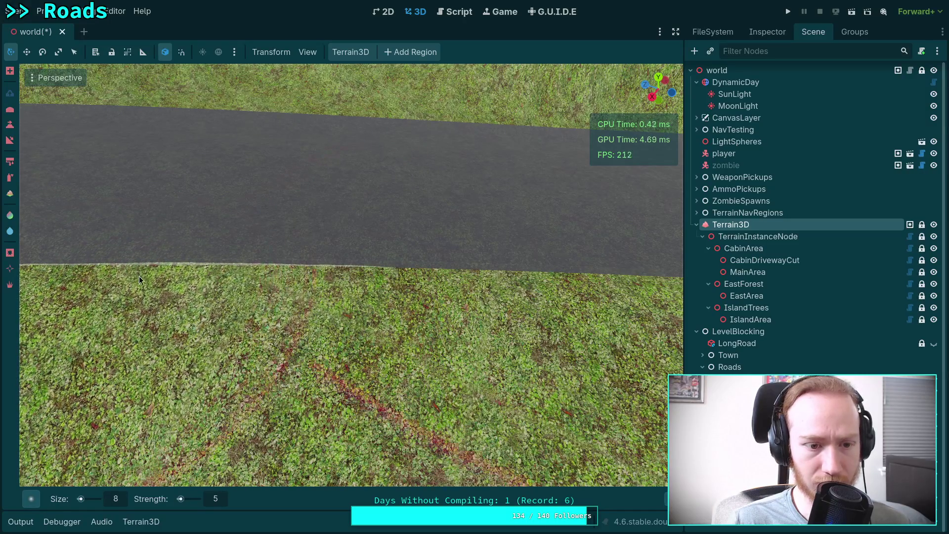
mouse_move(386, 286)
left_mouse_down()
mouse_move(346, 277)
mouse_move(316, 300)
mouse_move(325, 256)
mouse_move(231, 257)
left_mouse_up()
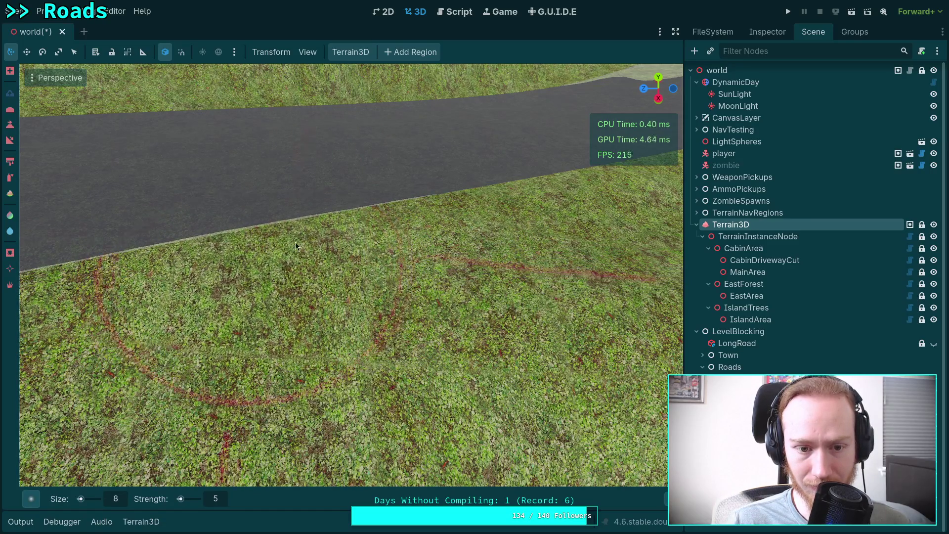
key("s")
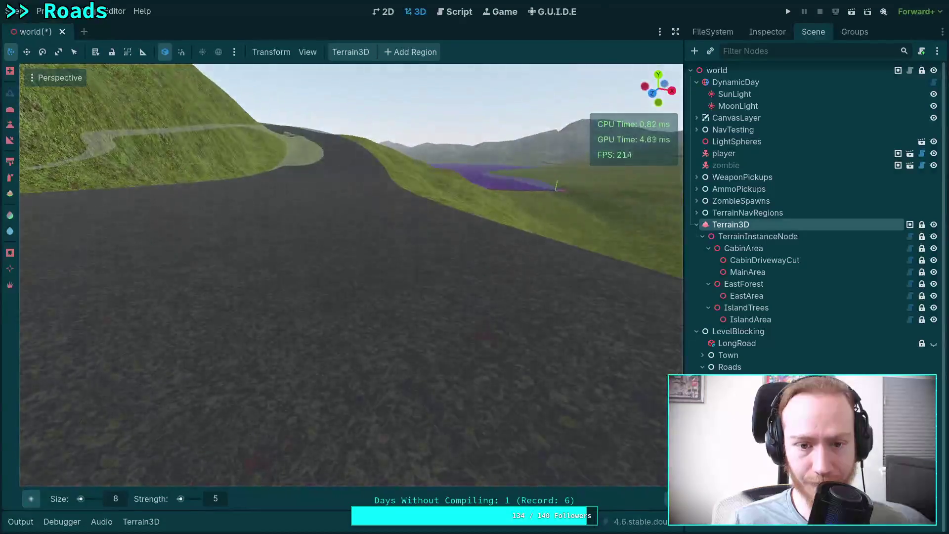
key("w")
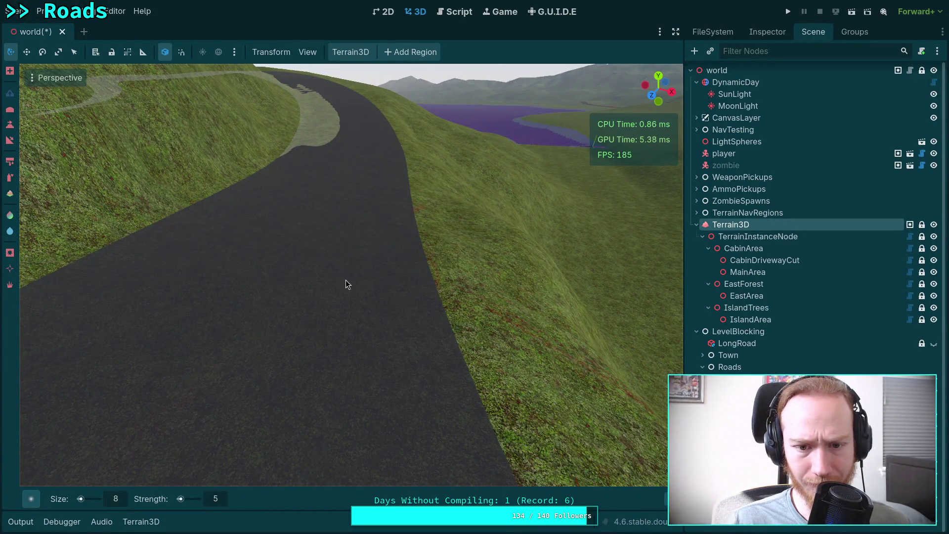
key("w")
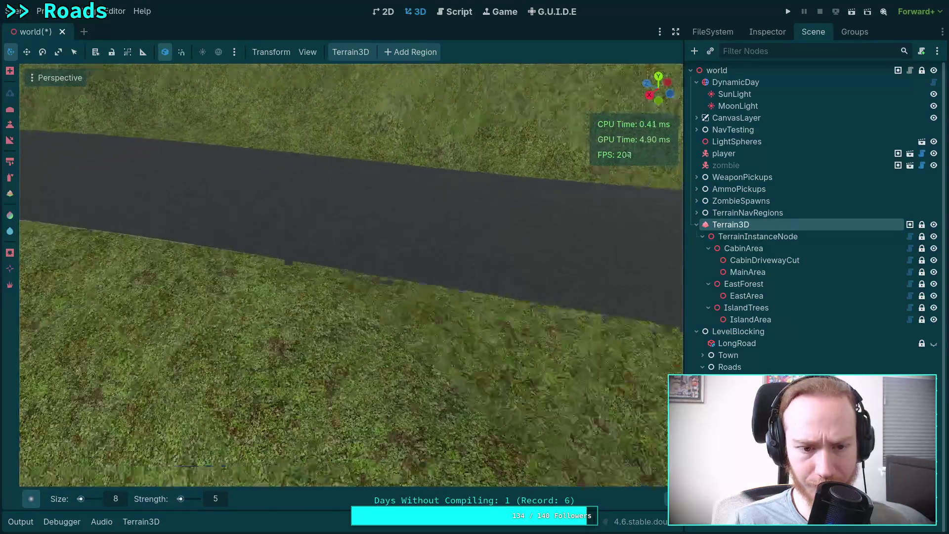
key("s")
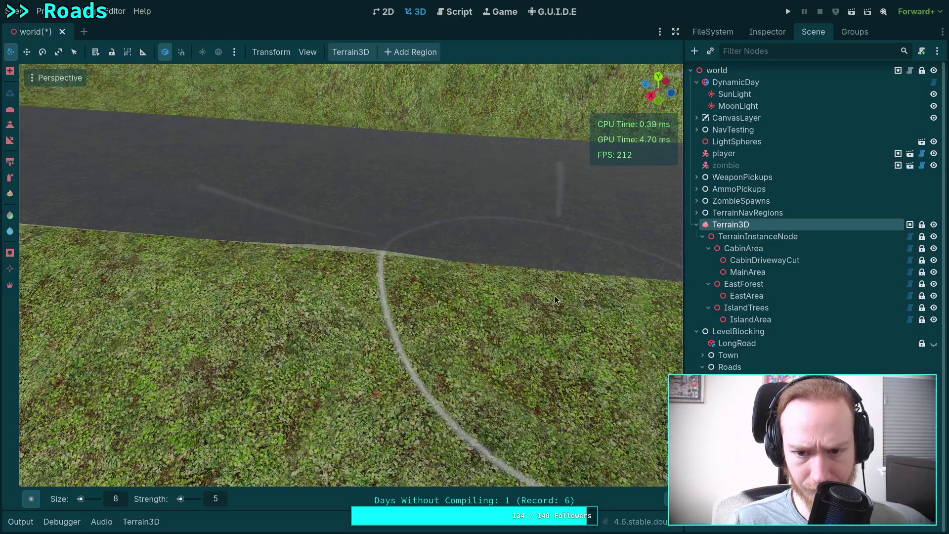
left_click_drag(582, 307, 367, 301)
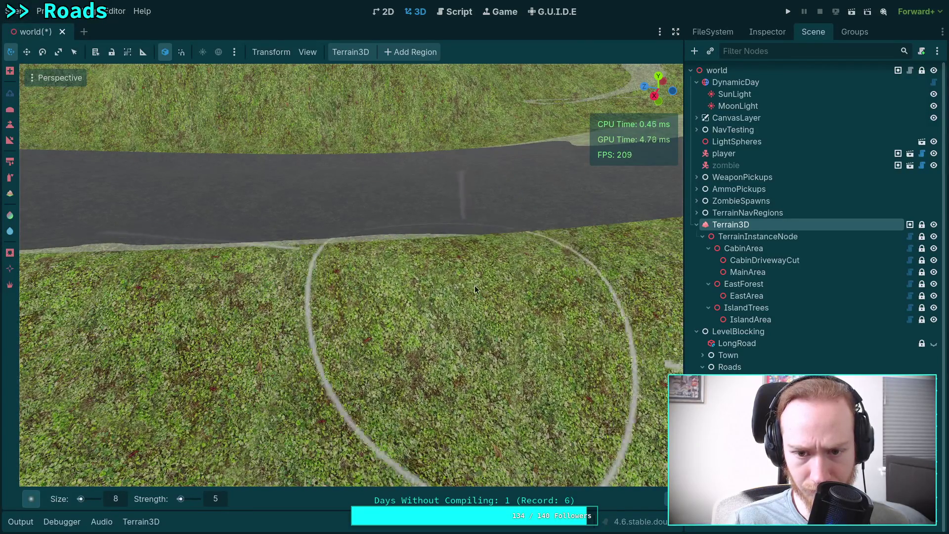
left_click_drag(475, 285, 445, 282)
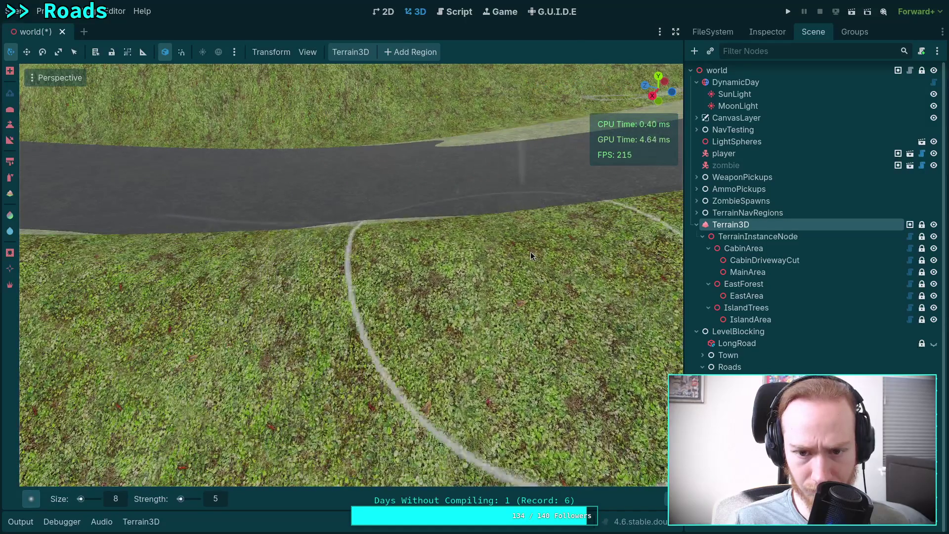
left_click_drag(589, 246, 502, 277)
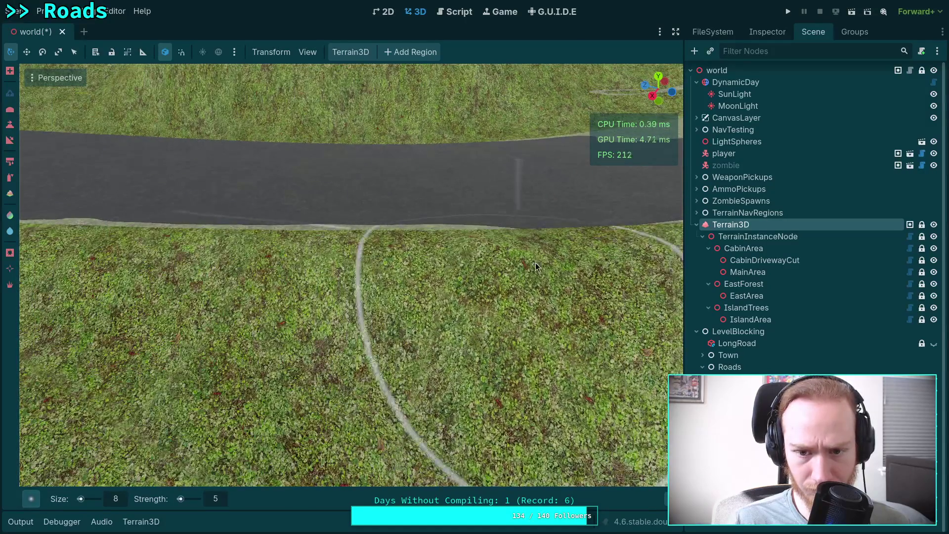
left_click_drag(569, 266, 519, 267)
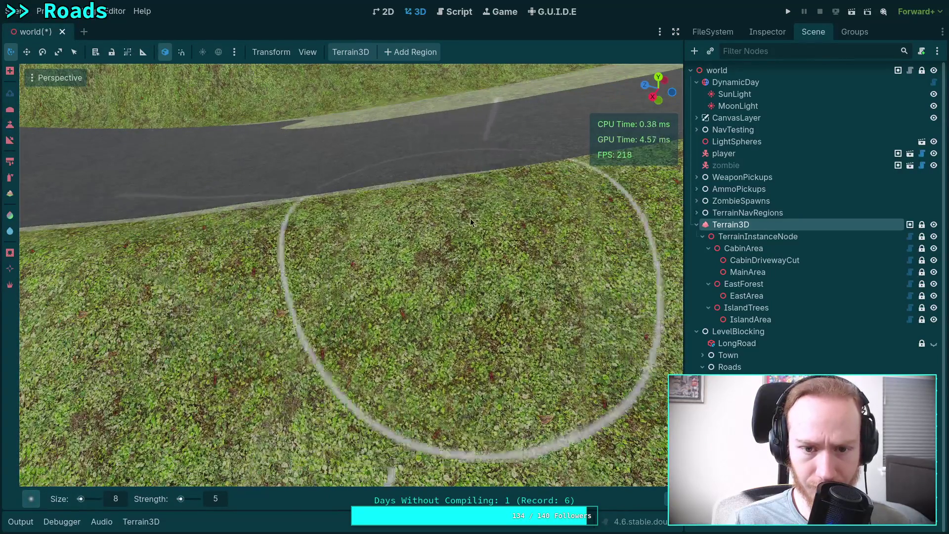
left_click_drag(565, 209, 544, 225)
left_click_drag(387, 248, 387, 248)
mouse_move(447, 251)
left_mouse_down()
mouse_move(516, 255)
mouse_move(487, 258)
mouse_move(434, 234)
mouse_move(583, 239)
mouse_move(447, 227)
left_mouse_up()
left_click_drag(643, 192, 643, 192)
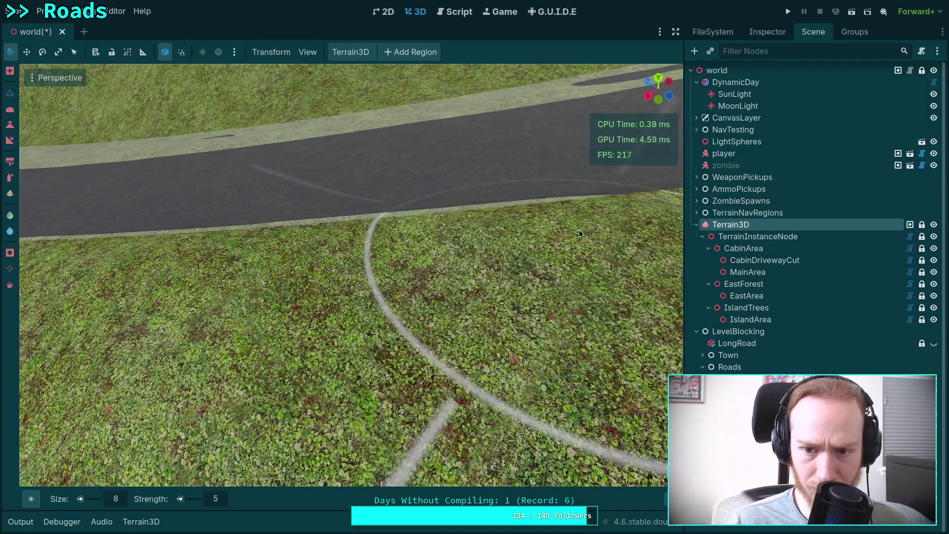
left_click_drag(539, 222, 539, 223)
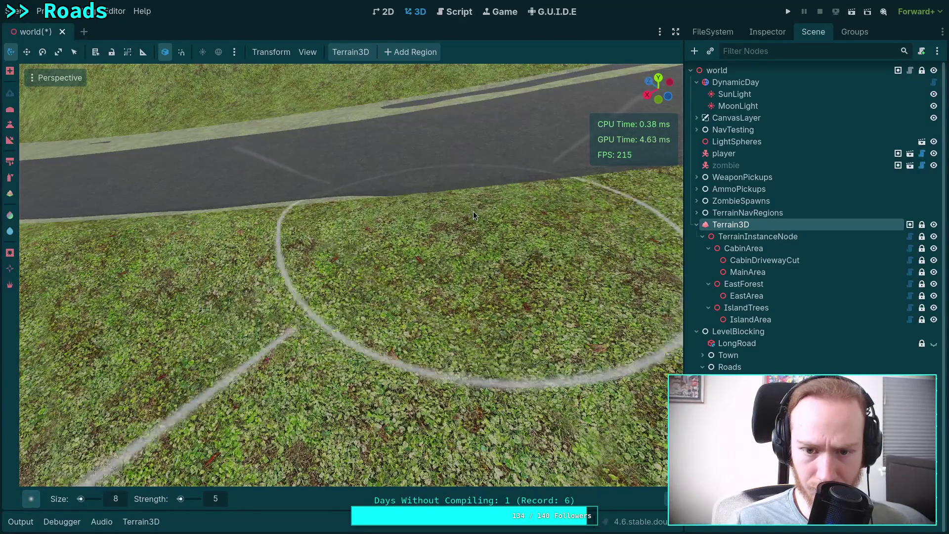
left_click_drag(544, 213, 544, 213)
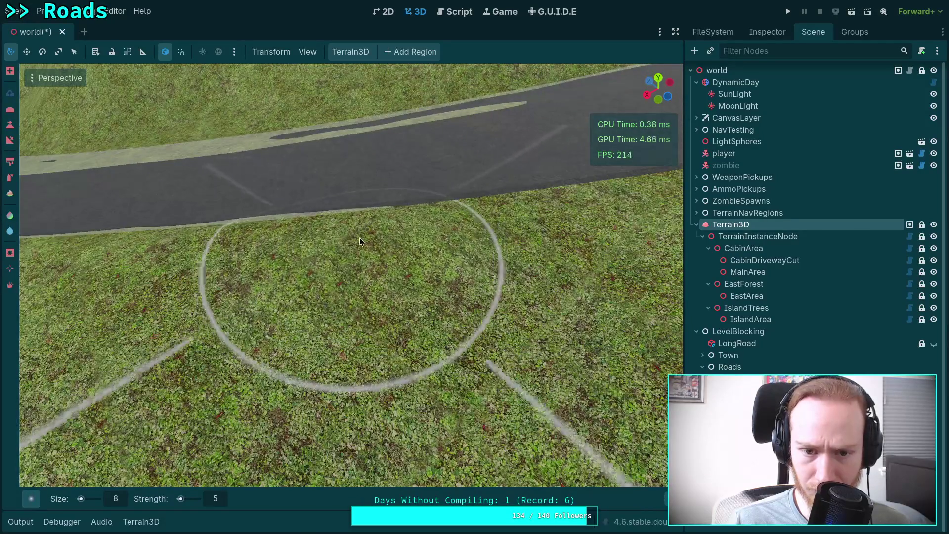
left_click_drag(628, 212, 424, 310)
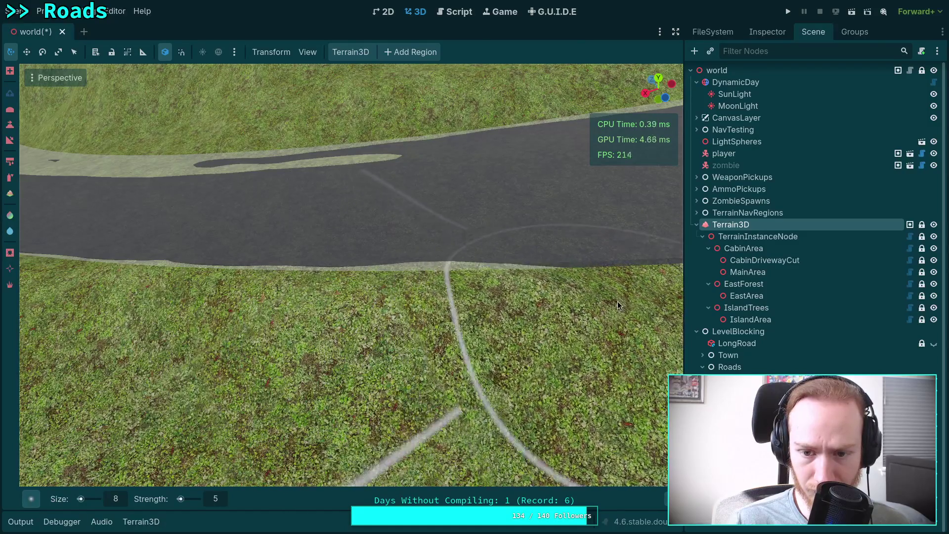
left_click_drag(618, 301, 541, 305)
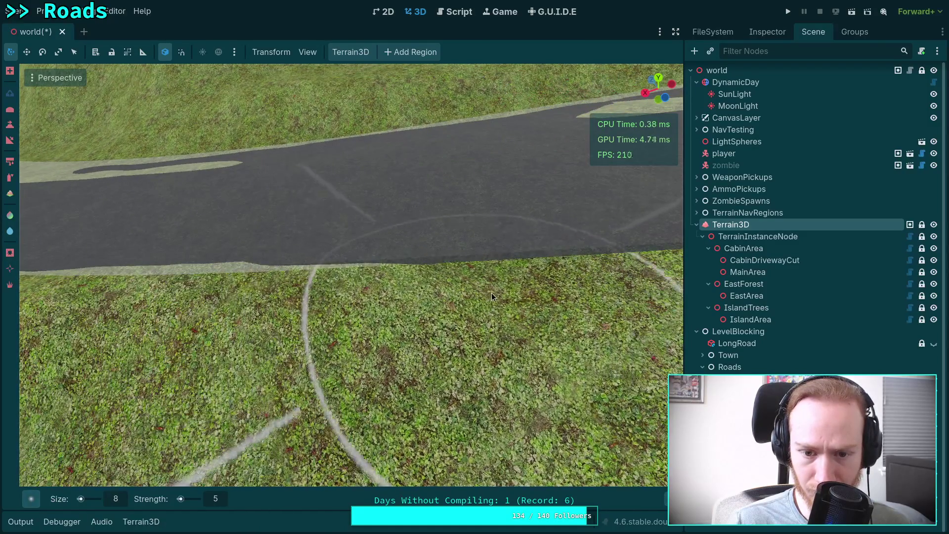
mouse_move(496, 273)
left_mouse_down()
mouse_move(435, 277)
mouse_move(361, 308)
left_mouse_up()
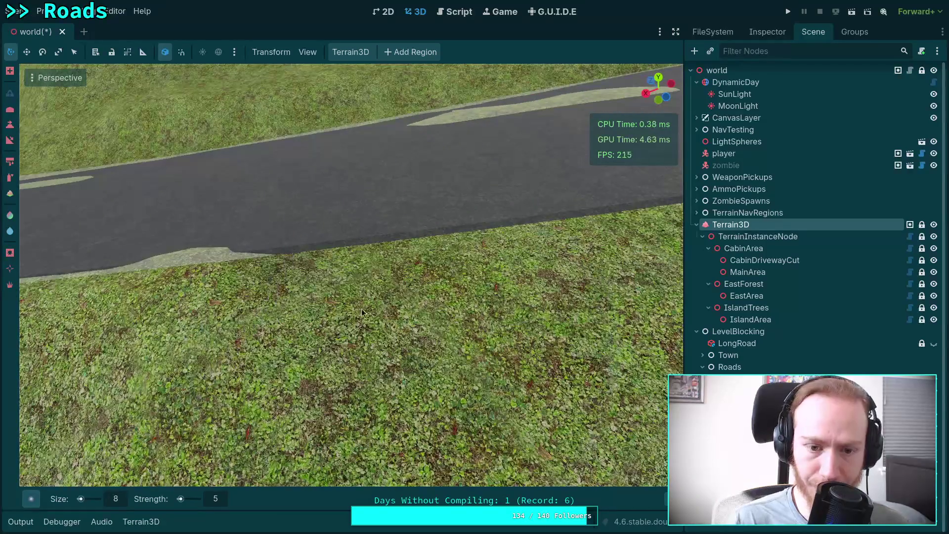
mouse_move(561, 246)
left_mouse_down()
mouse_move(364, 263)
mouse_move(333, 242)
left_mouse_up()
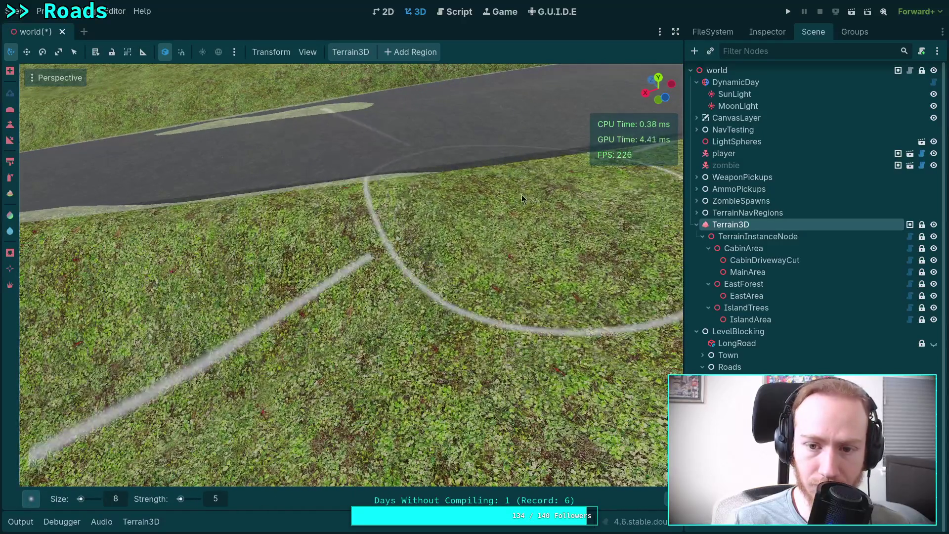
left_click_drag(185, 218, 381, 212)
left_click_drag(503, 206, 329, 266)
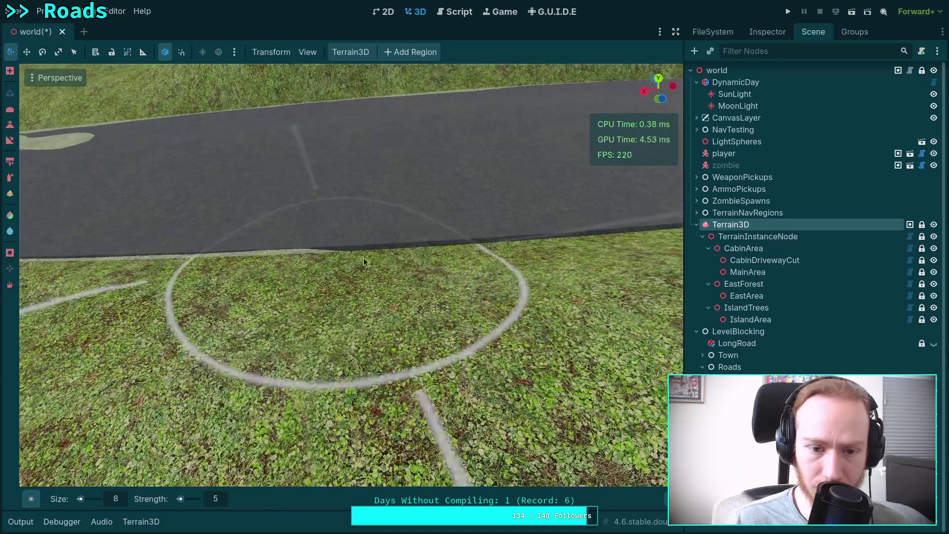
left_click_drag(461, 250, 482, 249)
mouse_move(406, 259)
left_mouse_down()
mouse_move(341, 247)
mouse_move(473, 260)
mouse_move(358, 259)
mouse_move(493, 263)
mouse_move(341, 270)
mouse_move(600, 279)
mouse_move(302, 265)
mouse_move(444, 274)
mouse_move(541, 267)
mouse_move(497, 278)
mouse_move(423, 268)
mouse_move(522, 263)
mouse_move(252, 250)
mouse_move(325, 232)
mouse_move(391, 237)
left_mouse_up()
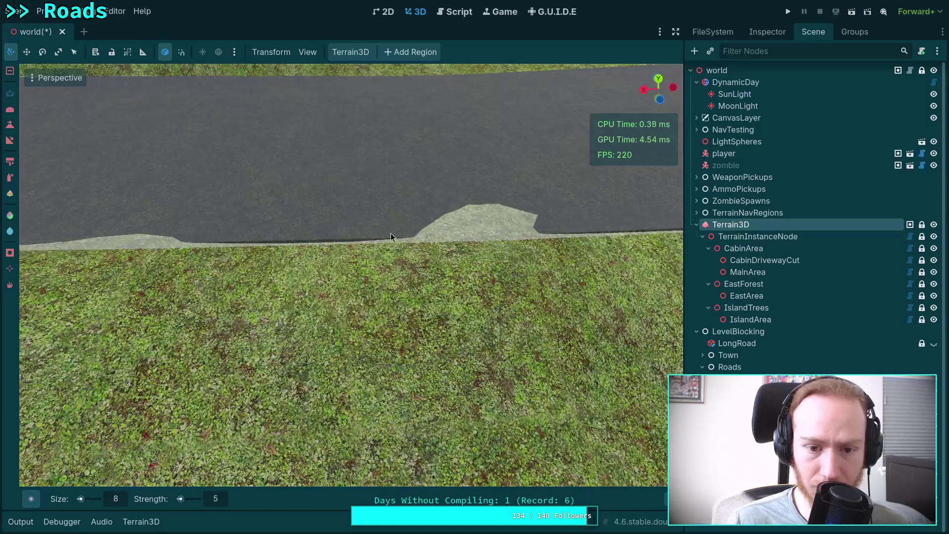
Step: Flatten and sink the light terrain bumps and patches poking through the asphalt along the road
mouse_move(479, 230)
left_mouse_down()
mouse_move(462, 251)
mouse_move(387, 250)
mouse_move(439, 252)
left_mouse_up()
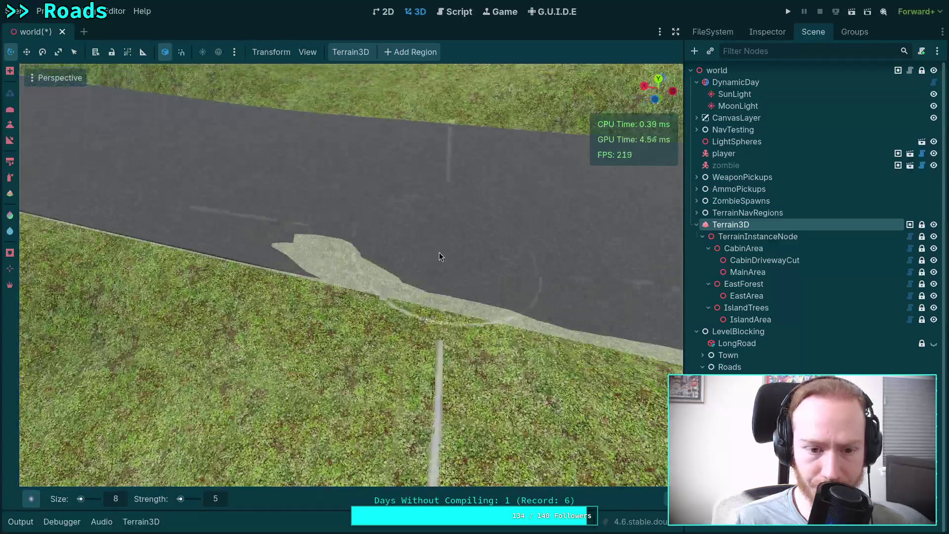
mouse_move(347, 252)
left_mouse_down()
mouse_move(487, 298)
mouse_move(444, 312)
mouse_move(313, 290)
mouse_move(490, 297)
mouse_move(361, 321)
mouse_move(349, 304)
mouse_move(403, 289)
mouse_move(505, 290)
left_mouse_up()
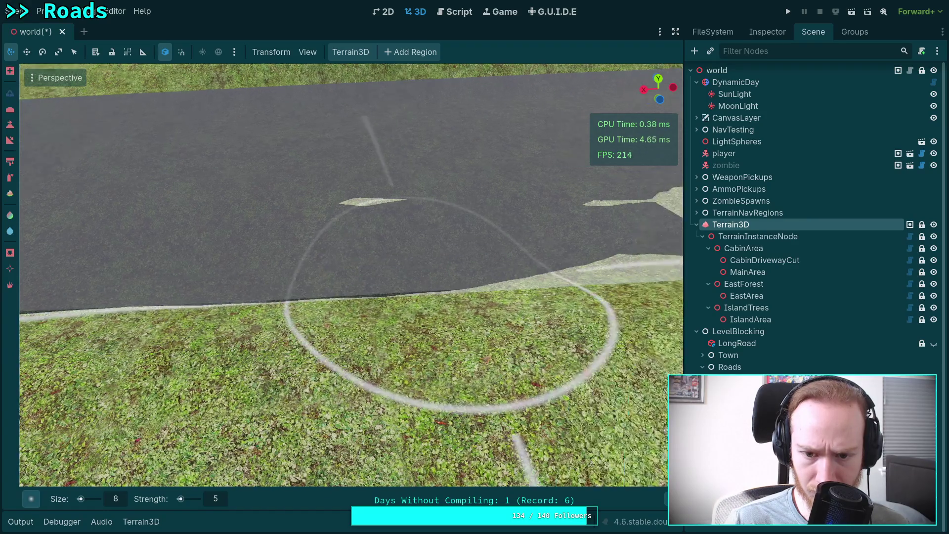
mouse_move(295, 219)
left_mouse_down()
mouse_move(315, 206)
mouse_move(140, 224)
mouse_move(108, 186)
left_mouse_up()
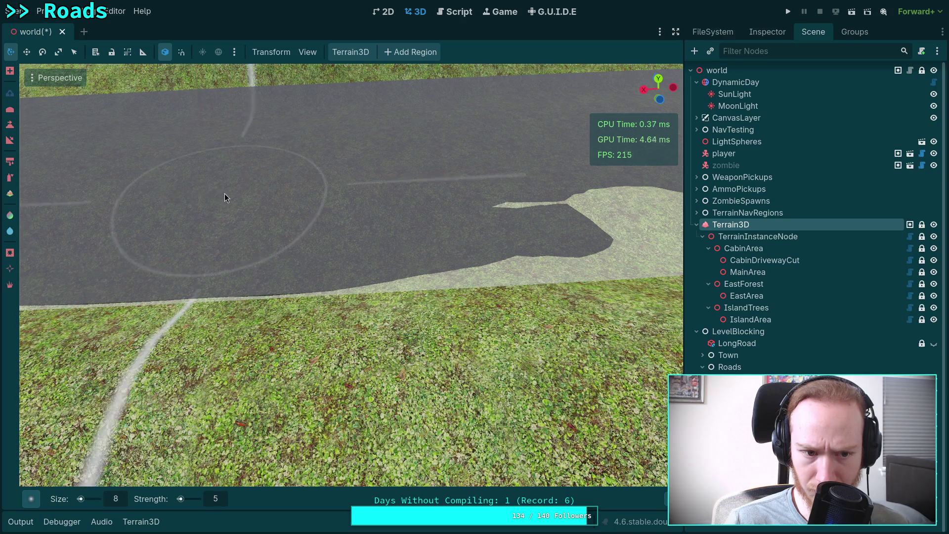
key("d")
mouse_move(402, 227)
left_mouse_down()
mouse_move(368, 265)
mouse_move(200, 295)
mouse_move(61, 300)
mouse_move(197, 312)
mouse_move(404, 289)
mouse_move(358, 284)
mouse_move(258, 191)
mouse_move(351, 187)
left_mouse_up()
mouse_move(123, 346)
left_mouse_down()
mouse_move(345, 273)
mouse_move(328, 262)
mouse_move(455, 213)
mouse_move(560, 241)
mouse_move(630, 230)
mouse_move(476, 239)
left_mouse_up()
mouse_move(375, 210)
left_mouse_down()
mouse_move(390, 246)
mouse_move(462, 239)
mouse_move(301, 242)
mouse_move(509, 279)
mouse_move(409, 209)
left_mouse_up()
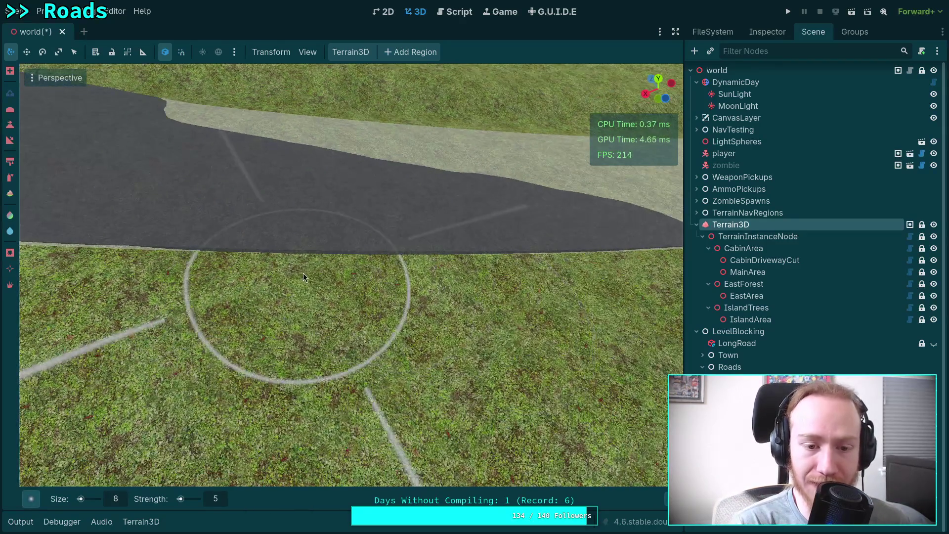
Step: Raise the grass shoulder to meet the dark asphalt along the far road edge
scroll(359, 259, "up", 3)
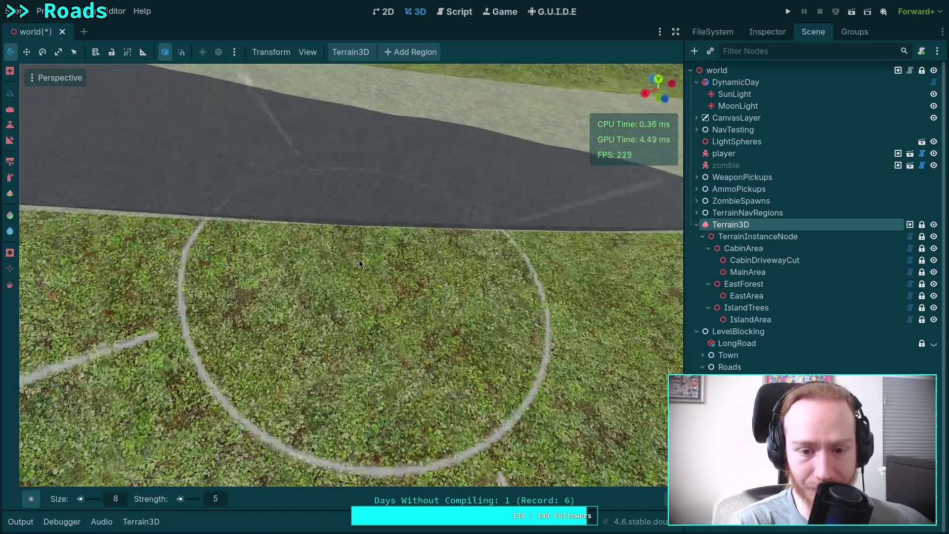
scroll(359, 260, "down", 3)
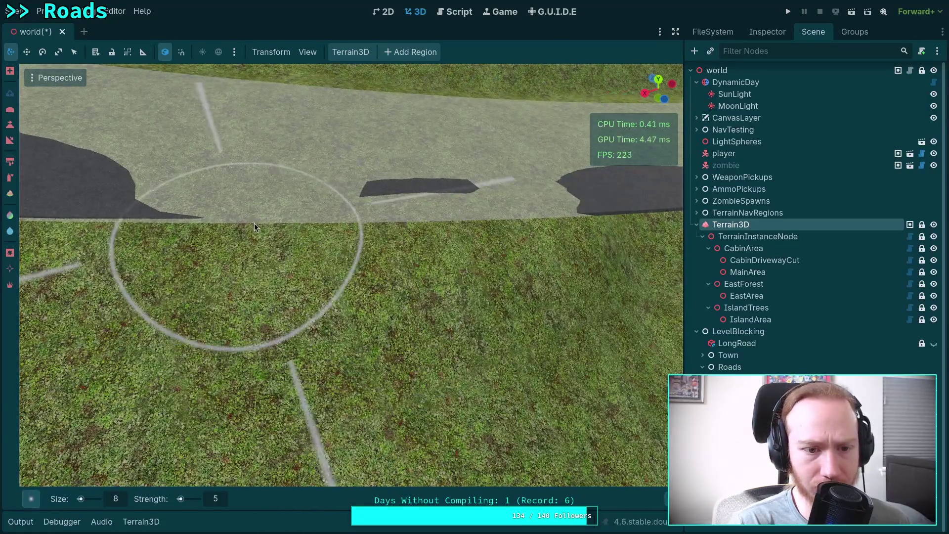
mouse_move(254, 224)
left_mouse_down()
mouse_move(519, 212)
mouse_move(557, 198)
left_mouse_up()
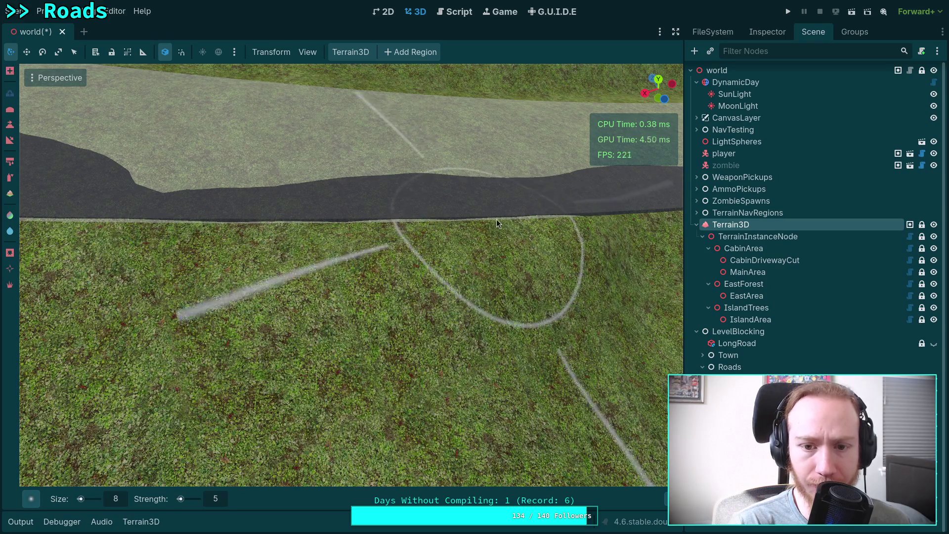
scroll(496, 218, "up", 3)
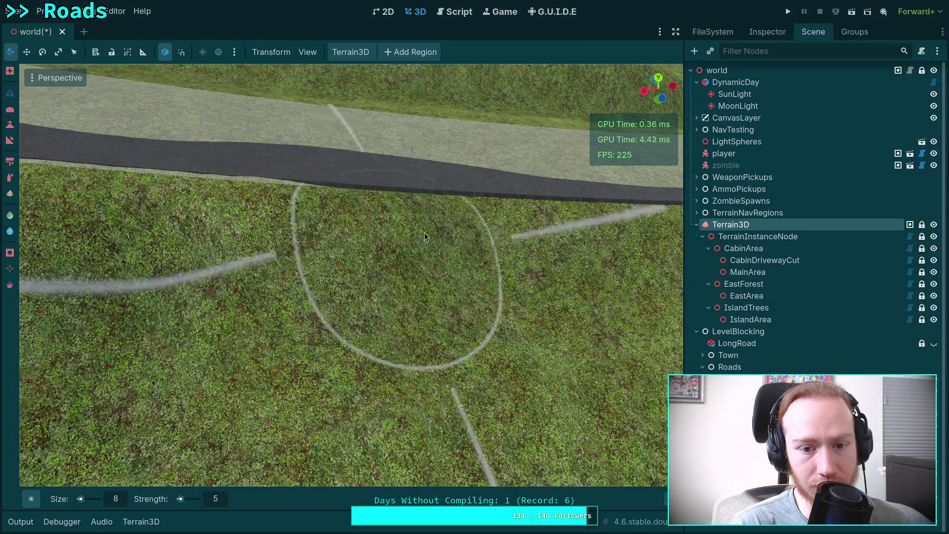
mouse_move(533, 240)
left_mouse_down()
mouse_move(410, 251)
mouse_move(198, 241)
mouse_move(259, 235)
mouse_move(306, 247)
mouse_move(268, 243)
mouse_move(408, 245)
mouse_move(257, 242)
mouse_move(457, 249)
left_mouse_up()
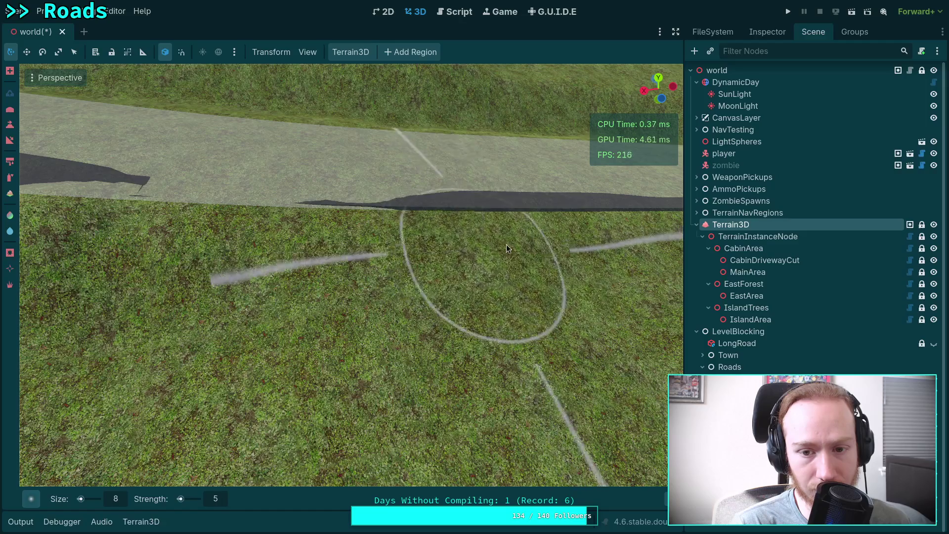
scroll(559, 239, "up", 3)
mouse_move(415, 204)
left_mouse_down()
mouse_move(182, 201)
mouse_move(214, 191)
left_mouse_up()
scroll(214, 191, "down", 3)
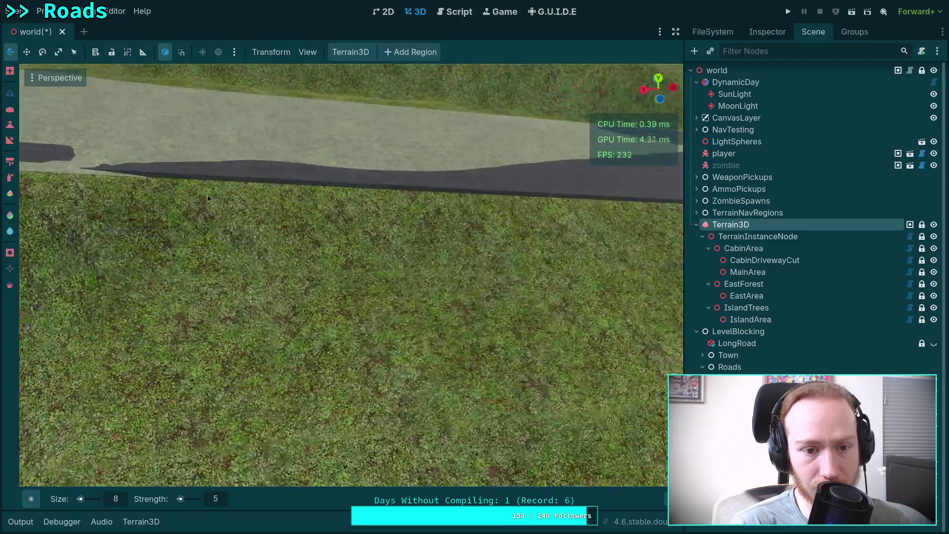